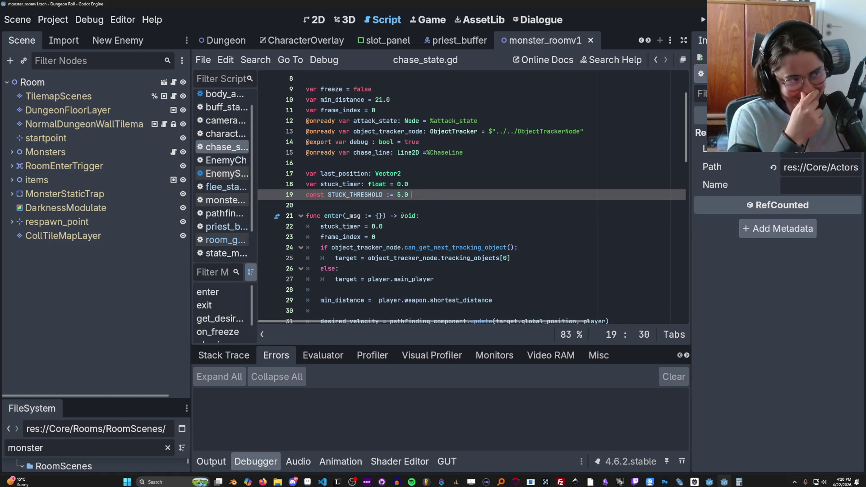
- Save the monster_roomv1 scene and narrow the scene dock to widen chase_state.gd
{"action": "left_click", "coordinate": [376, 216]}
{"action": "key", "text": "ctrl+s"}
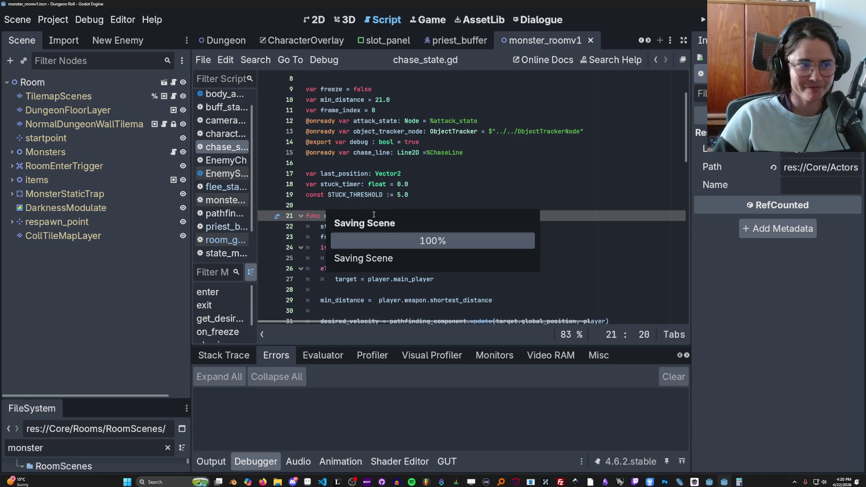
{"action": "scroll", "coordinate": [343, 217], "scroll_direction": "up", "scroll_amount": 2}
{"action": "mouse_move", "coordinate": [191, 239]}
{"action": "left_mouse_down"}
{"action": "mouse_move", "coordinate": [109, 239]}
{"action": "mouse_move", "coordinate": [118, 240]}
{"action": "left_mouse_up"}
{"action": "left_click", "coordinate": [343, 236]}
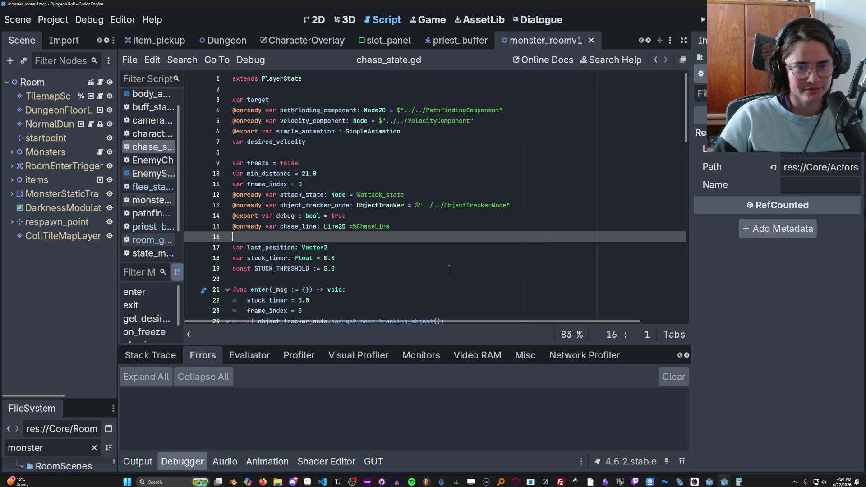
{"action": "scroll", "coordinate": [533, 198], "scroll_direction": "down", "scroll_amount": 2}
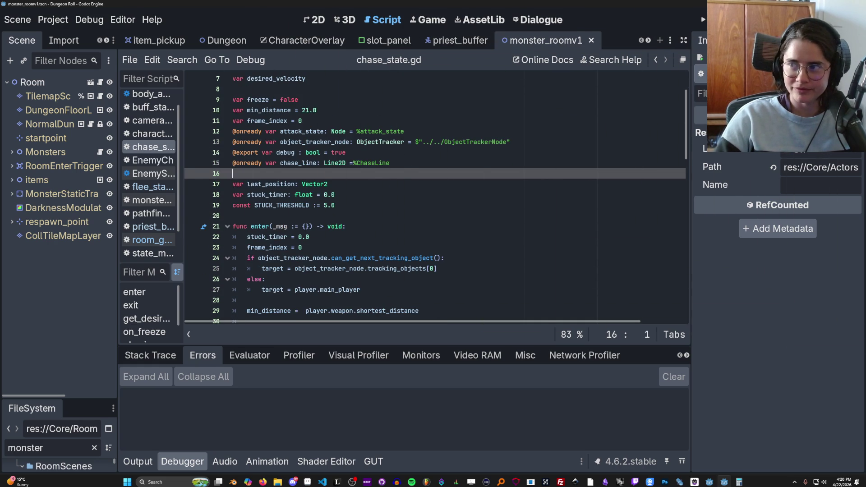
- Minimize Godot, close Calculator, restore the editor, then bring the browser forward
{"action": "left_click", "coordinate": [815, 4]}
{"action": "left_click", "coordinate": [499, 135]}
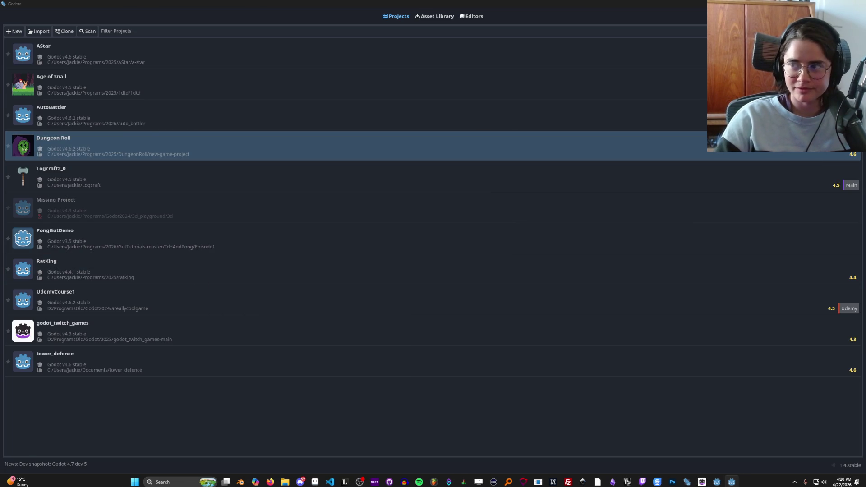
{"action": "key", "text": "alt+Tab"}
{"action": "scroll", "coordinate": [384, 233], "scroll_direction": "down", "scroll_amount": 5}
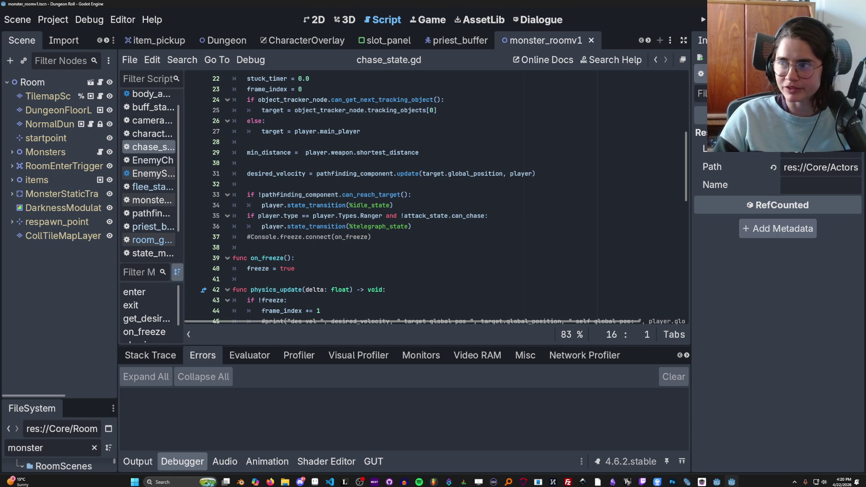
{"action": "left_click", "coordinate": [271, 482]}
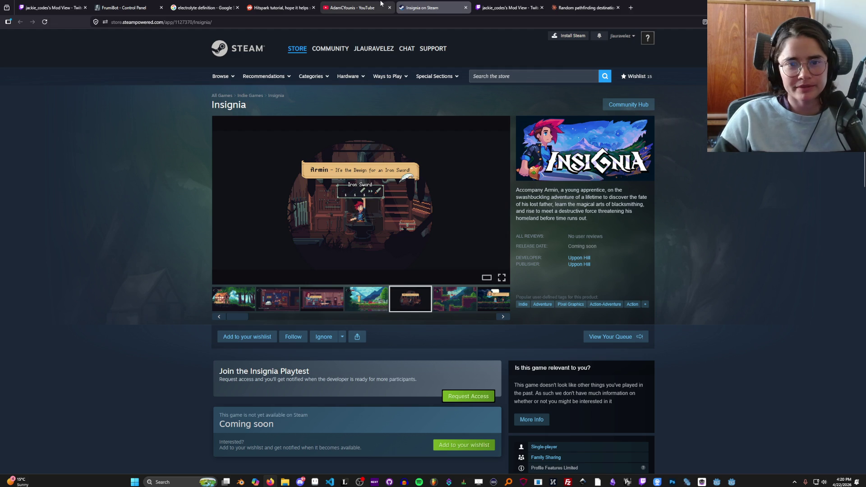
- Switch to Godot briefly, then return to Firefox on itch.io's Top Game assets listing
{"action": "left_click", "coordinate": [270, 482]}
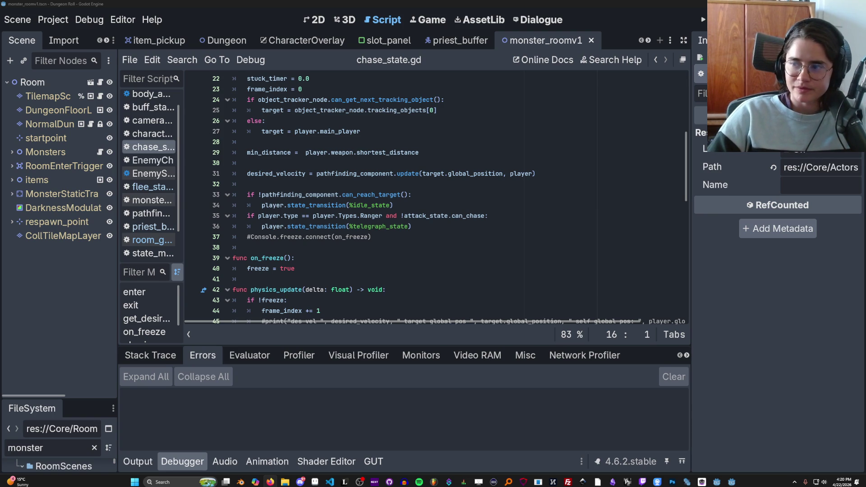
{"action": "left_click", "coordinate": [270, 482]}
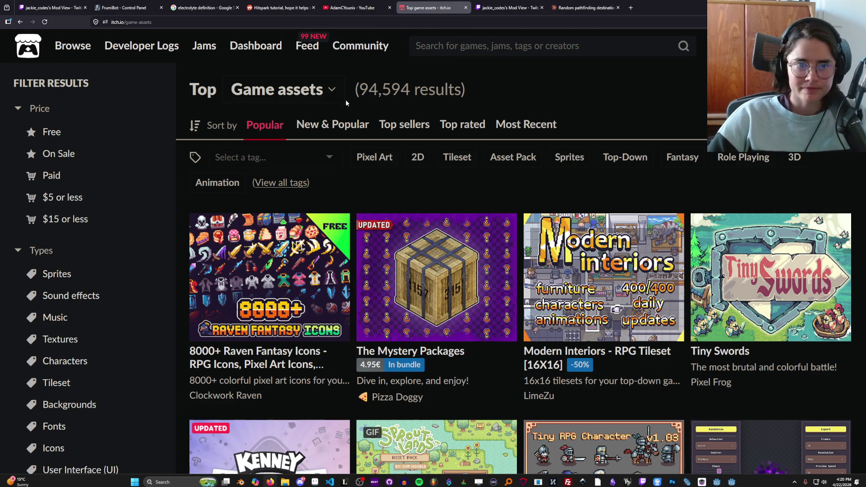
- Filter the assets by the 32x32 tag and preview the Pixel Art Top Down - Basic page
{"action": "left_click", "coordinate": [271, 157]}
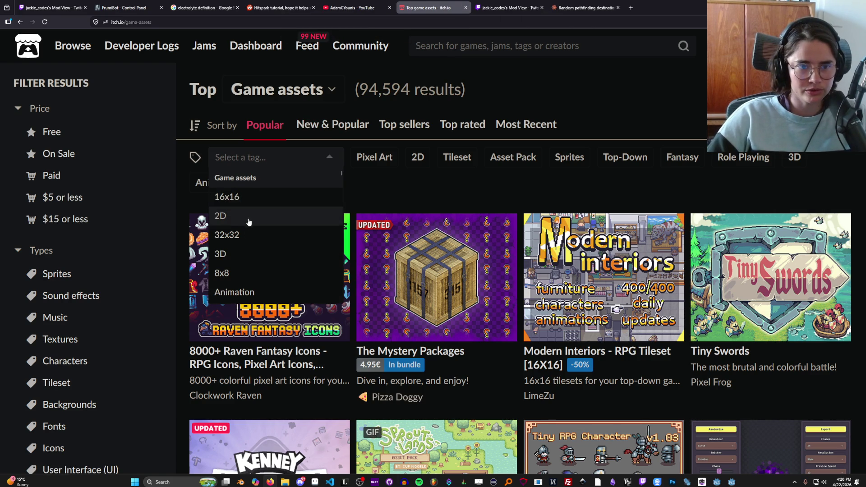
{"action": "left_click", "coordinate": [266, 234]}
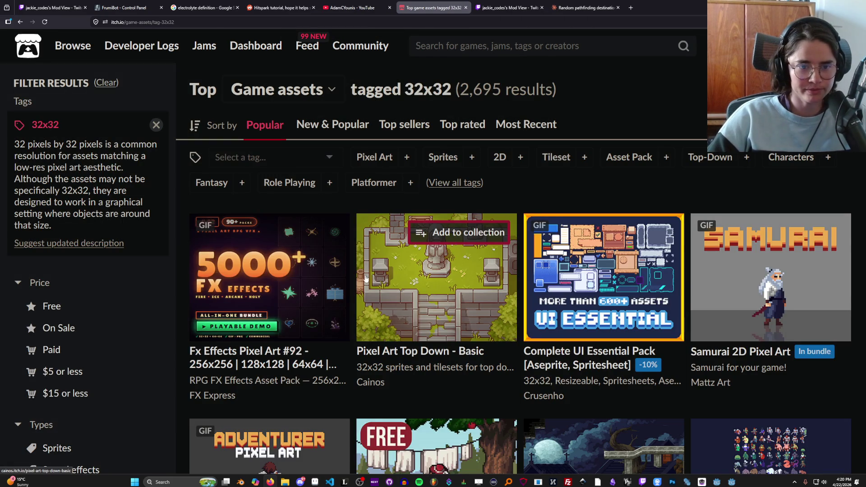
{"action": "left_click", "coordinate": [440, 310]}
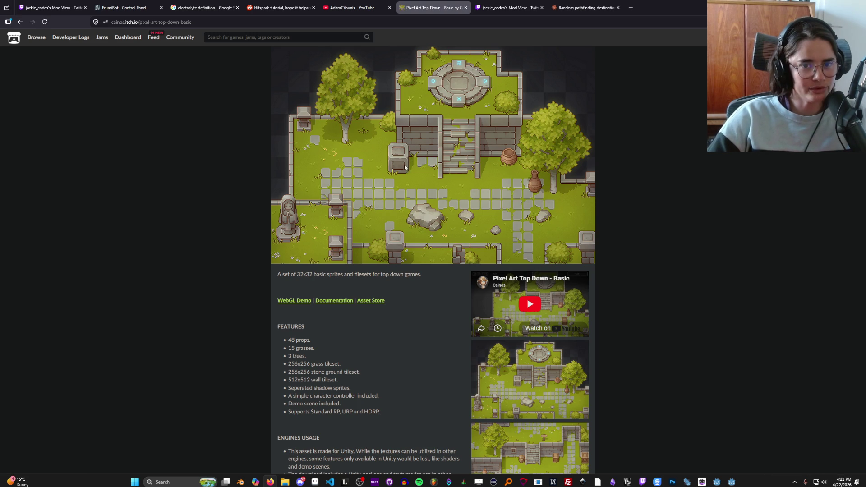
{"action": "left_click", "coordinate": [20, 22]}
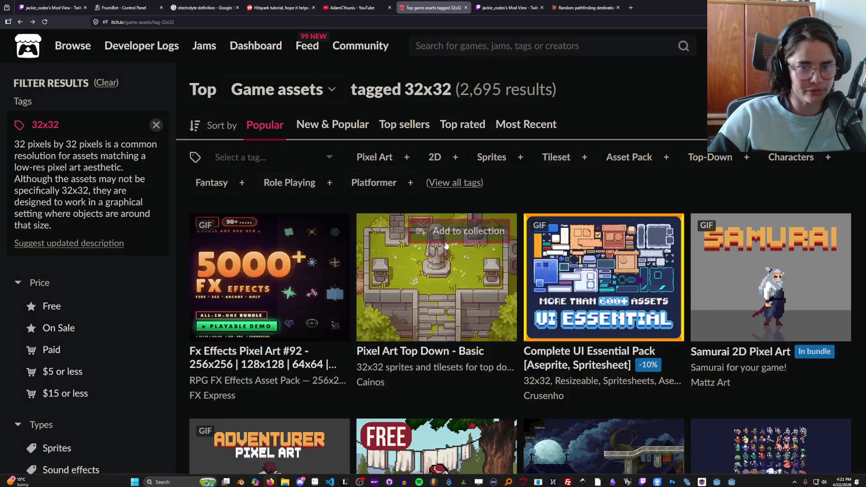
- Browse the tileset's enlarged screenshots: house, river and bridge, farm and tools, camp
{"action": "scroll", "coordinate": [429, 237], "scroll_direction": "down", "scroll_amount": 8}
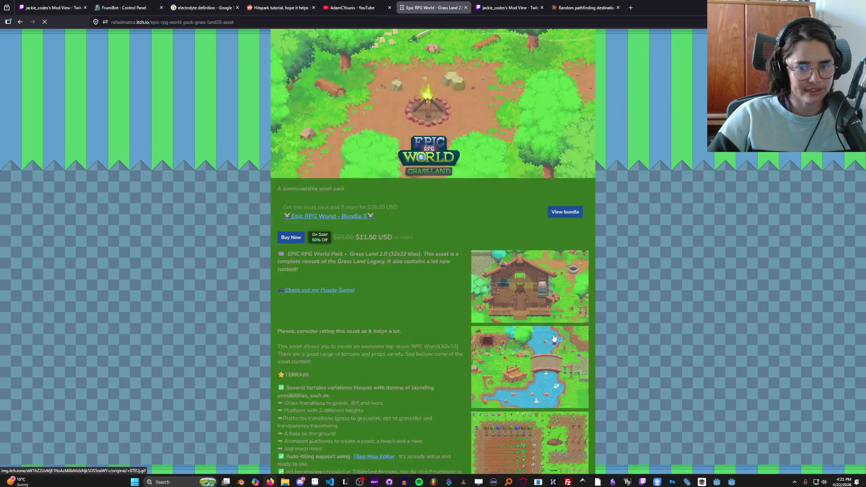
{"action": "left_click", "coordinate": [556, 342]}
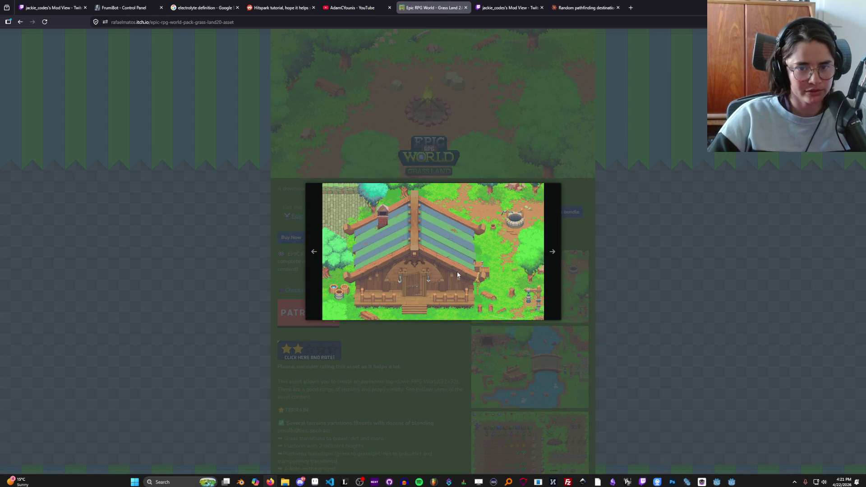
{"action": "scroll", "coordinate": [457, 271], "scroll_direction": "up", "scroll_amount": 5}
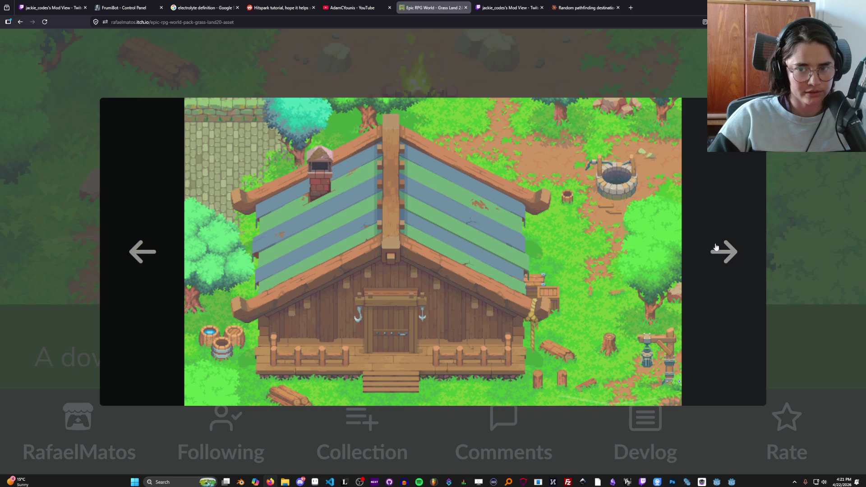
{"action": "left_click", "coordinate": [725, 254]}
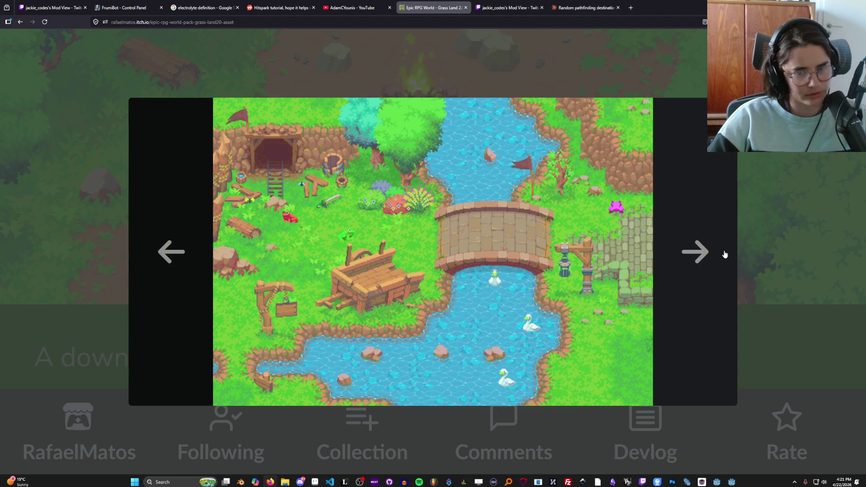
{"action": "left_click", "coordinate": [725, 254]}
{"action": "left_click", "coordinate": [640, 252]}
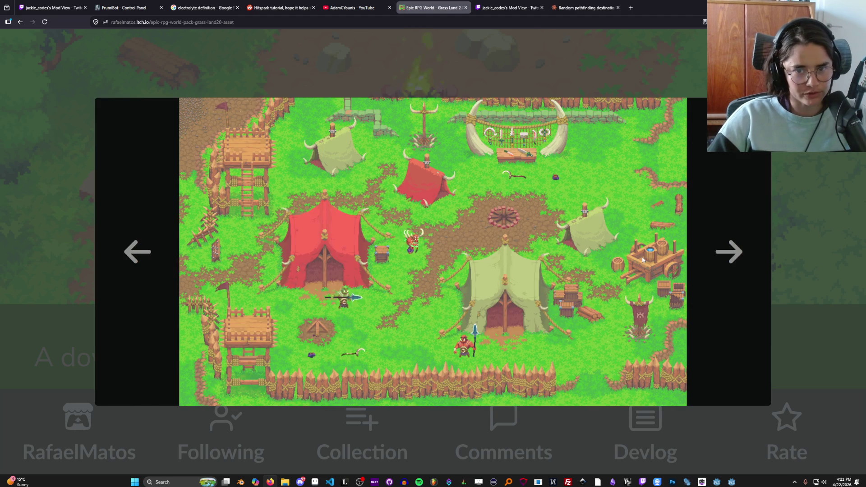
{"action": "left_click", "coordinate": [155, 257]}
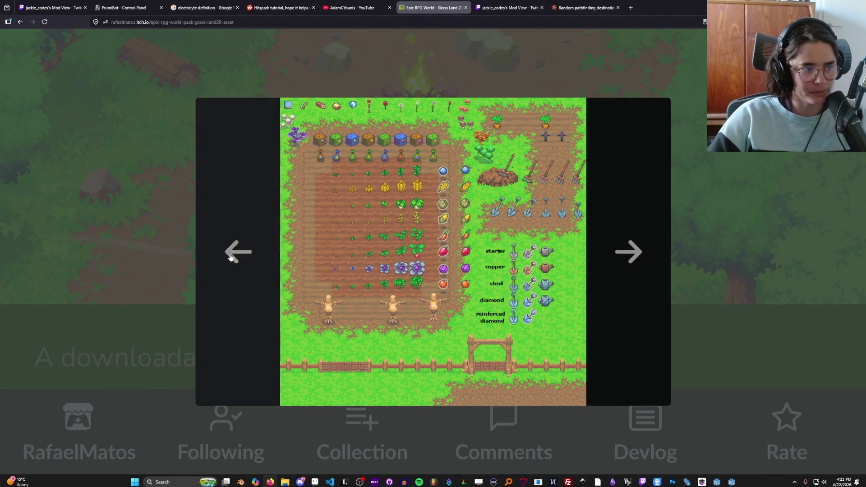
{"action": "left_click", "coordinate": [231, 257]}
{"action": "key", "text": "Escape"}
- Zoom the page out two steps and return to the 32x32 listing
{"action": "scroll", "coordinate": [505, 291], "scroll_direction": "down", "scroll_amount": 4}
{"action": "key", "text": "ctrl+minus"}
{"action": "key", "text": "ctrl+minus"}
{"action": "key", "text": "ctrl+minus"}
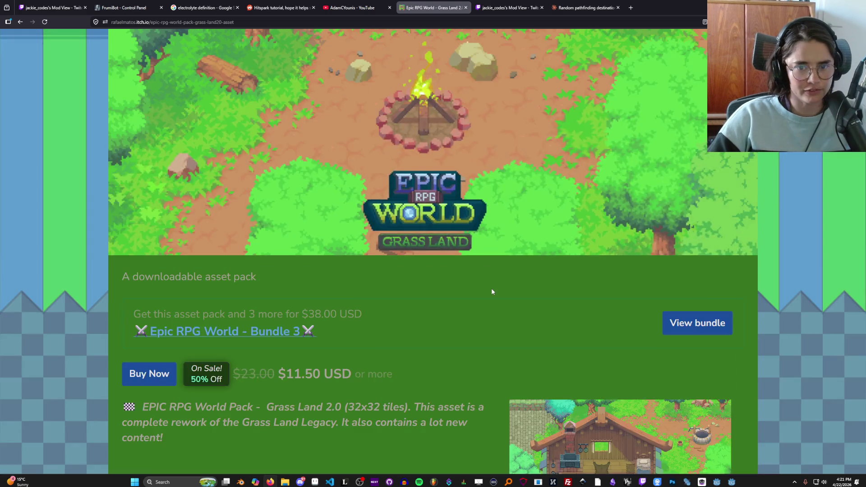
{"action": "key", "text": "ctrl+minus"}
{"action": "scroll", "coordinate": [472, 287], "scroll_direction": "down", "scroll_amount": 5}
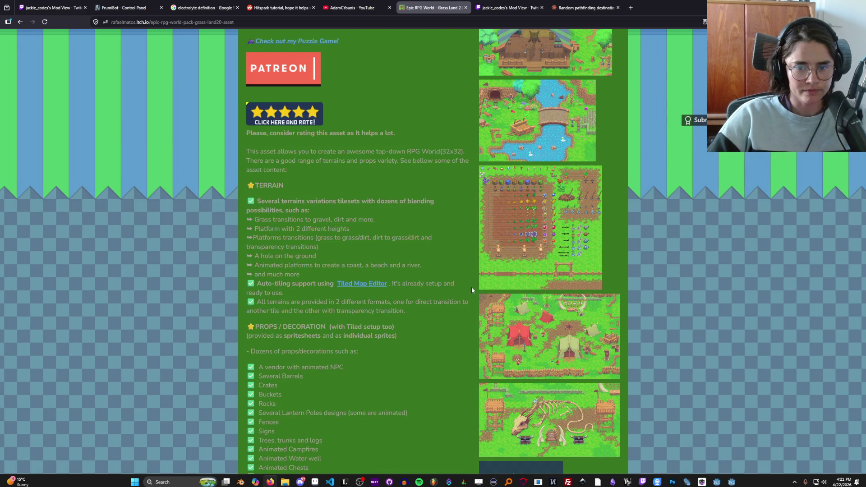
{"action": "left_click", "coordinate": [20, 22]}
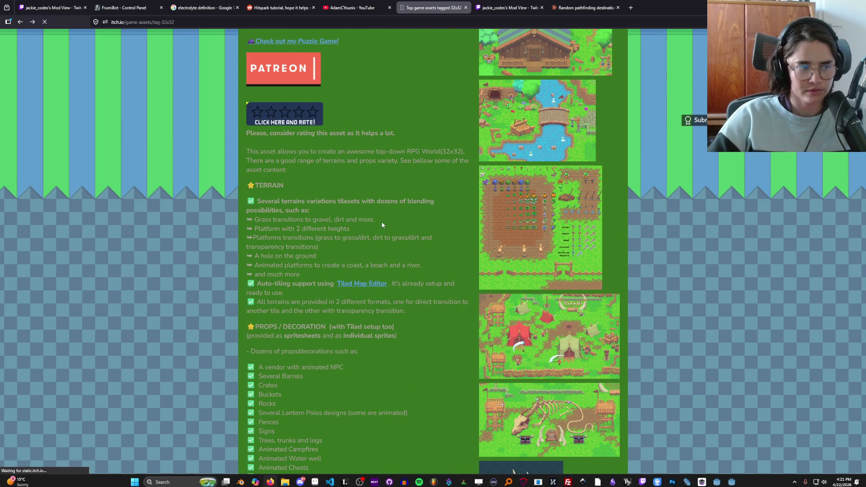
- View the Pixel Art Top Down - Village page's enlarged screenshot, then return to the listing
{"action": "scroll", "coordinate": [379, 249], "scroll_direction": "down", "scroll_amount": 3}
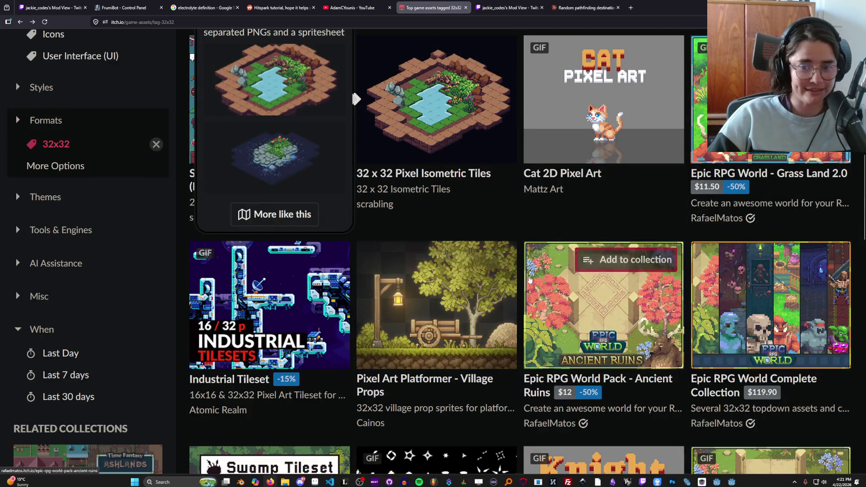
{"action": "scroll", "coordinate": [529, 280], "scroll_direction": "down", "scroll_amount": 3}
{"action": "scroll", "coordinate": [529, 279], "scroll_direction": "down", "scroll_amount": 3}
{"action": "scroll", "coordinate": [403, 281], "scroll_direction": "down", "scroll_amount": 4}
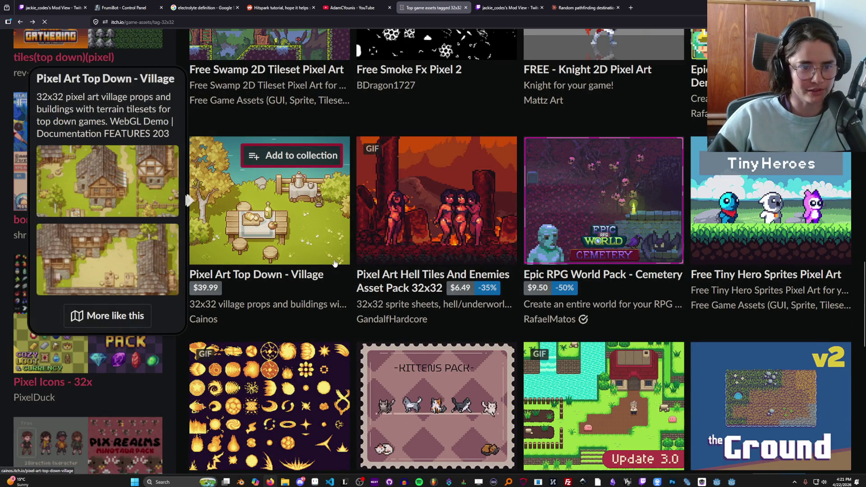
{"action": "left_click", "coordinate": [312, 239]}
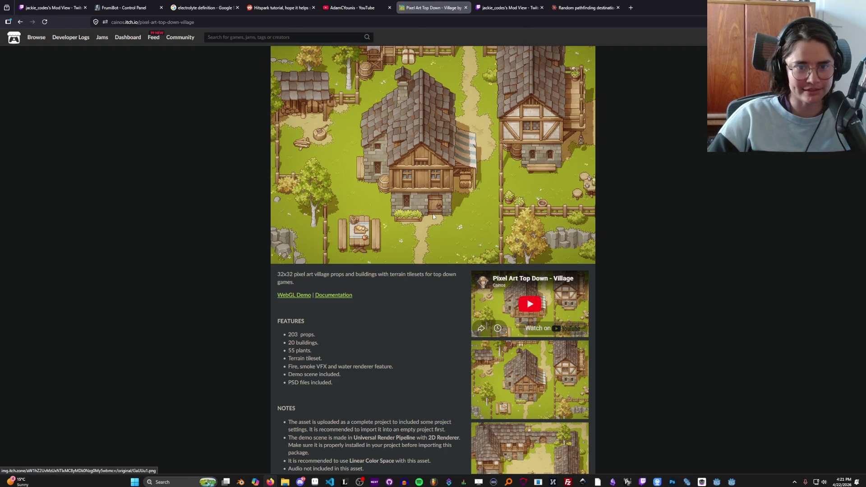
{"action": "left_click", "coordinate": [523, 367]}
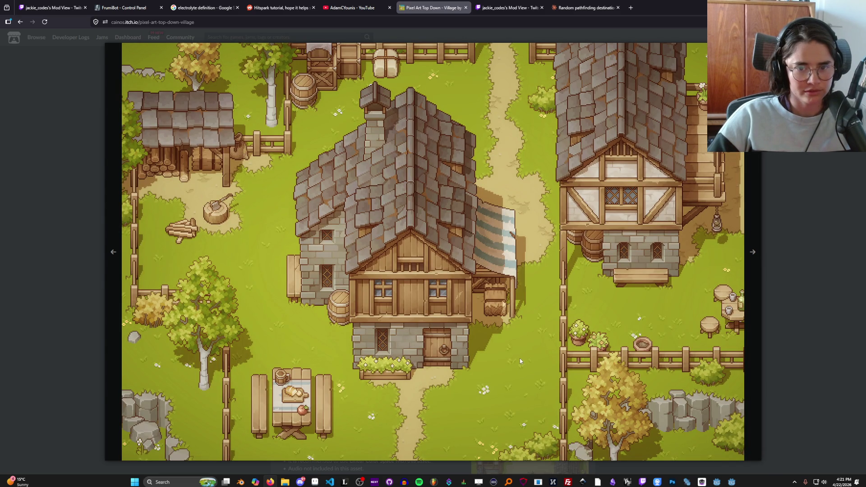
{"action": "key", "text": "Escape"}
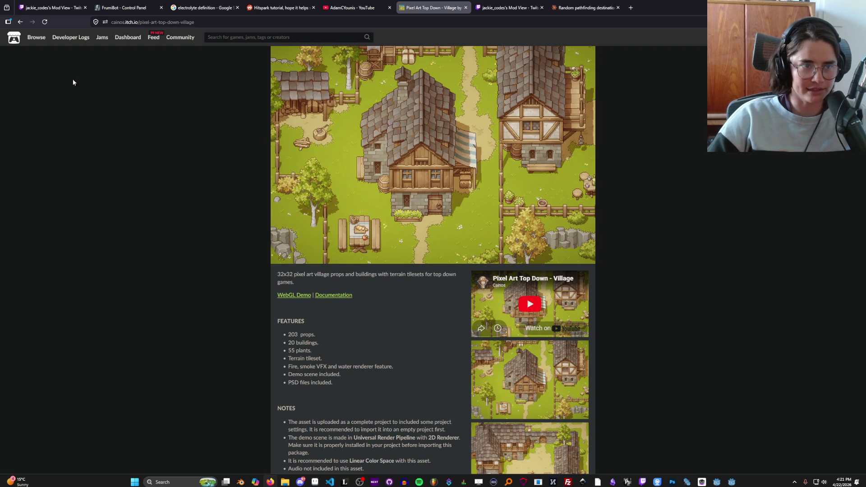
{"action": "left_click", "coordinate": [19, 22]}
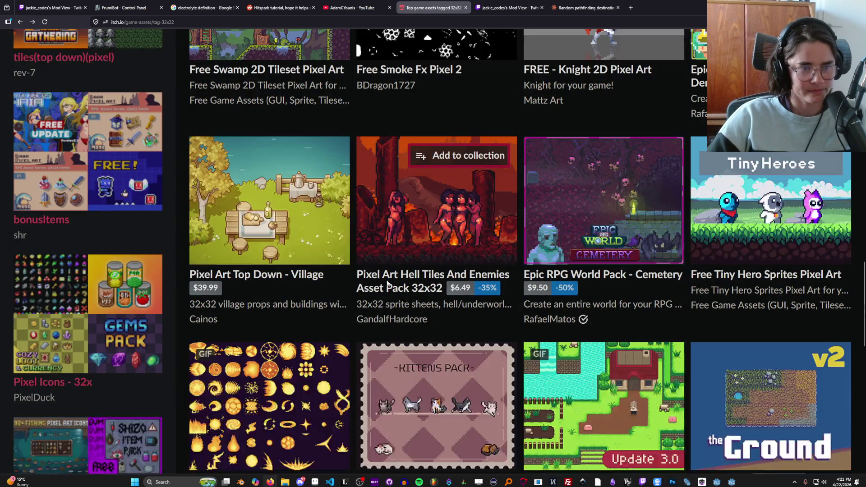
{"action": "scroll", "coordinate": [266, 183], "scroll_direction": "up", "scroll_amount": 5}
{"action": "scroll", "coordinate": [266, 183], "scroll_direction": "up", "scroll_amount": 3}
- Add the 64x64 tag to the 32x32 filter and scroll through the results
{"action": "left_click", "coordinate": [262, 157]}
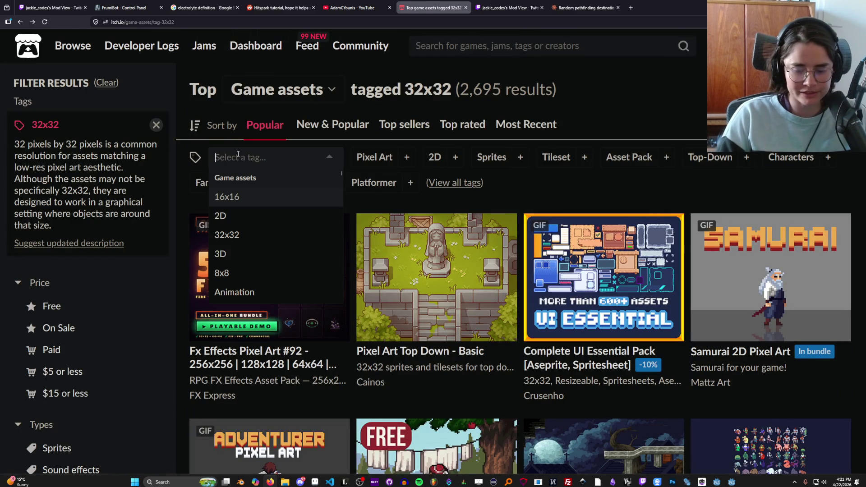
{"action": "type", "text": "64"}
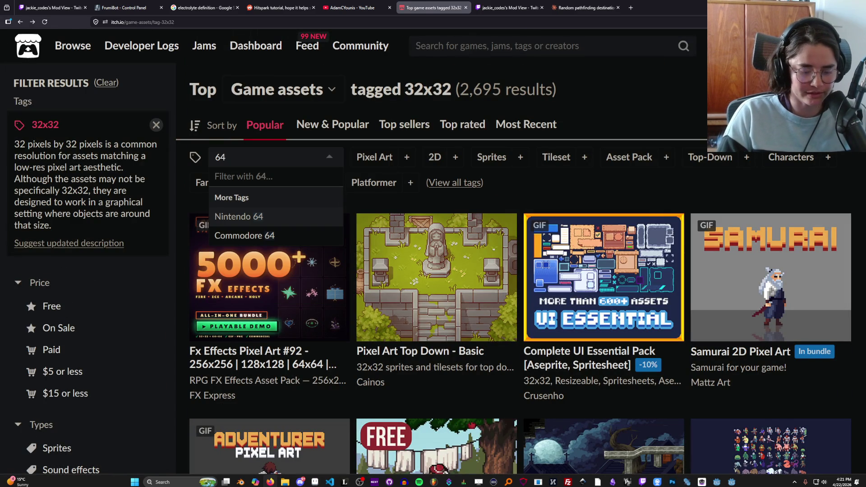
{"action": "type", "text": "x64"}
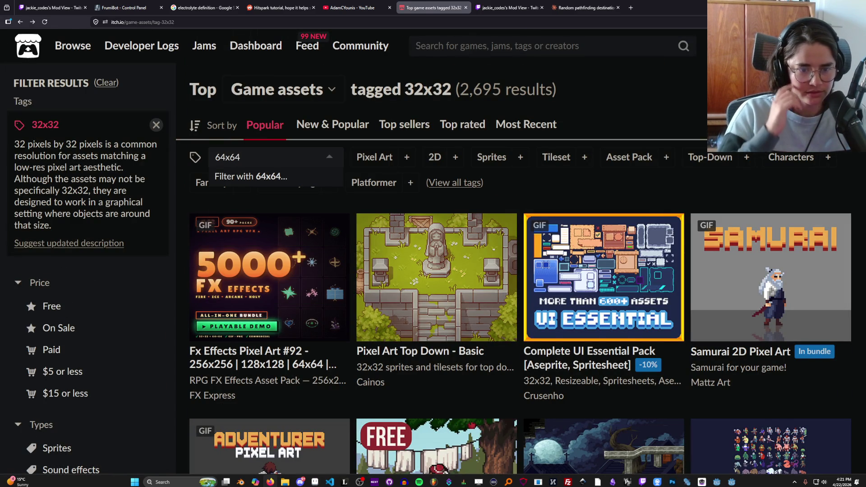
{"action": "key", "text": "Return"}
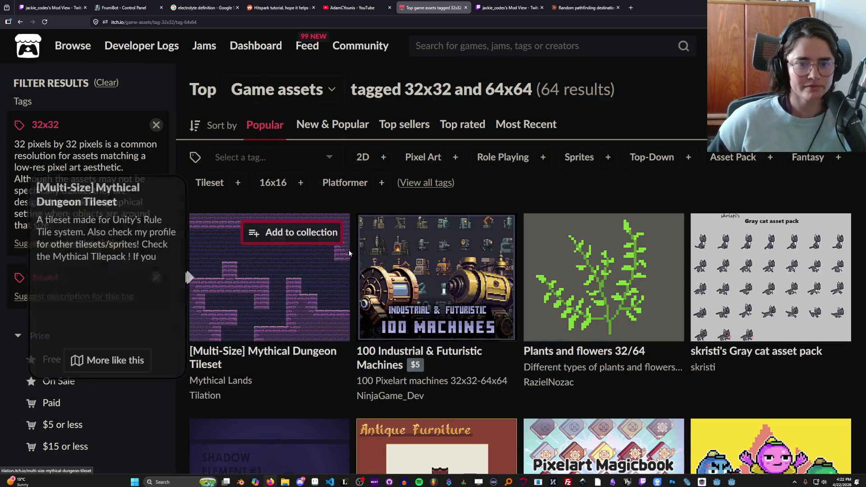
{"action": "scroll", "coordinate": [536, 325], "scroll_direction": "down", "scroll_amount": 5}
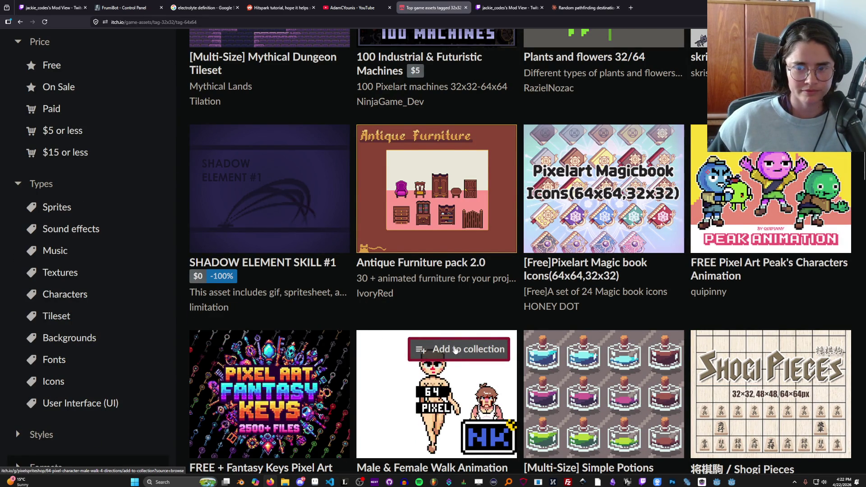
{"action": "scroll", "coordinate": [456, 350], "scroll_direction": "down", "scroll_amount": 3}
{"action": "scroll", "coordinate": [455, 349], "scroll_direction": "down", "scroll_amount": 5}
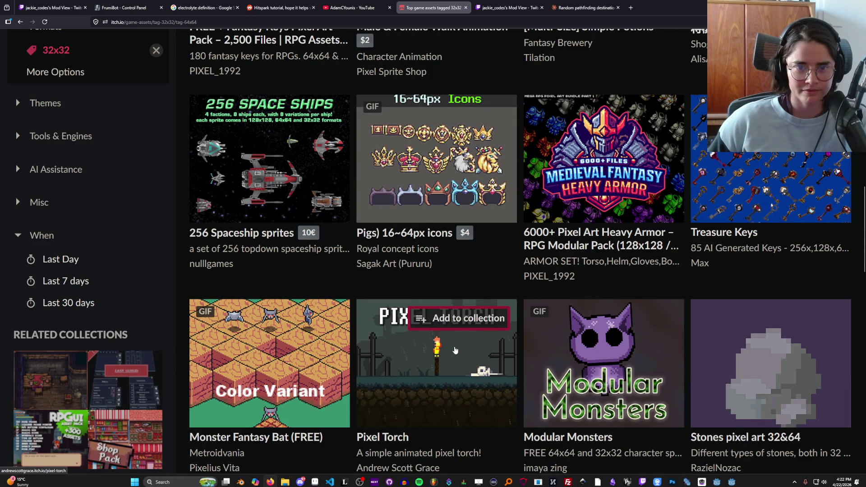
{"action": "scroll", "coordinate": [456, 349], "scroll_direction": "down", "scroll_amount": 3}
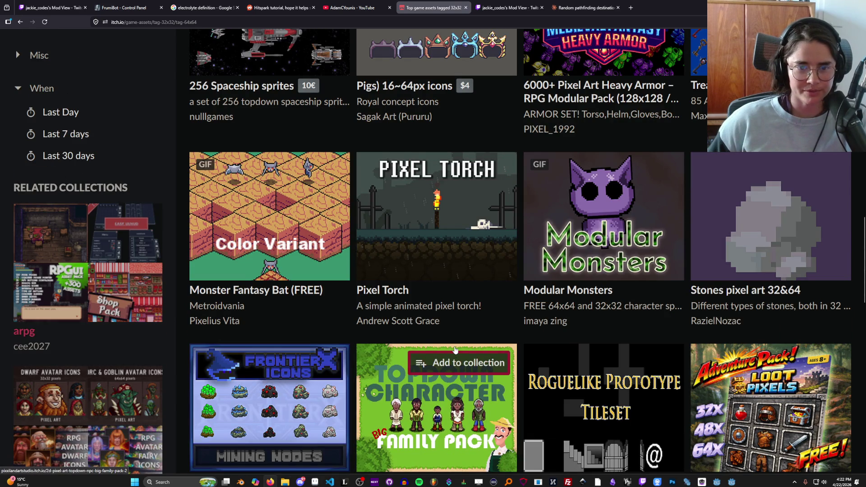
{"action": "scroll", "coordinate": [457, 343], "scroll_direction": "down", "scroll_amount": 4}
{"action": "scroll", "coordinate": [458, 337], "scroll_direction": "down", "scroll_amount": 3}
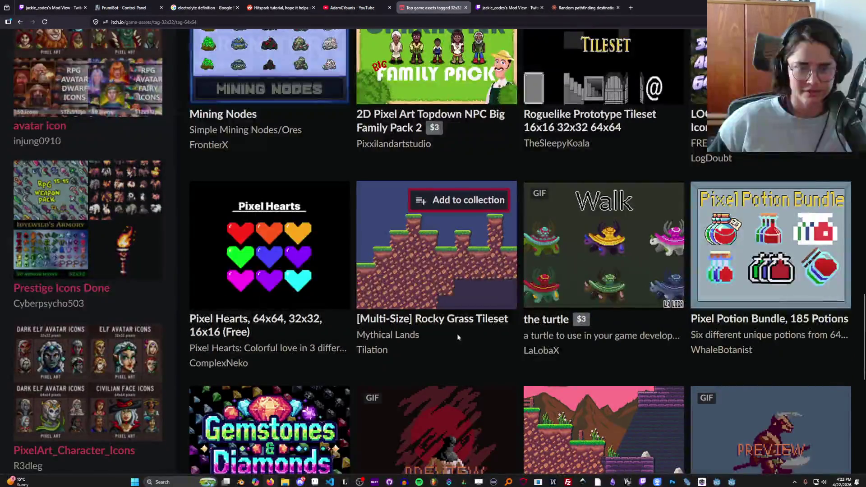
- Open the 2D Pixel Art Topdown NPC Family Pack 2 page, then go back
{"action": "mouse_move", "coordinate": [441, 291]}
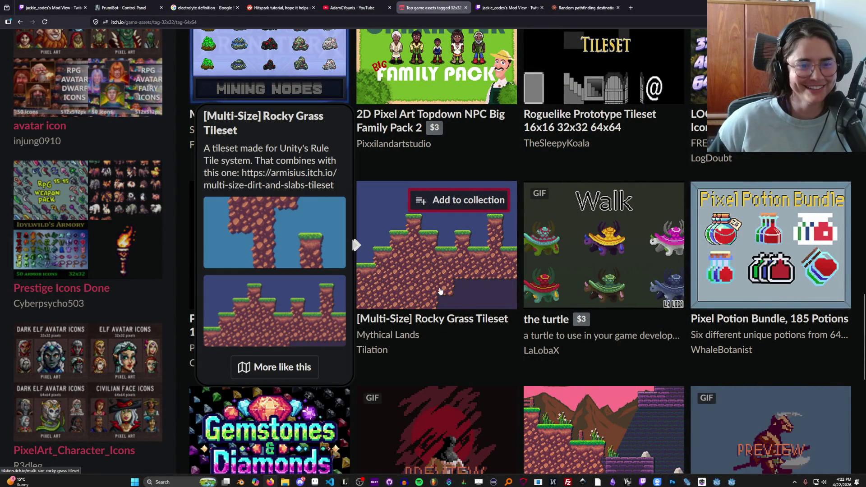
{"action": "scroll", "coordinate": [441, 291], "scroll_direction": "down", "scroll_amount": 7}
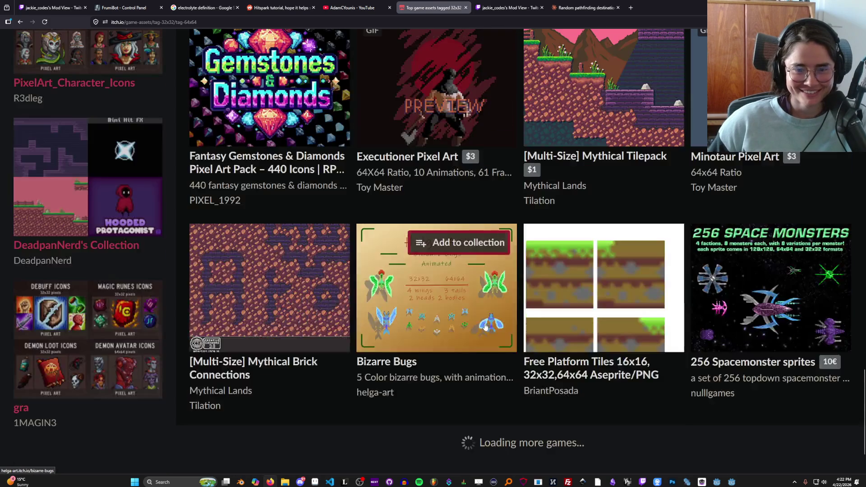
{"action": "scroll", "coordinate": [485, 327], "scroll_direction": "up", "scroll_amount": 3}
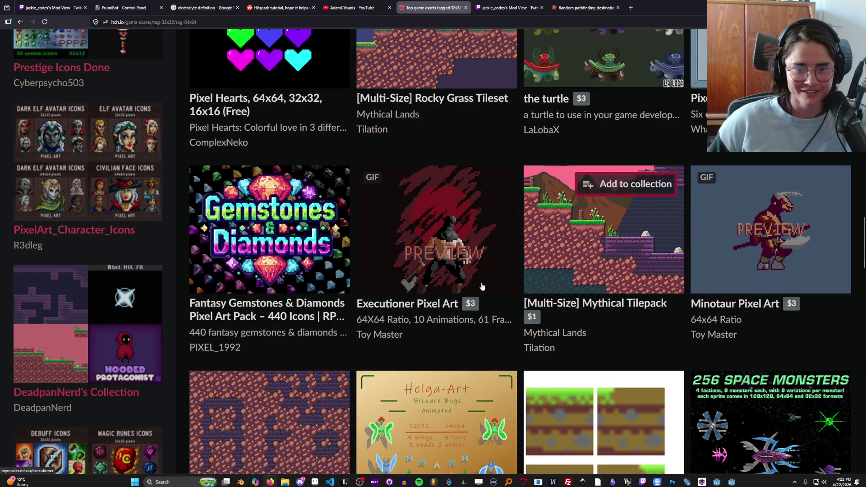
{"action": "scroll", "coordinate": [502, 287], "scroll_direction": "down", "scroll_amount": 7}
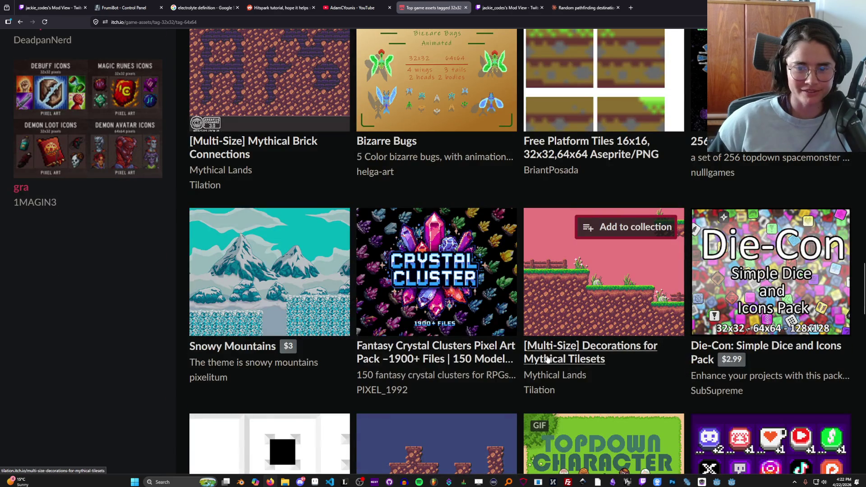
{"action": "scroll", "coordinate": [548, 359], "scroll_direction": "down", "scroll_amount": 3}
{"action": "scroll", "coordinate": [547, 359], "scroll_direction": "down", "scroll_amount": 4}
{"action": "scroll", "coordinate": [547, 359], "scroll_direction": "down", "scroll_amount": 8}
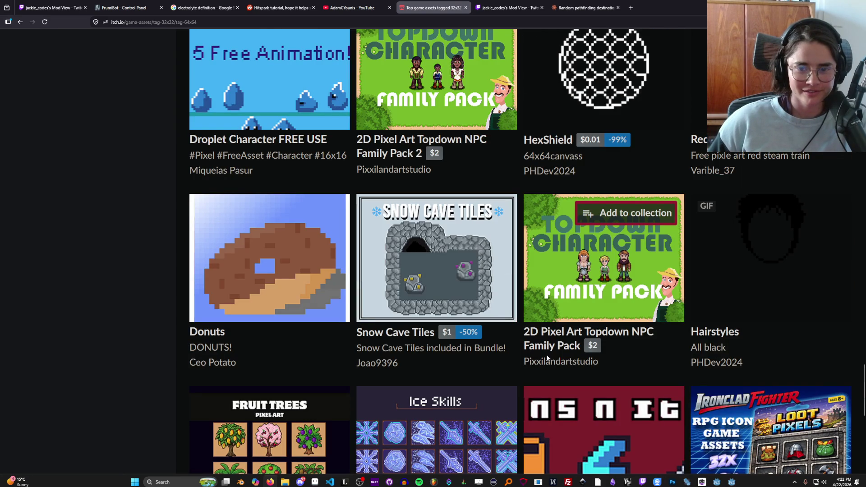
{"action": "scroll", "coordinate": [491, 310], "scroll_direction": "up", "scroll_amount": 3}
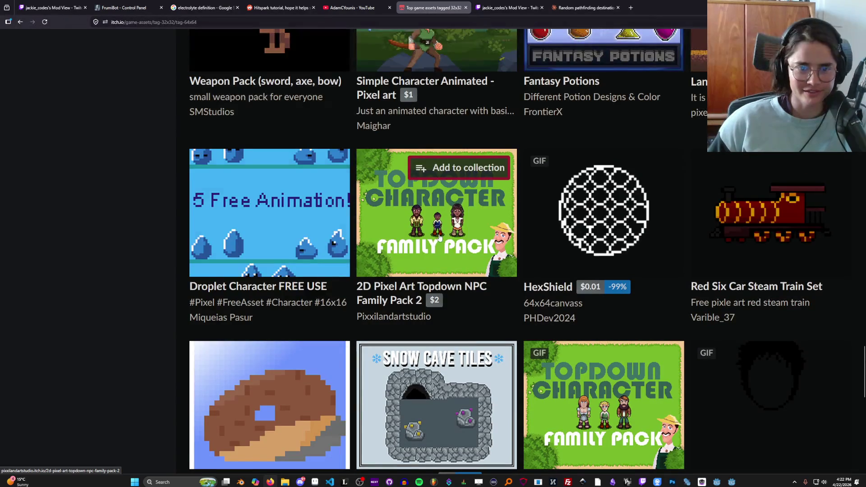
{"action": "left_click", "coordinate": [383, 289]}
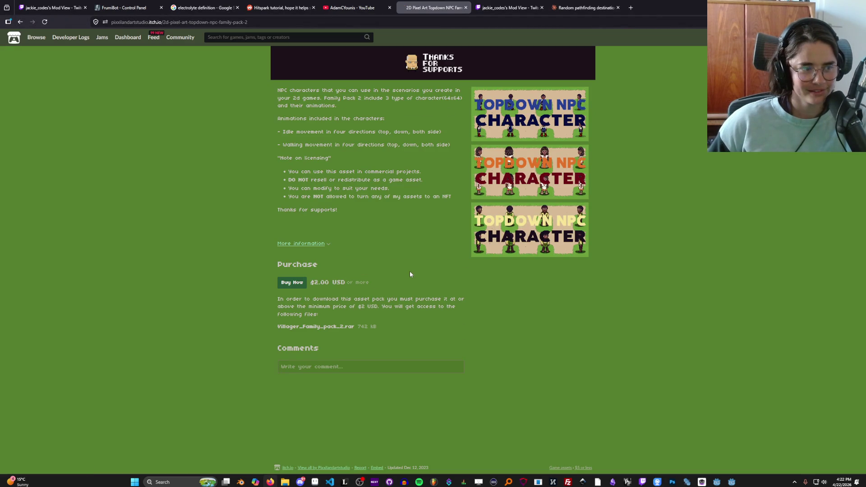
{"action": "key", "text": "alt+Left"}
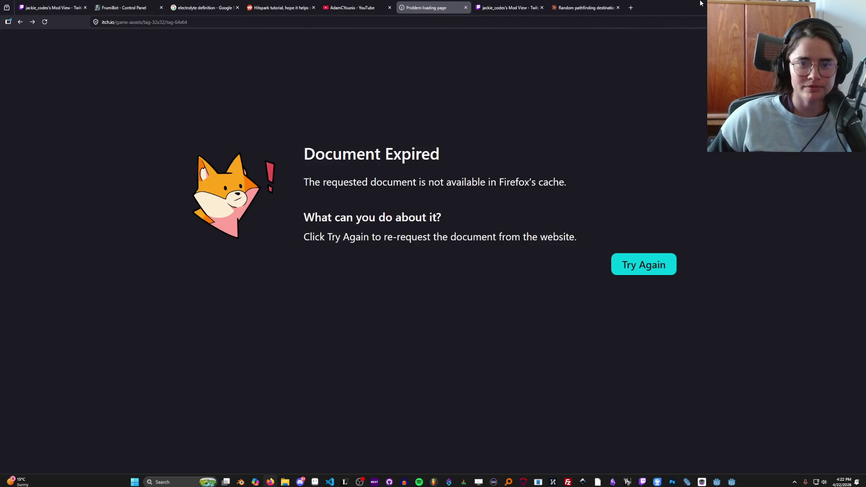
- Glance at Godot, then return to the assets page and enter 24x24 as the tag
{"action": "key", "text": "alt+Tab"}
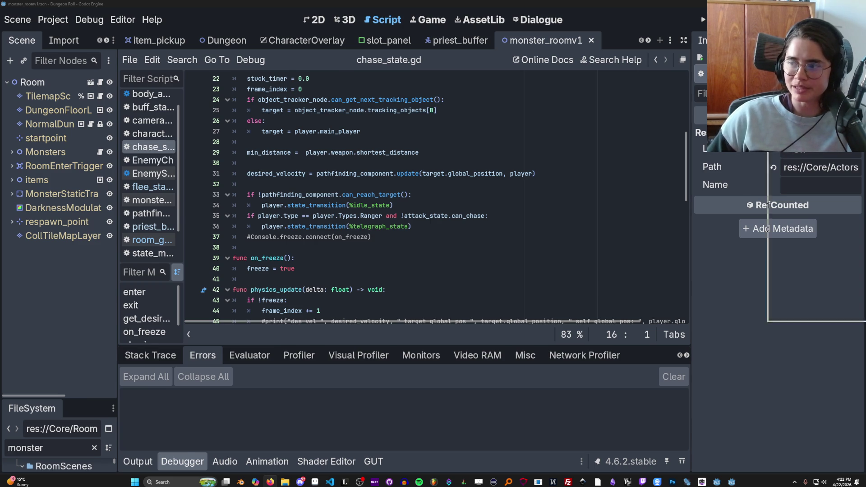
{"action": "key", "text": "alt+Tab"}
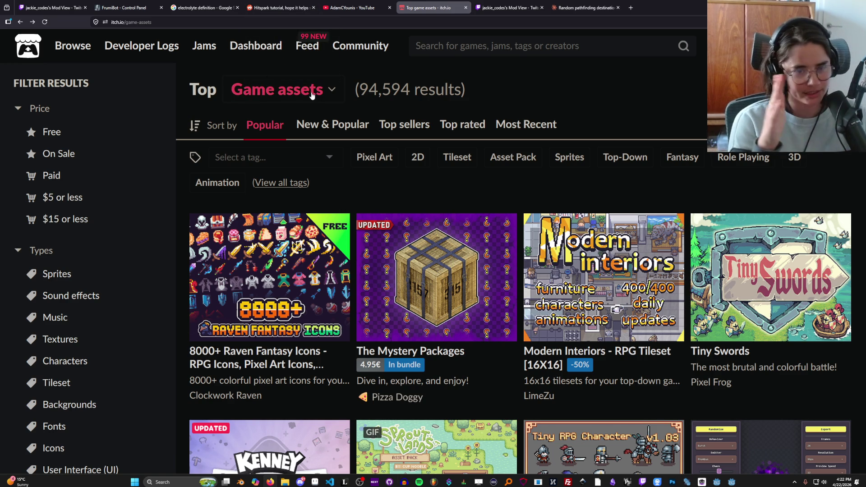
{"action": "left_click", "coordinate": [245, 156]}
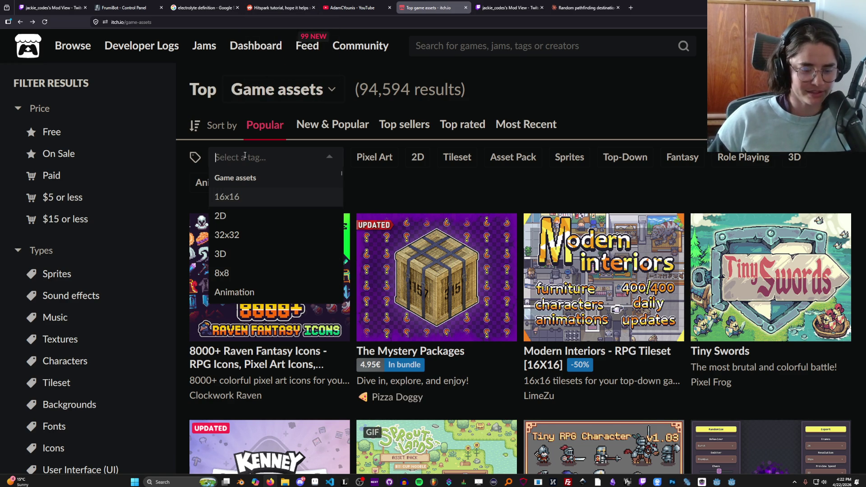
{"action": "type", "text": "24x24"}
- Filter by 24x24, open Free 24x24 Pixel RPG Tileset, and cycle its island, dungeon and tilesheet screenshots
{"action": "key", "text": "Return"}
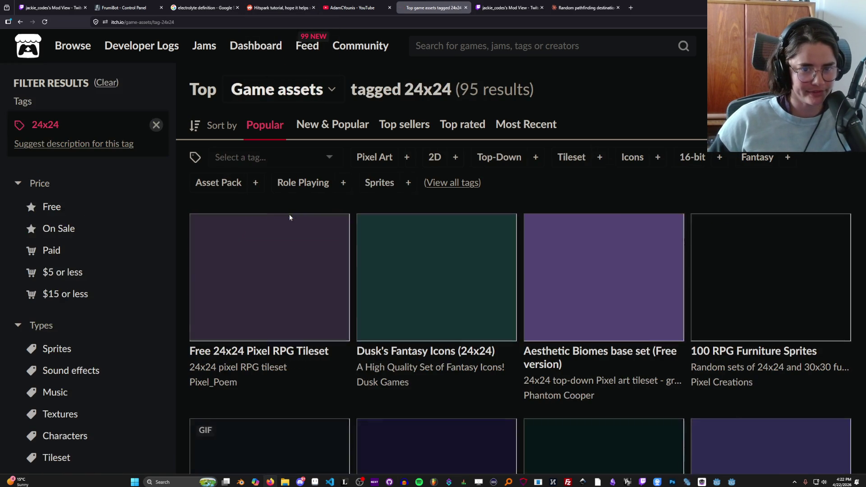
{"action": "scroll", "coordinate": [273, 280], "scroll_direction": "down", "scroll_amount": 1}
{"action": "left_click", "coordinate": [271, 279]}
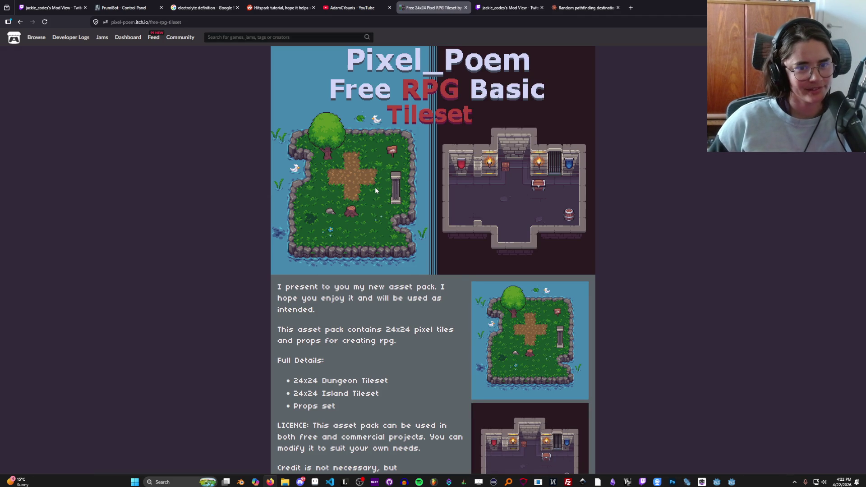
{"action": "left_click", "coordinate": [513, 311]}
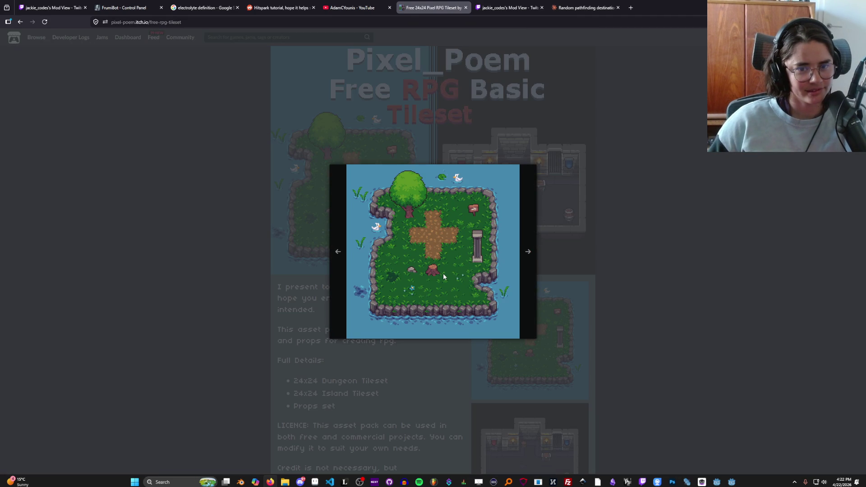
{"action": "left_click", "coordinate": [443, 277]}
{"action": "left_click", "coordinate": [443, 277]}
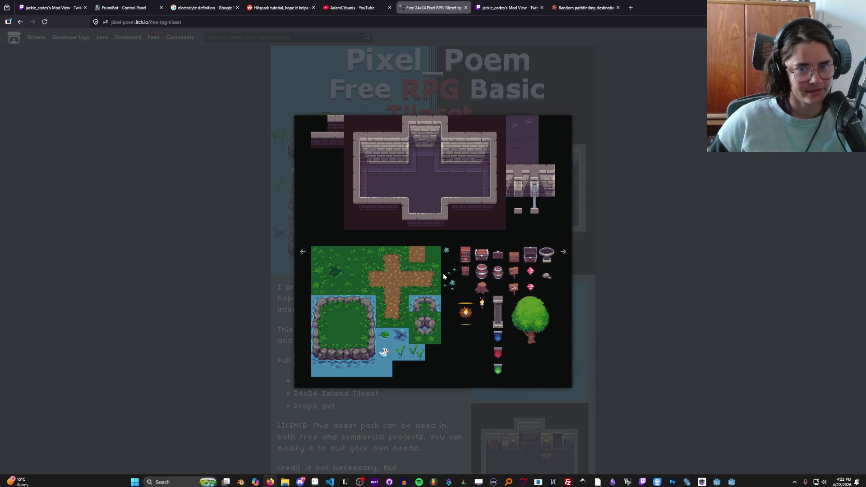
{"action": "left_click", "coordinate": [443, 276]}
{"action": "left_click", "coordinate": [627, 273]}
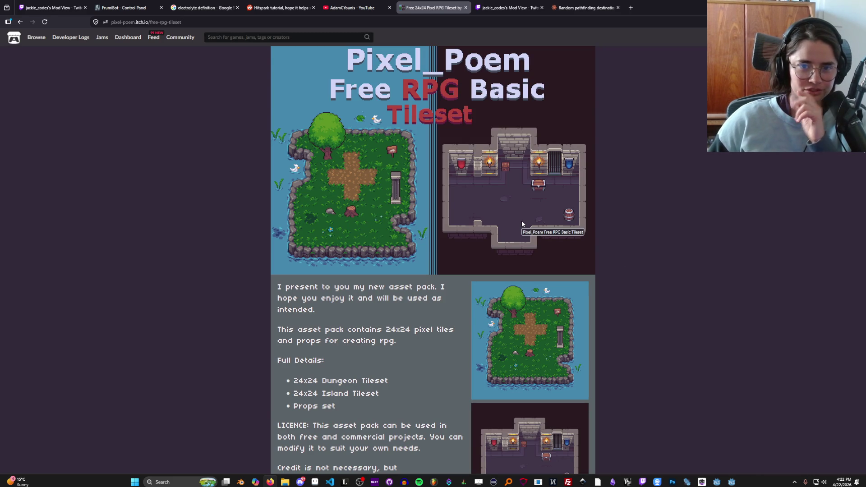
- Enlarge the tileset's dungeon room screenshot and study it, then bring up the tab's options
{"action": "scroll", "coordinate": [522, 224], "scroll_direction": "down", "scroll_amount": 1}
{"action": "scroll", "coordinate": [525, 225], "scroll_direction": "down", "scroll_amount": 8}
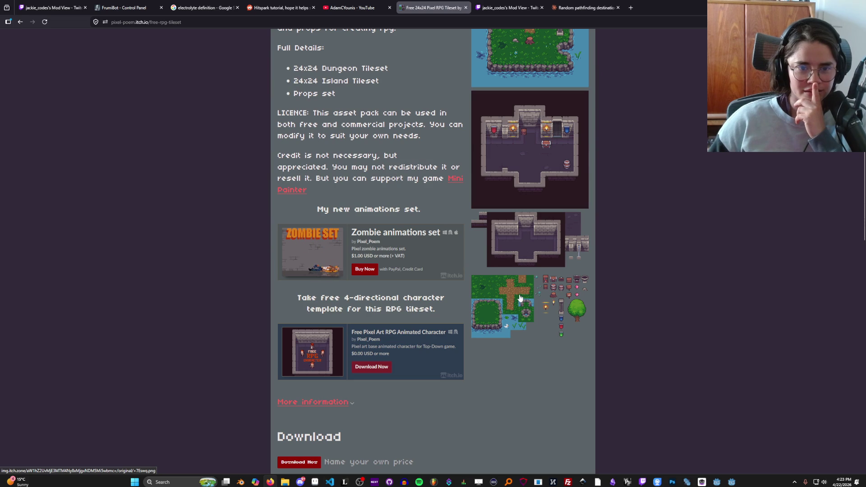
{"action": "scroll", "coordinate": [521, 296], "scroll_direction": "up", "scroll_amount": 1}
{"action": "scroll", "coordinate": [521, 297], "scroll_direction": "up", "scroll_amount": 1}
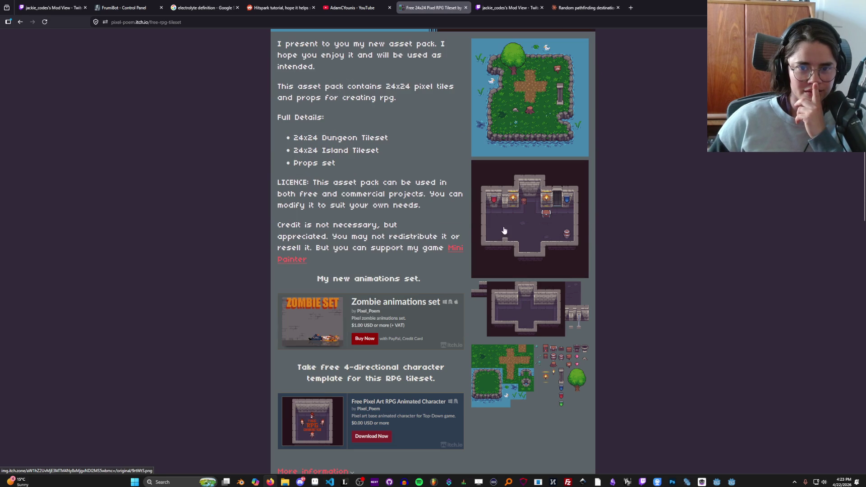
{"action": "left_click", "coordinate": [506, 229]}
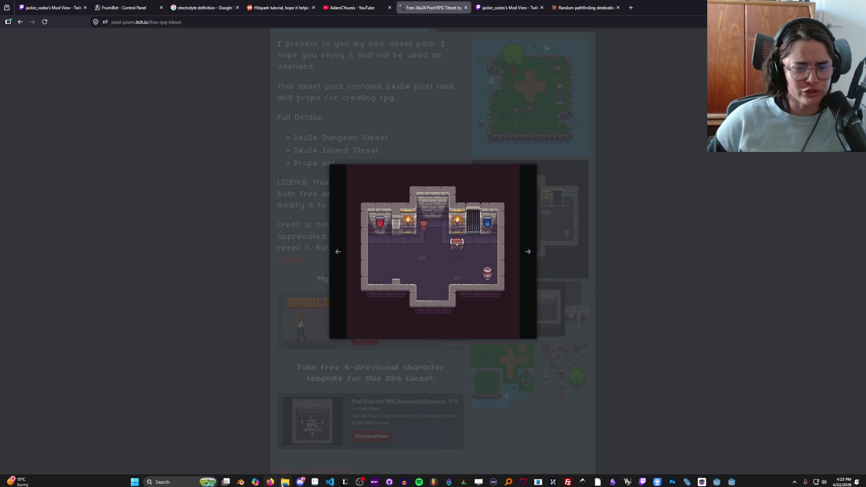
{"action": "mouse_move", "coordinate": [284, 481]}
{"action": "left_click", "coordinate": [280, 454]}
{"action": "key", "text": "alt+Tab"}
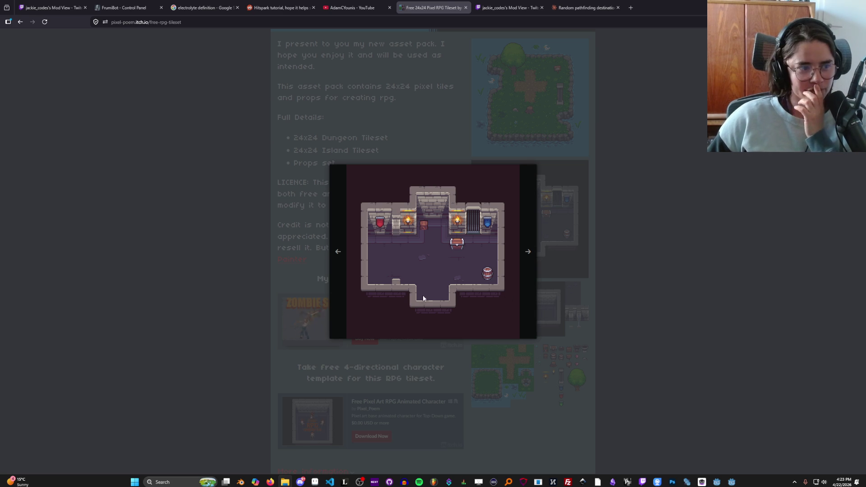
{"action": "scroll", "coordinate": [440, 273], "scroll_direction": "up", "scroll_amount": 5, "text": "ctrl"}
{"action": "scroll", "coordinate": [468, 284], "scroll_direction": "up", "scroll_amount": 1, "text": "ctrl"}
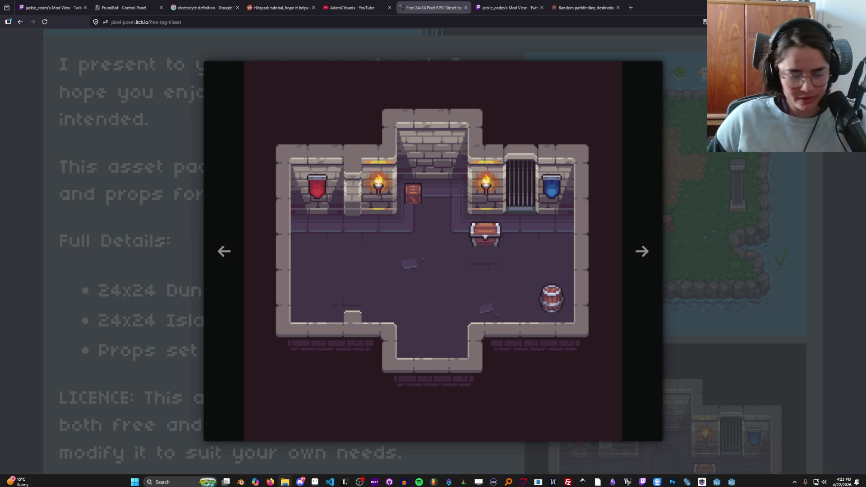
{"action": "right_click", "coordinate": [417, 8]}
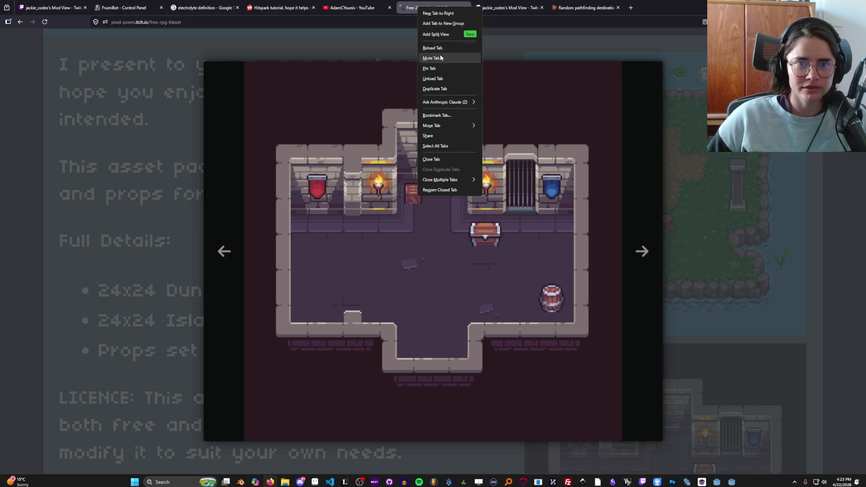
- Duplicate the tileset tab into its own window and bring up the Dungeon Tileset II page
{"action": "left_click", "coordinate": [447, 89]}
{"action": "left_click_drag", "start_coordinate": [507, 8], "coordinate": [498, 23]}
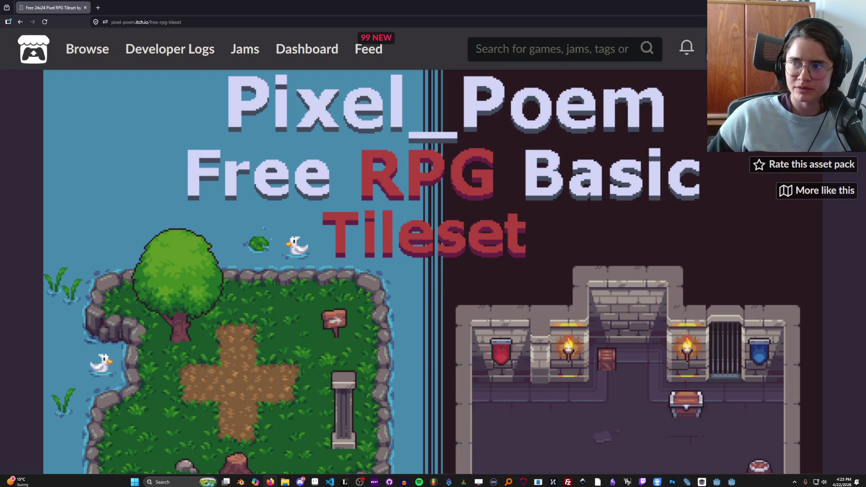
{"action": "key", "text": "ctrl+w"}
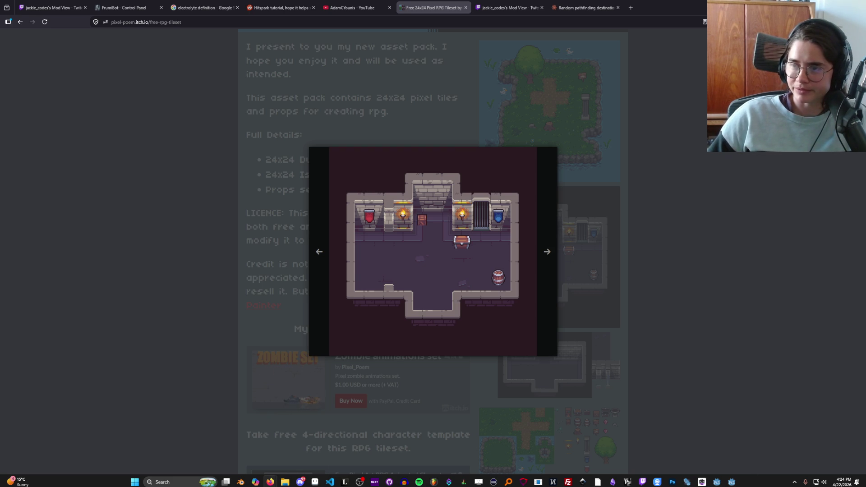
{"action": "left_click_drag", "start_coordinate": [475, 43], "coordinate": [422, 79]}
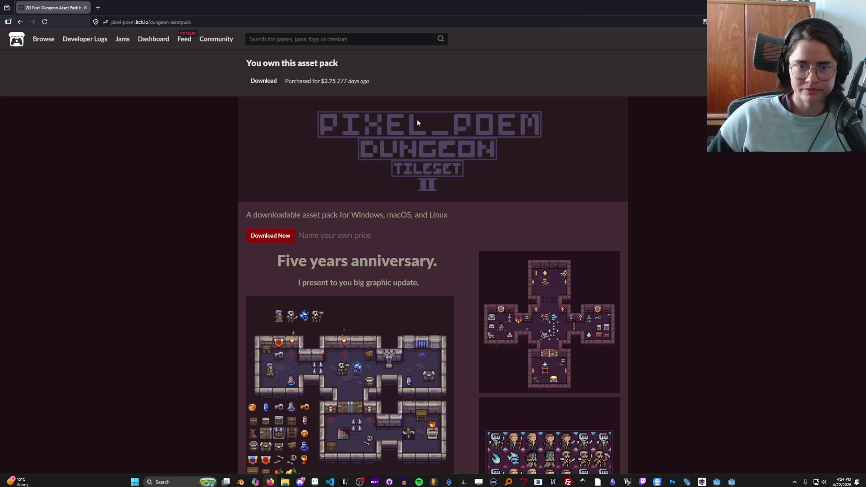
- Merge the Dungeon Tileset II page back into the main browser and zoom out one step
{"action": "scroll", "coordinate": [328, 384], "scroll_direction": "down", "scroll_amount": 10}
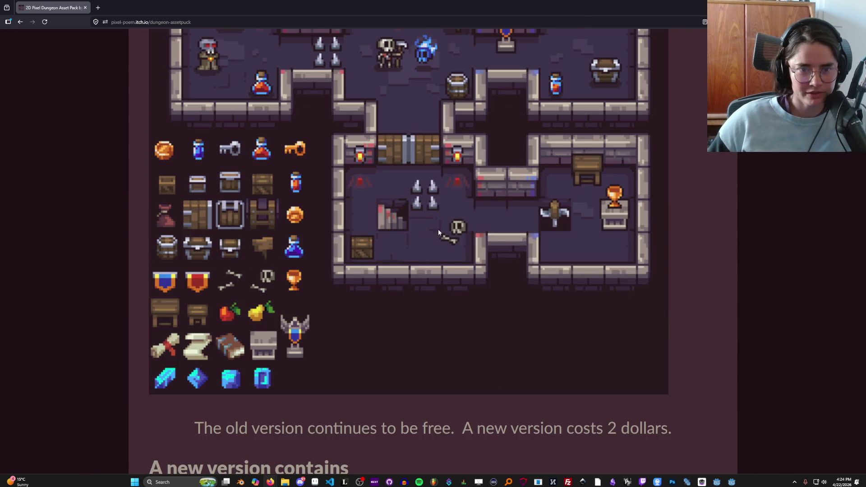
{"action": "scroll", "coordinate": [426, 198], "scroll_direction": "up", "scroll_amount": 2}
{"action": "key", "text": "super+Down"}
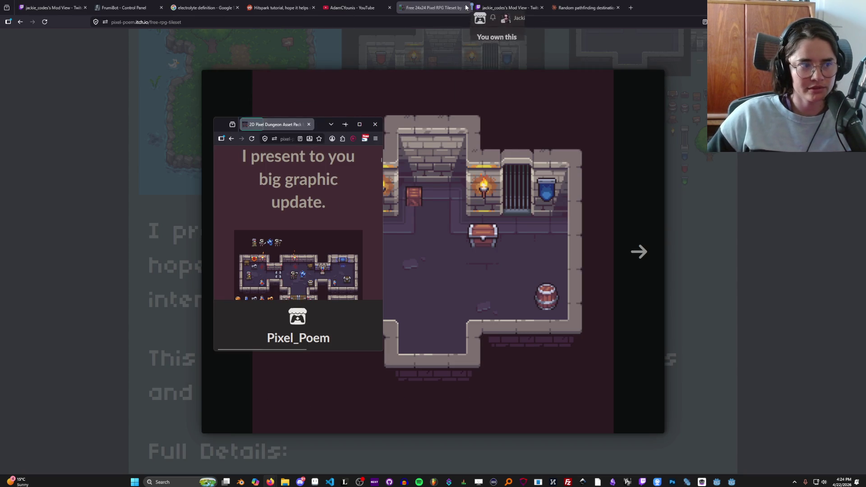
{"action": "left_click_drag", "start_coordinate": [466, 7], "coordinate": [469, 8]}
{"action": "key", "text": "ctrl+minus"}
{"action": "key", "text": "ctrl+minus"}
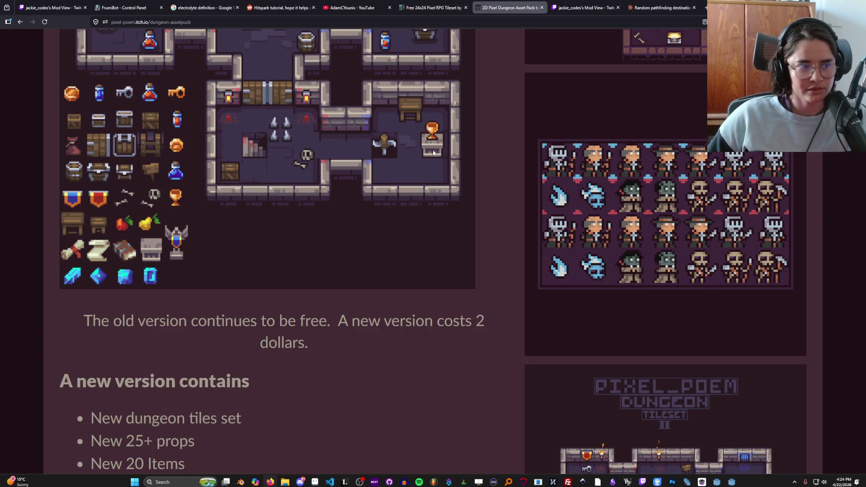
{"action": "scroll", "coordinate": [434, 154], "scroll_direction": "up", "scroll_amount": 4}
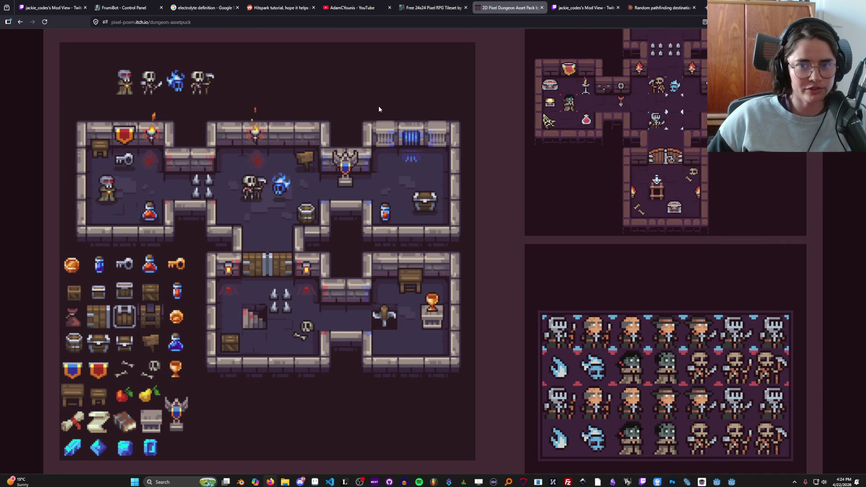
- Alternate between the Dungeon Asset Pack and the free tileset's dungeon room preview, ending on the preview
{"action": "left_click", "coordinate": [429, 8]}
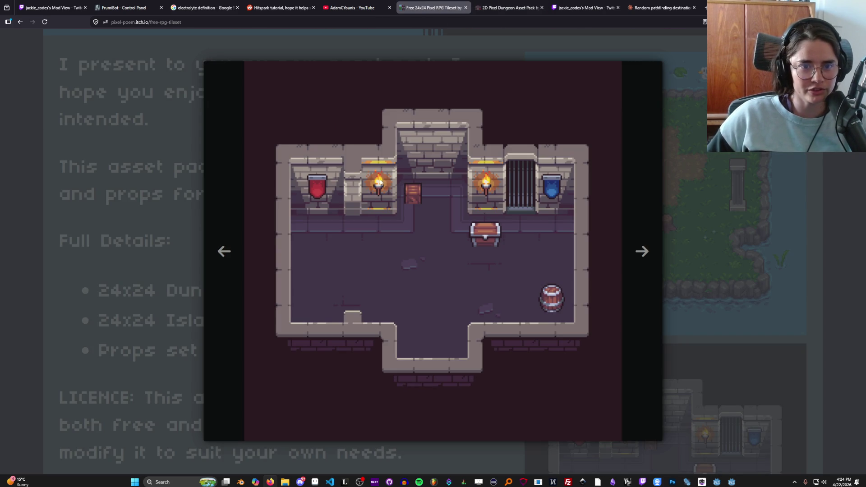
{"action": "key", "text": "ctrl+Tab"}
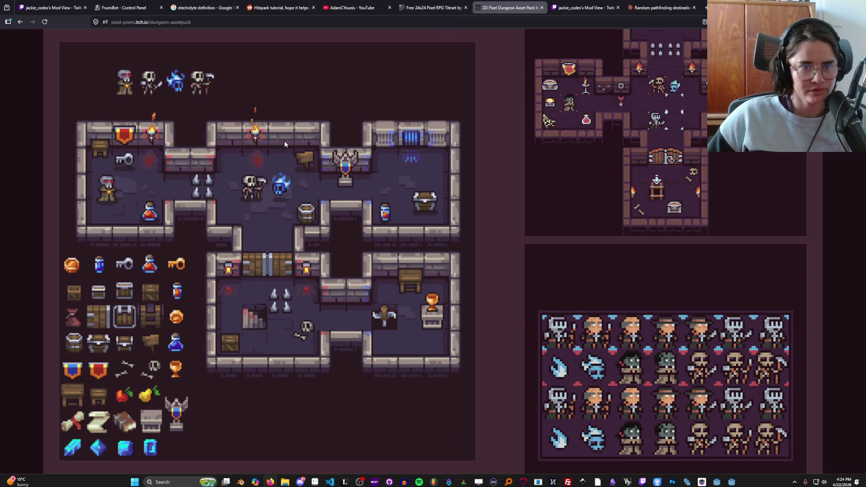
{"action": "left_click", "coordinate": [433, 7]}
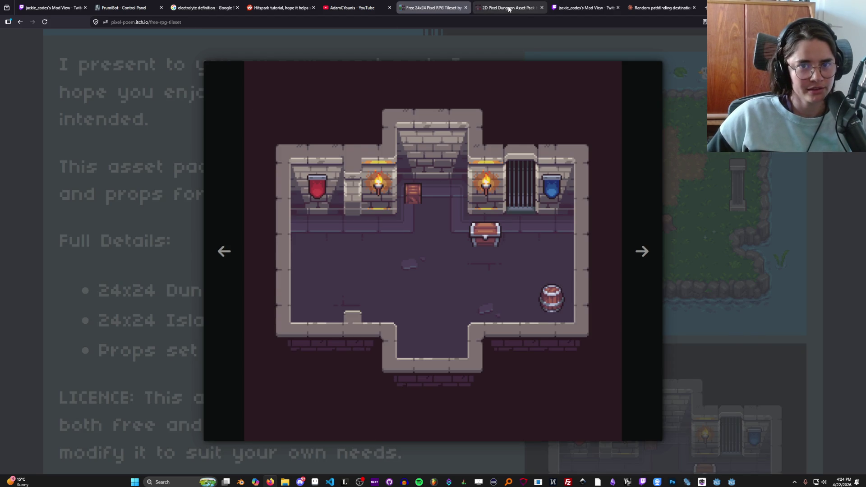
{"action": "left_click", "coordinate": [509, 8]}
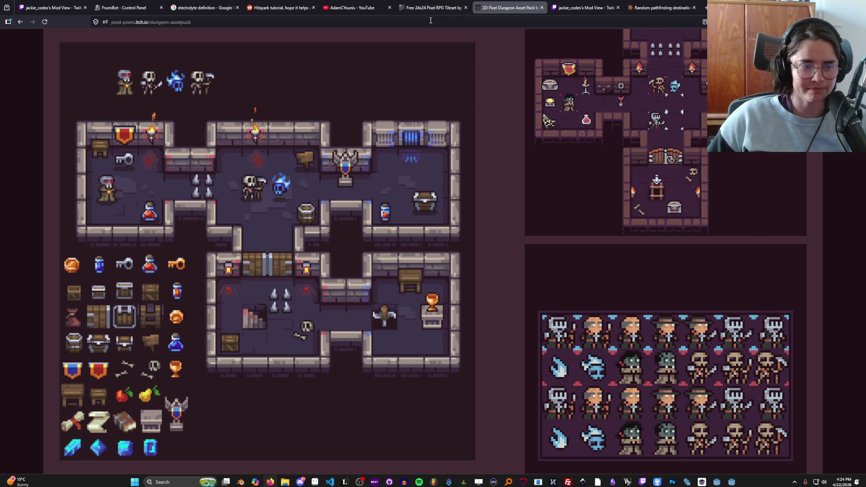
{"action": "left_click", "coordinate": [420, 9]}
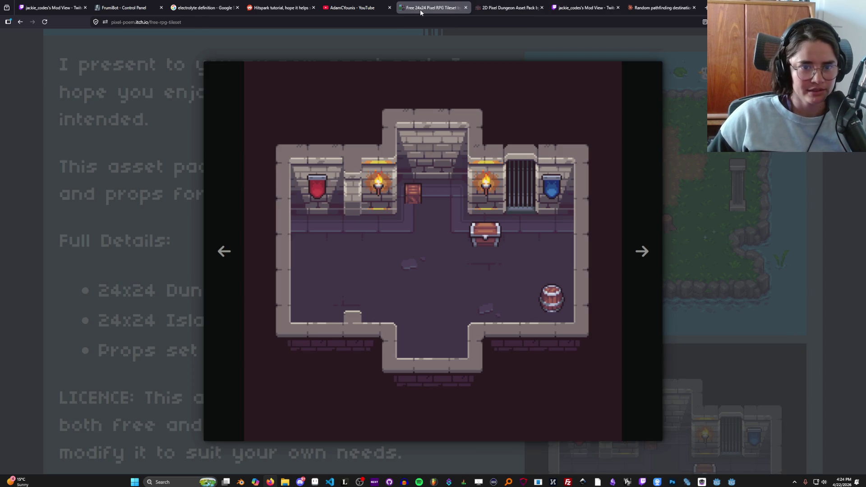
{"action": "left_click", "coordinate": [525, 9]}
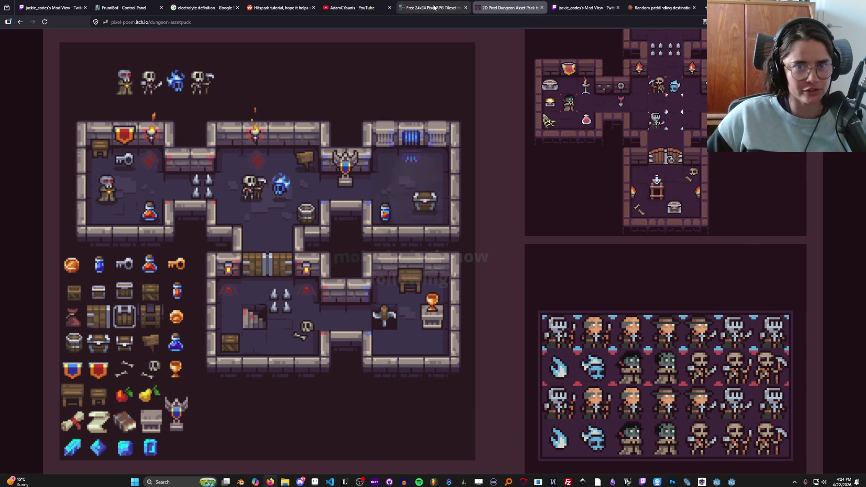
{"action": "left_click", "coordinate": [431, 7]}
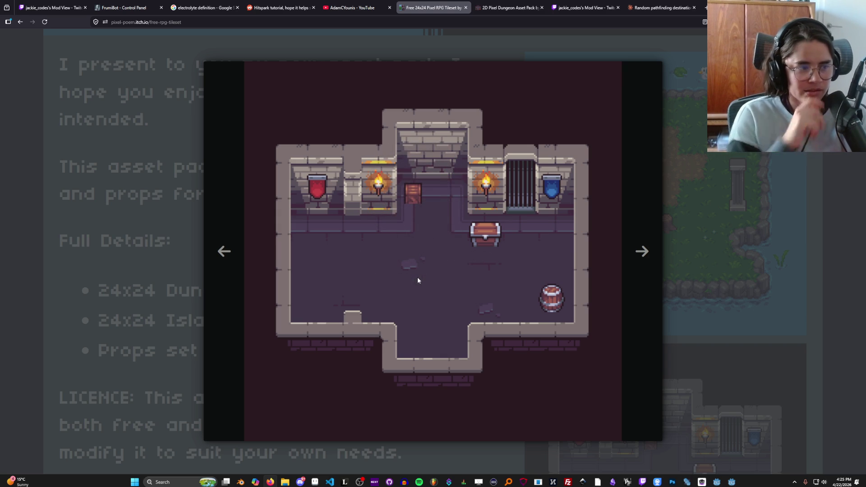
{"action": "left_click", "coordinate": [508, 8]}
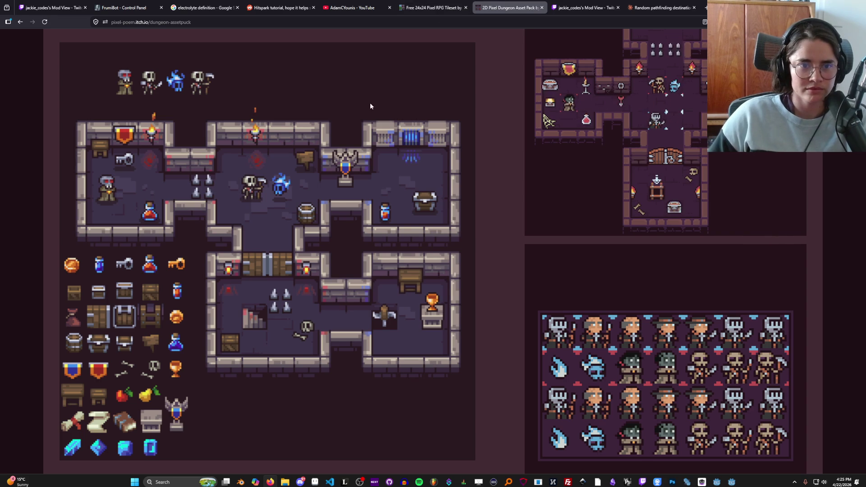
{"action": "left_click", "coordinate": [424, 5]}
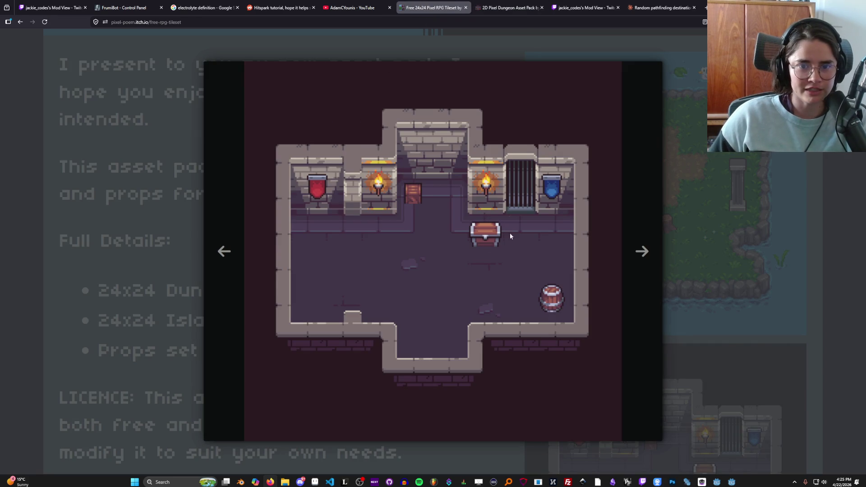
{"action": "left_click", "coordinate": [508, 8]}
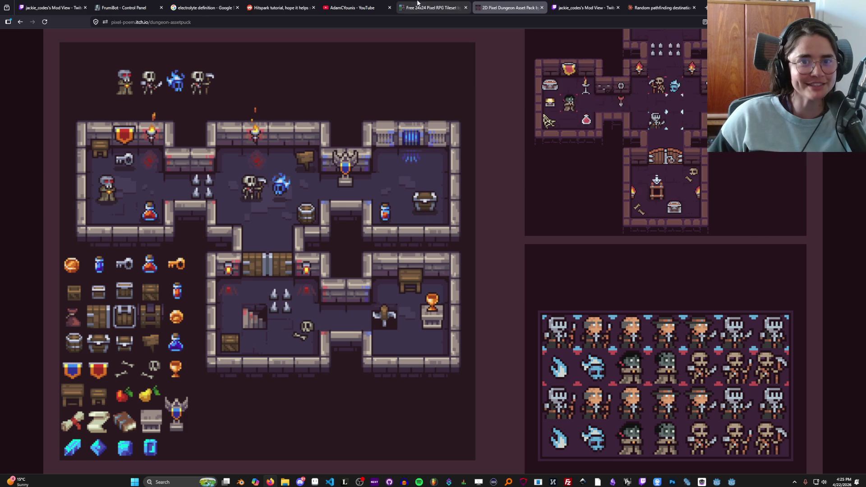
{"action": "left_click", "coordinate": [418, 5]}
{"action": "left_click", "coordinate": [532, 8]}
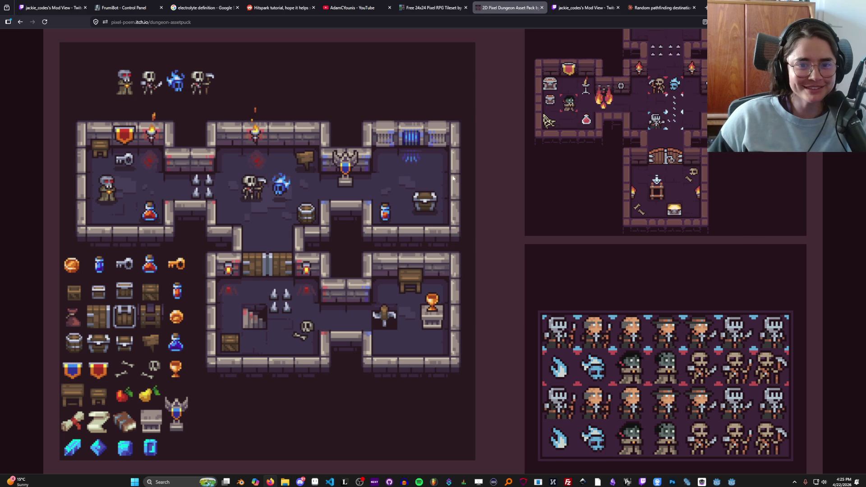
{"action": "left_click", "coordinate": [427, 8]}
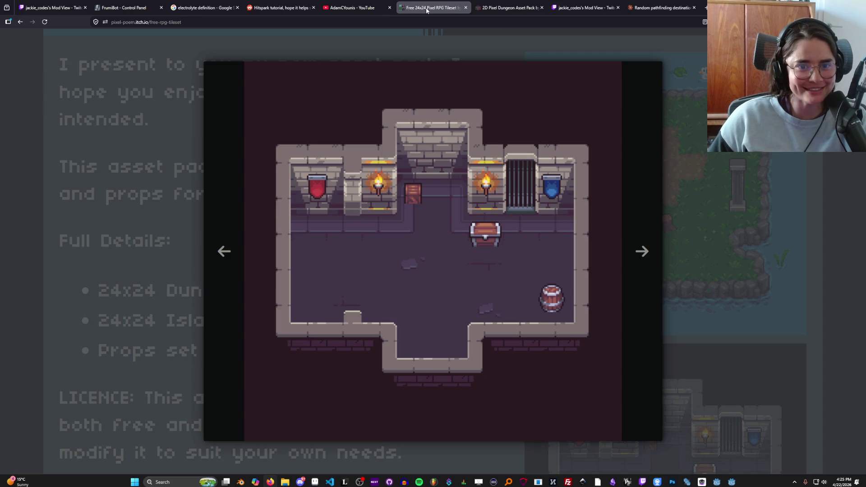
- Read the free tileset's licence and comments at reduced zoom, then switch to the Dungeon Asset Pack tab
{"action": "left_click", "coordinate": [412, 209]}
{"action": "scroll", "coordinate": [424, 223], "scroll_direction": "down", "scroll_amount": 10}
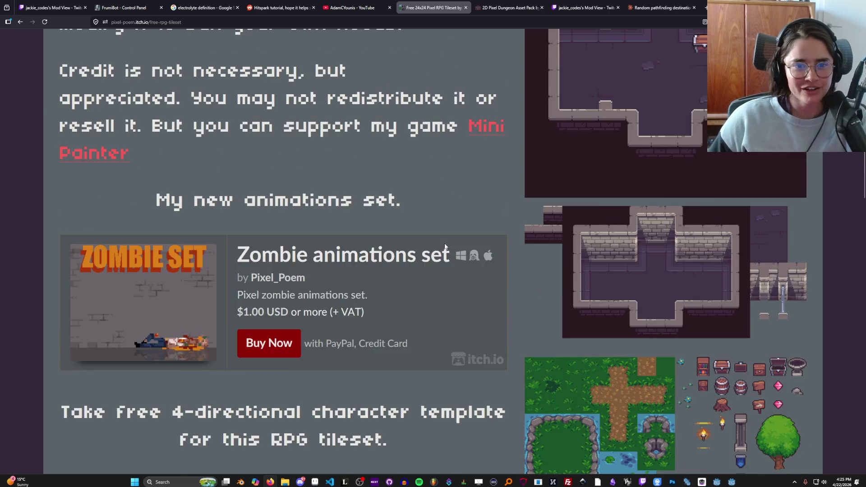
{"action": "scroll", "coordinate": [434, 240], "scroll_direction": "up", "scroll_amount": 3}
{"action": "key", "text": "ctrl+minus"}
{"action": "key", "text": "ctrl+minus"}
{"action": "key", "text": "ctrl+minus"}
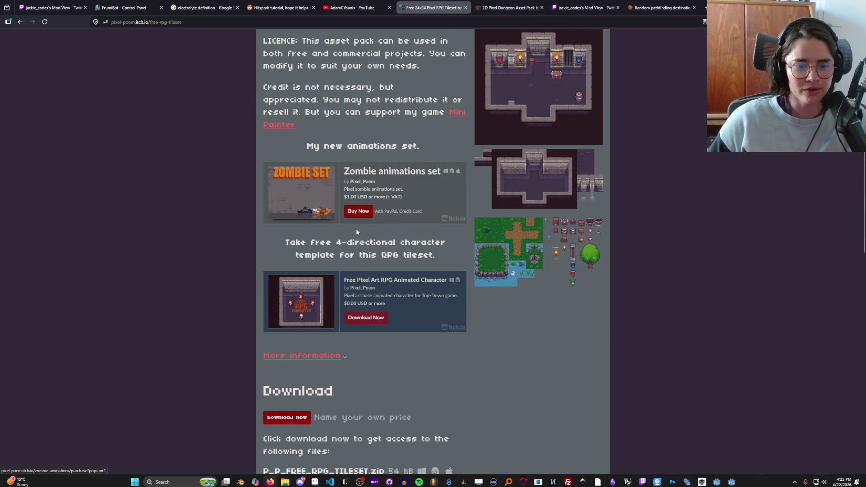
{"action": "scroll", "coordinate": [356, 229], "scroll_direction": "down", "scroll_amount": 5}
{"action": "scroll", "coordinate": [358, 229], "scroll_direction": "down", "scroll_amount": 3}
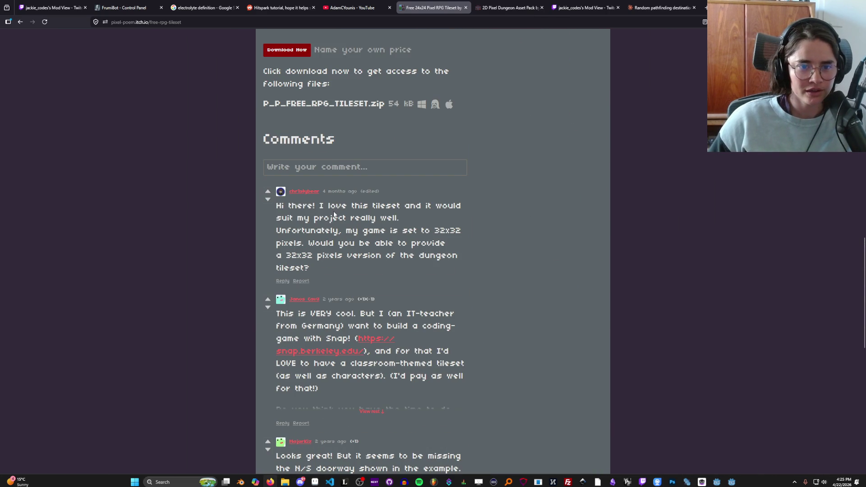
{"action": "scroll", "coordinate": [342, 235], "scroll_direction": "down", "scroll_amount": 2}
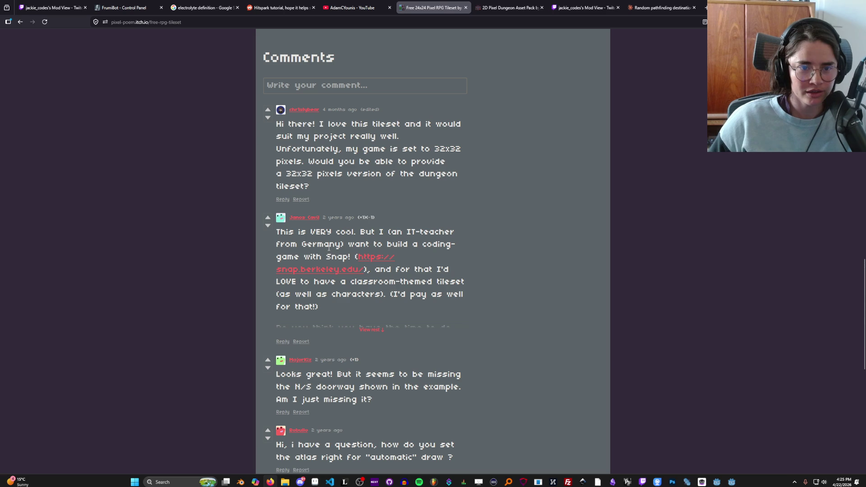
{"action": "scroll", "coordinate": [329, 248], "scroll_direction": "down", "scroll_amount": 3}
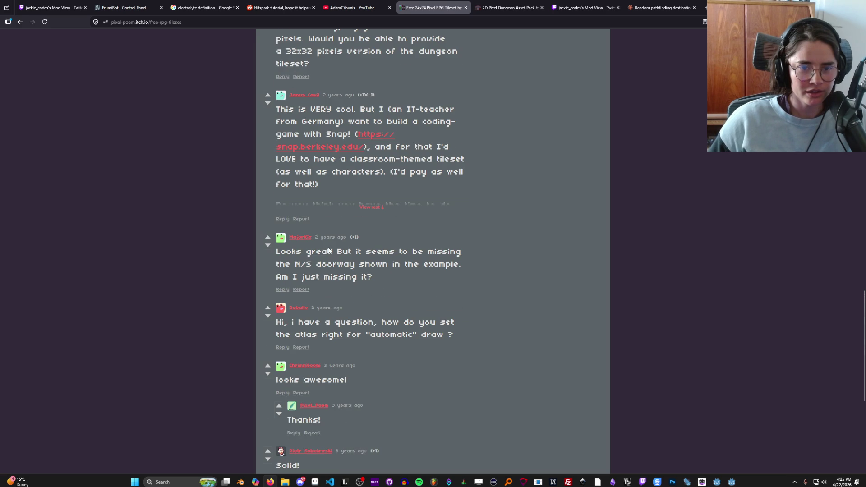
{"action": "scroll", "coordinate": [329, 251], "scroll_direction": "down", "scroll_amount": 2}
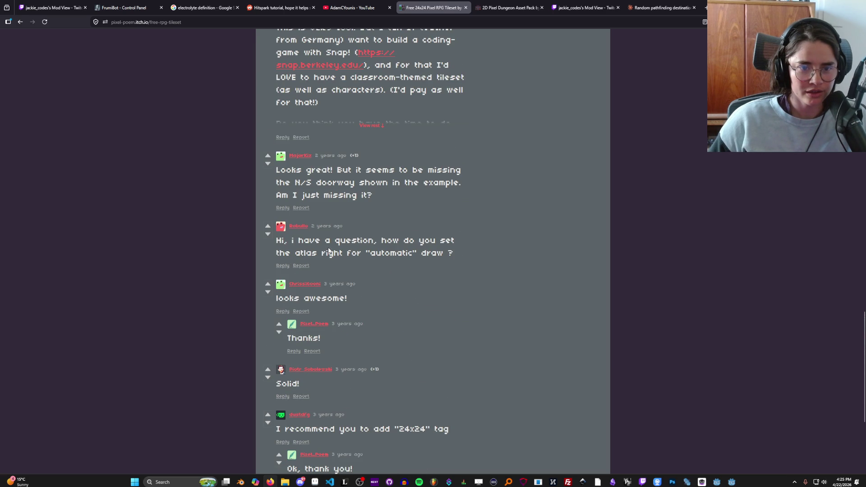
{"action": "scroll", "coordinate": [329, 251], "scroll_direction": "down", "scroll_amount": 5}
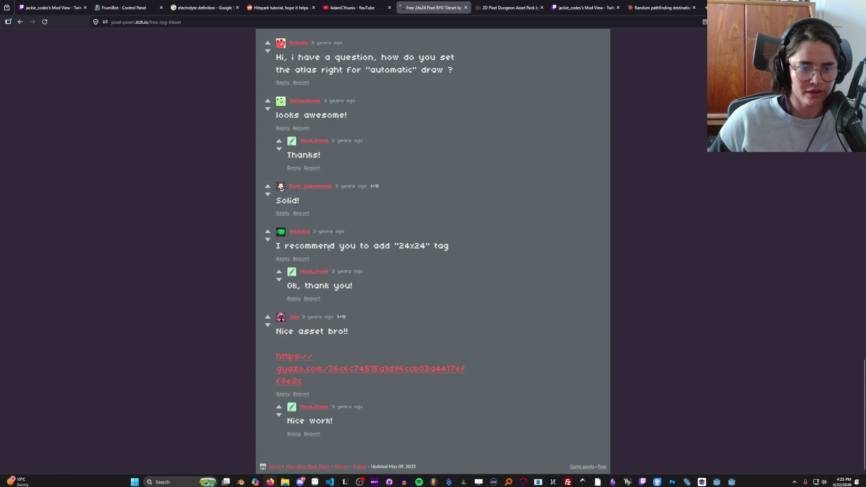
{"action": "scroll", "coordinate": [329, 249], "scroll_direction": "up", "scroll_amount": 20}
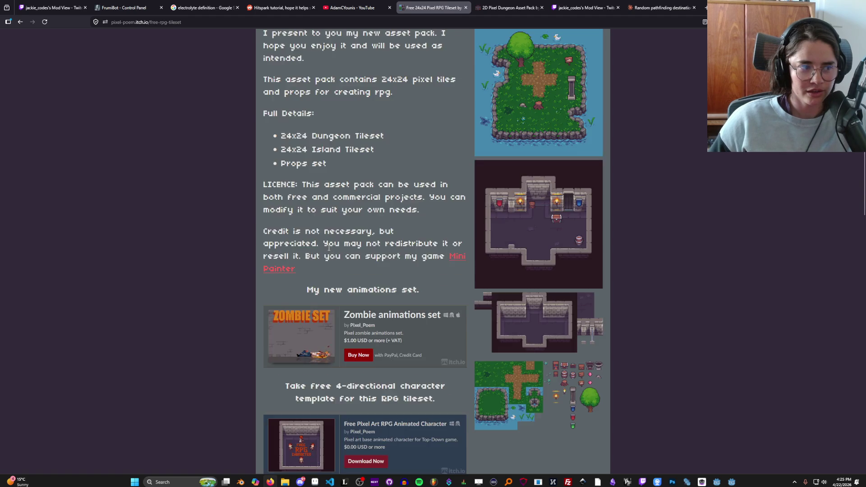
{"action": "scroll", "coordinate": [329, 251], "scroll_direction": "down", "scroll_amount": 6}
{"action": "scroll", "coordinate": [329, 251], "scroll_direction": "up", "scroll_amount": 2}
{"action": "key", "text": "ctrl+Tab"}
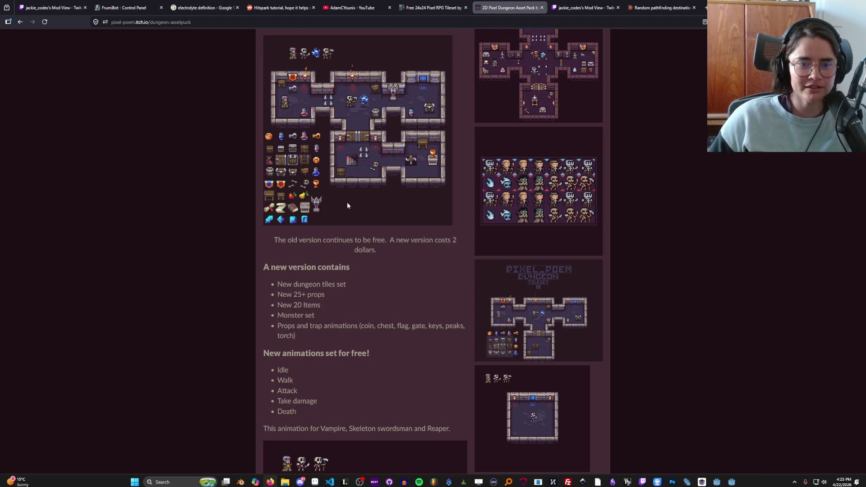
- Highlight the pack's licence terms on commercial use, resale, modifying and crediting, then follow the Mini Painter link
{"action": "scroll", "coordinate": [310, 254], "scroll_direction": "down", "scroll_amount": 10}
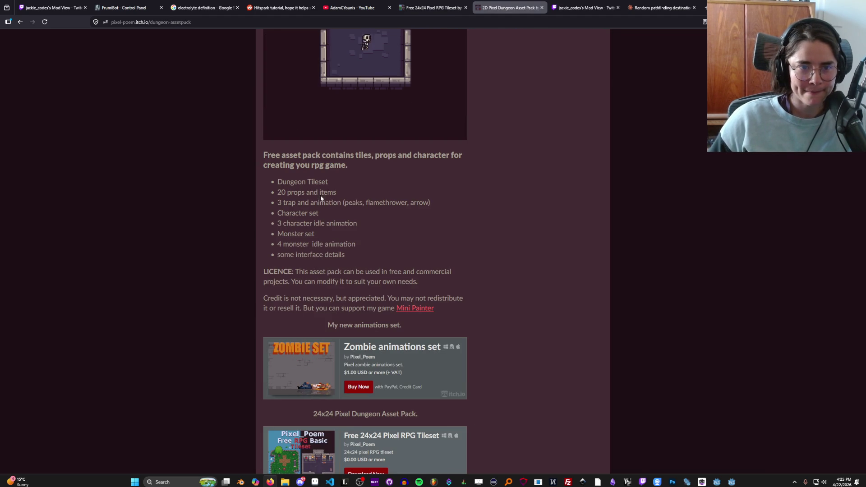
{"action": "mouse_move", "coordinate": [302, 272]}
{"action": "left_mouse_down"}
{"action": "mouse_move", "coordinate": [429, 273]}
{"action": "mouse_move", "coordinate": [300, 289]}
{"action": "mouse_move", "coordinate": [419, 283]}
{"action": "mouse_move", "coordinate": [434, 300]}
{"action": "mouse_move", "coordinate": [276, 311]}
{"action": "mouse_move", "coordinate": [304, 311]}
{"action": "left_mouse_up"}
{"action": "left_click", "coordinate": [305, 311]}
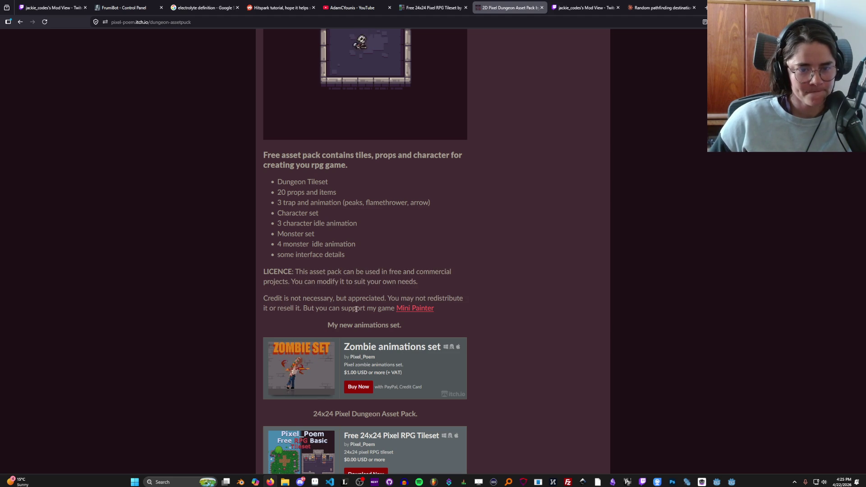
{"action": "left_click_drag", "start_coordinate": [384, 308], "coordinate": [303, 310]}
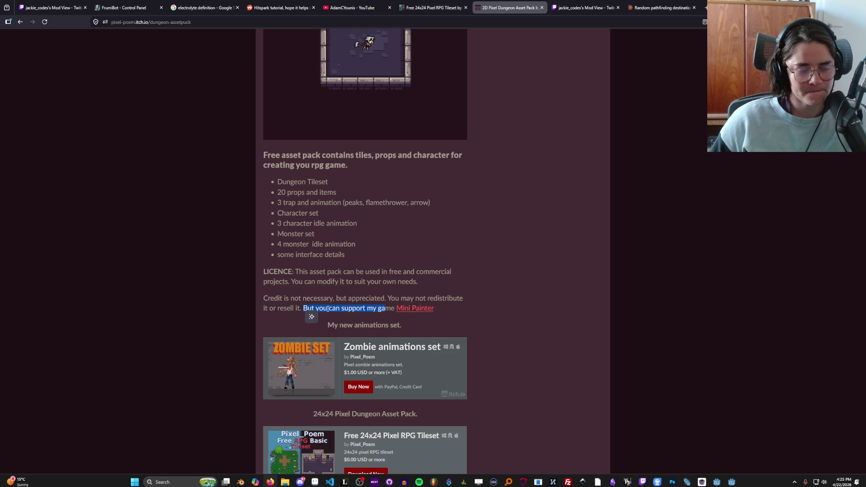
{"action": "left_click", "coordinate": [331, 306]}
{"action": "mouse_move", "coordinate": [387, 299]}
{"action": "left_mouse_down"}
{"action": "mouse_move", "coordinate": [280, 308]}
{"action": "mouse_move", "coordinate": [301, 308]}
{"action": "left_mouse_up"}
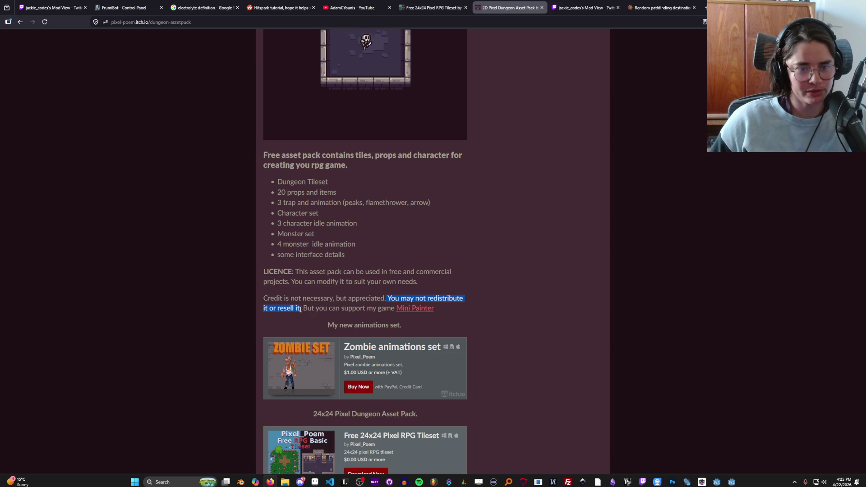
{"action": "left_click_drag", "start_coordinate": [417, 281], "coordinate": [297, 288]}
{"action": "left_click_drag", "start_coordinate": [366, 282], "coordinate": [425, 283]}
{"action": "mouse_move", "coordinate": [385, 308]}
{"action": "left_mouse_down"}
{"action": "mouse_move", "coordinate": [301, 298]}
{"action": "mouse_move", "coordinate": [291, 282]}
{"action": "left_mouse_up"}
{"action": "left_click", "coordinate": [313, 296]}
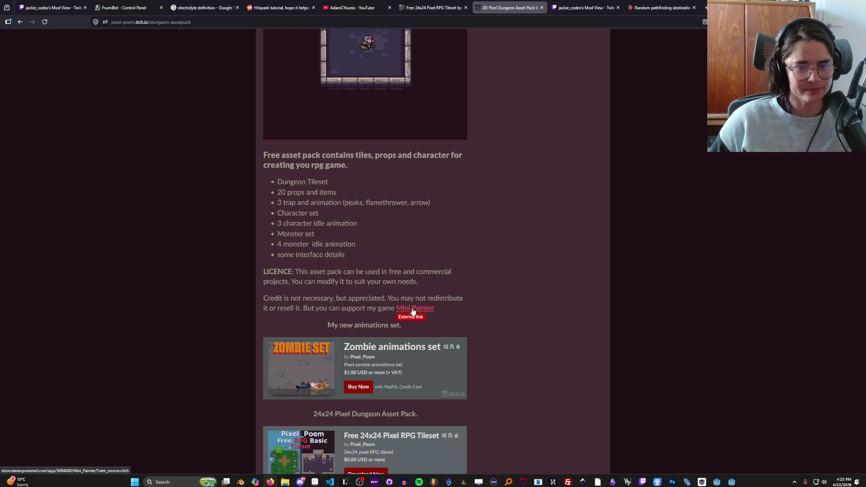
{"action": "left_click", "coordinate": [405, 310]}
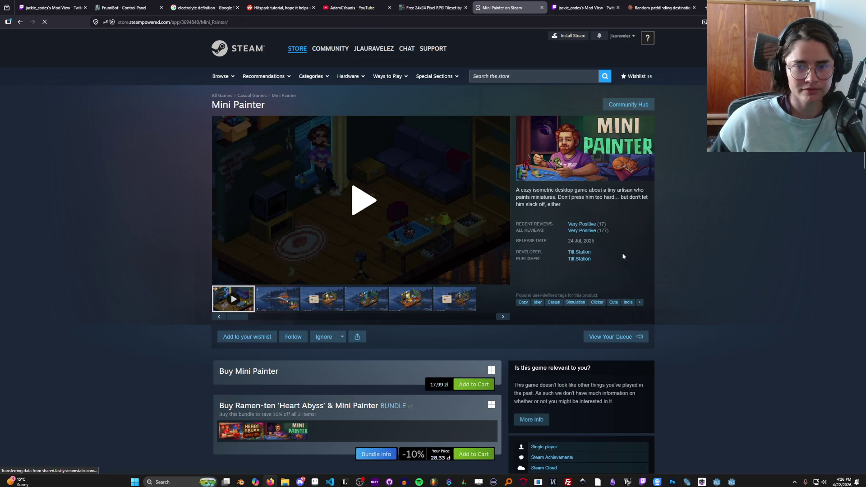
- Leave the Mini Painter Steam store page and return to the Godot editor on chase_state.gd
{"action": "key", "text": "alt+Tab"}
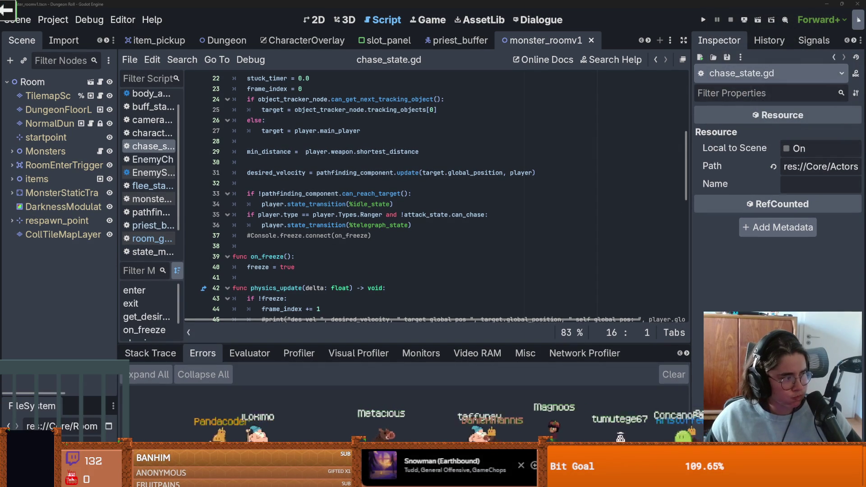
- Check the min_distance assignment on line 29, then return to the itch.io RPG tileset page
{"action": "left_click", "coordinate": [422, 152]}
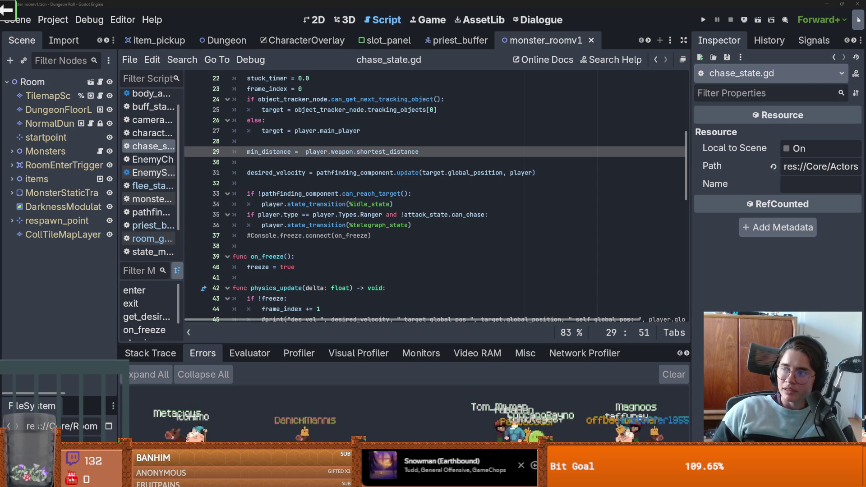
{"action": "key", "text": "alt+Tab"}
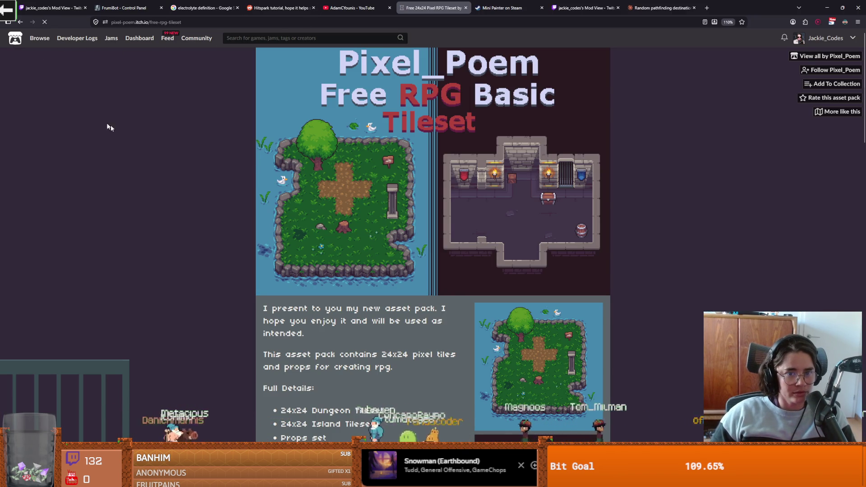
- Browse the itch.io game assets listing filtered to $5 or less
{"action": "key", "text": "alt+Left"}
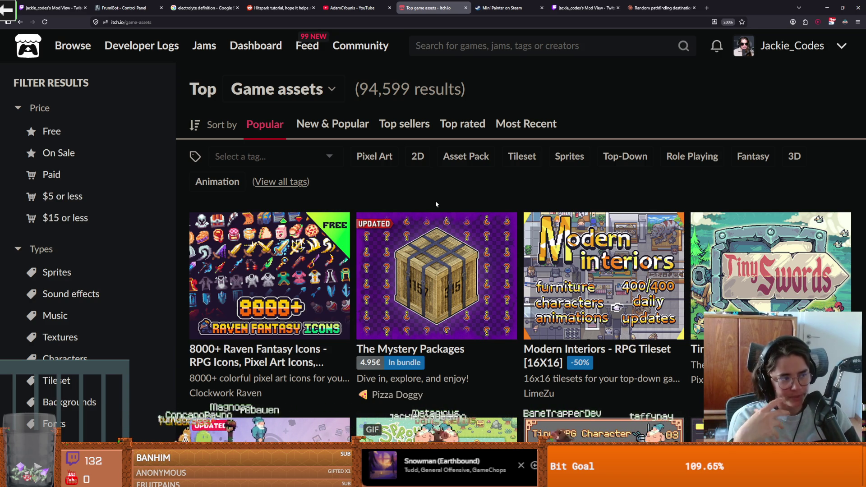
{"action": "scroll", "coordinate": [436, 204], "scroll_direction": "down", "scroll_amount": 5}
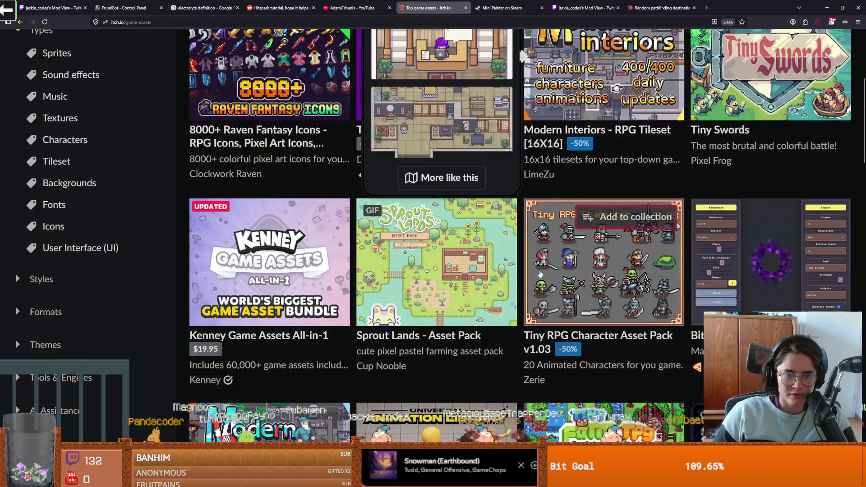
{"action": "scroll", "coordinate": [427, 315], "scroll_direction": "down", "scroll_amount": 2}
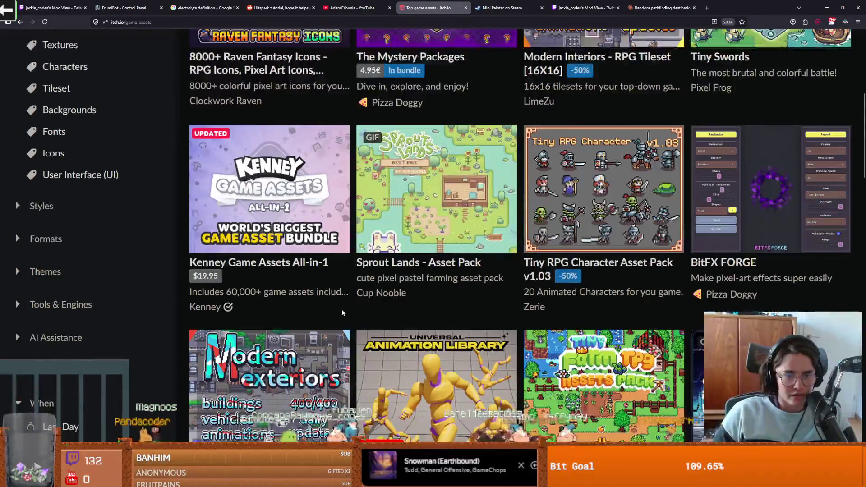
{"action": "scroll", "coordinate": [204, 275], "scroll_direction": "up", "scroll_amount": 7}
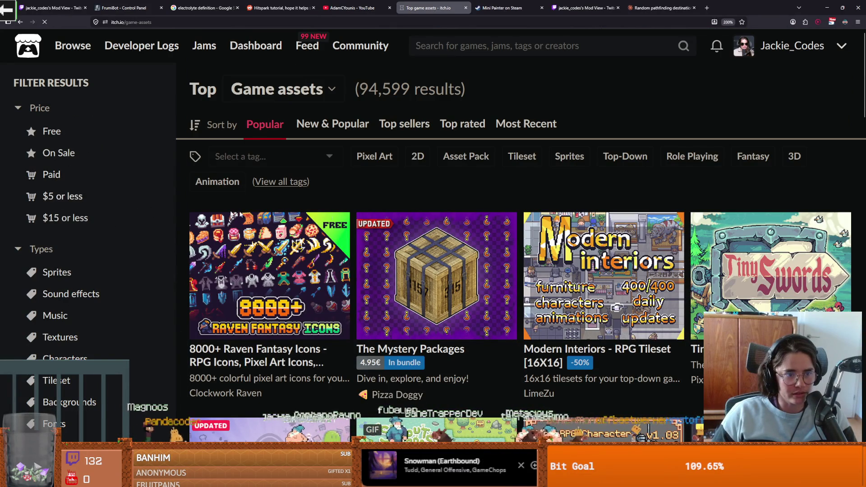
{"action": "scroll", "coordinate": [483, 263], "scroll_direction": "down", "scroll_amount": 6}
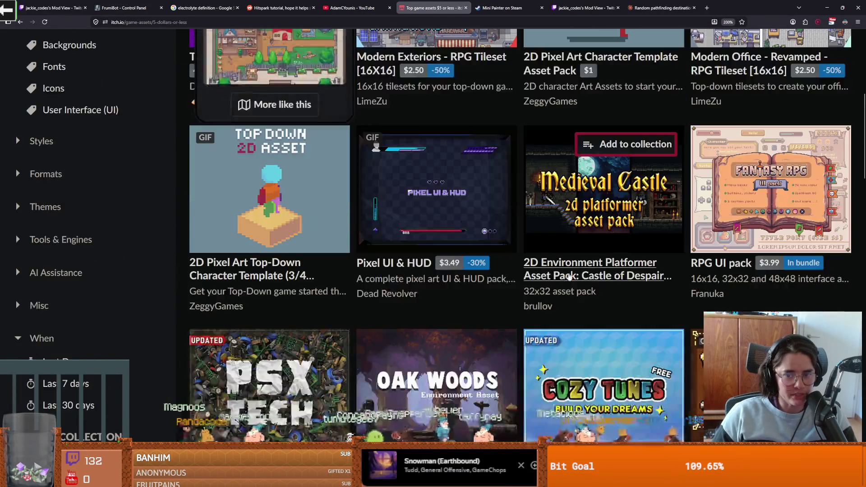
{"action": "scroll", "coordinate": [507, 314], "scroll_direction": "down", "scroll_amount": 3}
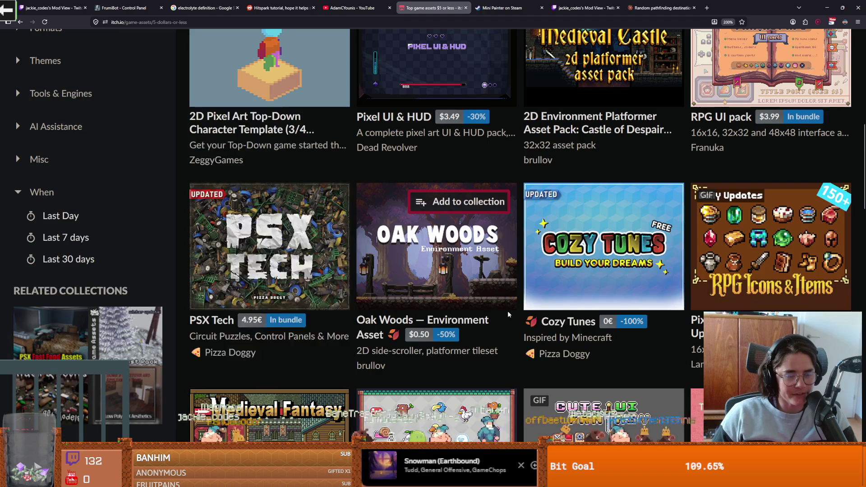
{"action": "scroll", "coordinate": [522, 325], "scroll_direction": "up", "scroll_amount": 2}
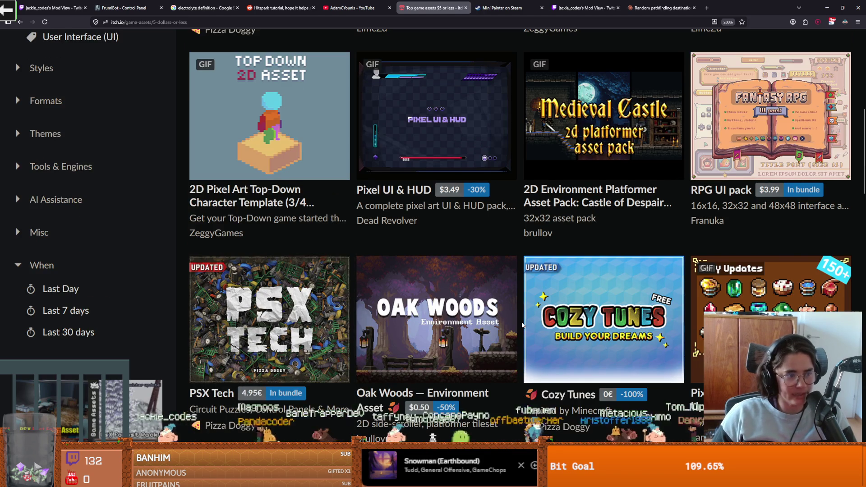
{"action": "scroll", "coordinate": [540, 293], "scroll_direction": "up", "scroll_amount": 5}
{"action": "scroll", "coordinate": [541, 293], "scroll_direction": "up", "scroll_amount": 2}
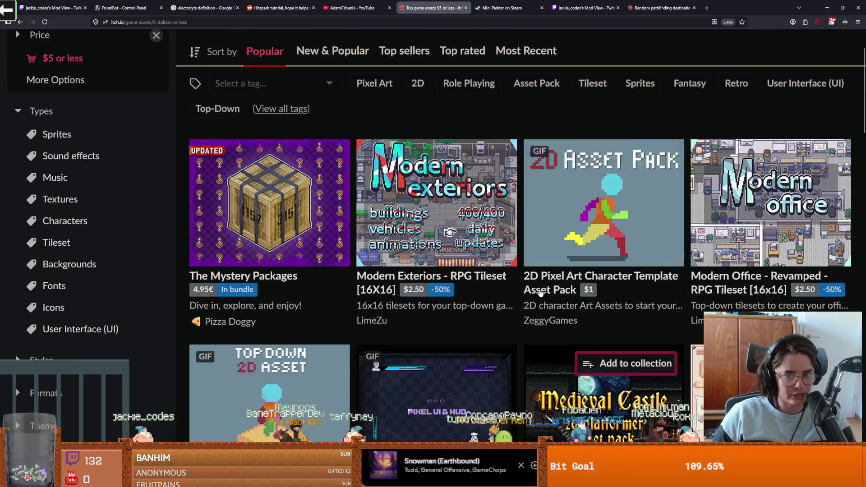
{"action": "scroll", "coordinate": [518, 312], "scroll_direction": "down", "scroll_amount": 3}
{"action": "mouse_move", "coordinate": [515, 316]}
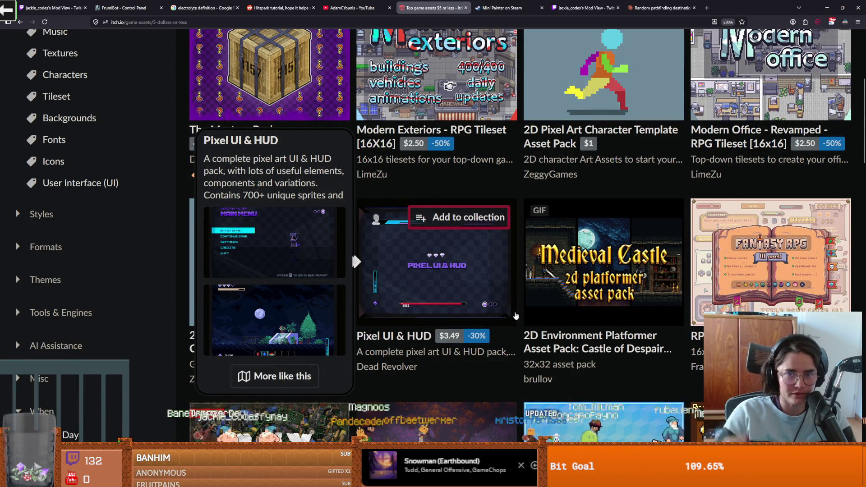
{"action": "scroll", "coordinate": [631, 226], "scroll_direction": "up", "scroll_amount": 3}
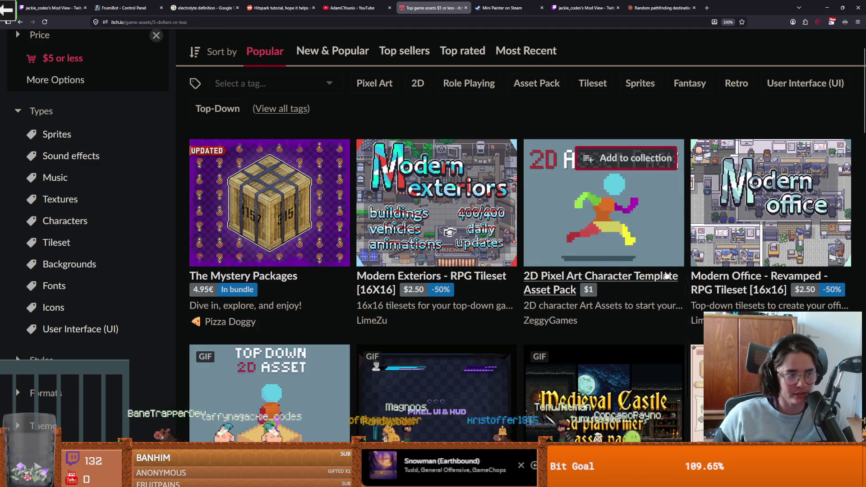
{"action": "scroll", "coordinate": [621, 281], "scroll_direction": "down", "scroll_amount": 5}
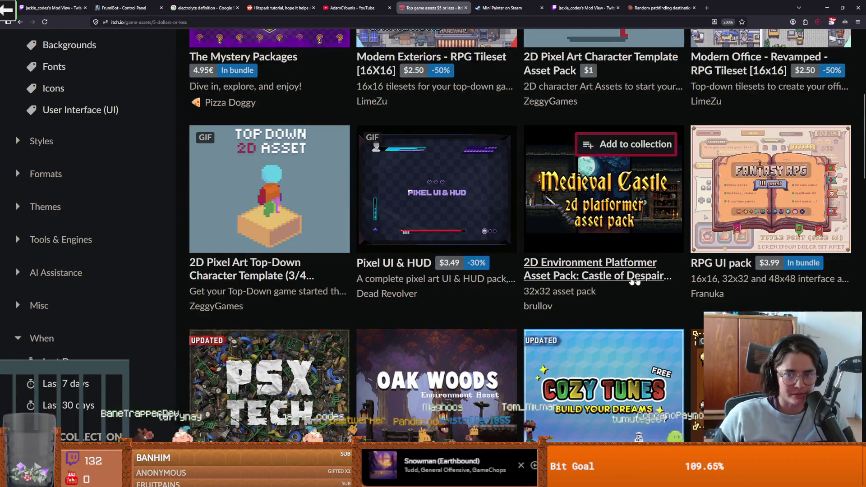
{"action": "scroll", "coordinate": [778, 300], "scroll_direction": "down", "scroll_amount": 2}
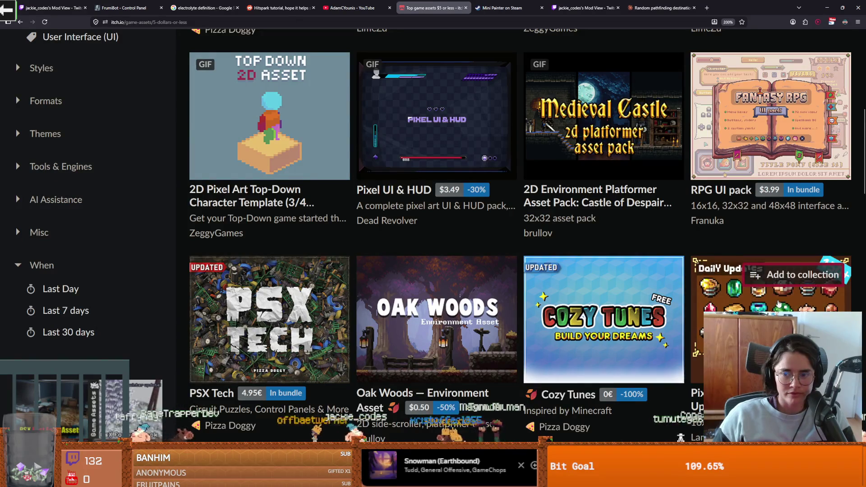
{"action": "scroll", "coordinate": [778, 300], "scroll_direction": "down", "scroll_amount": 3}
{"action": "scroll", "coordinate": [778, 299], "scroll_direction": "down", "scroll_amount": 5}
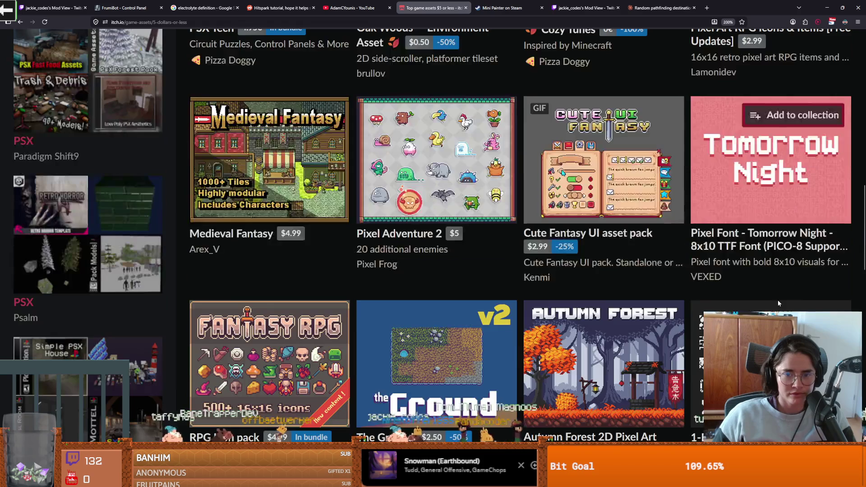
{"action": "scroll", "coordinate": [778, 300], "scroll_direction": "up", "scroll_amount": 2}
{"action": "scroll", "coordinate": [778, 301], "scroll_direction": "up", "scroll_amount": 2}
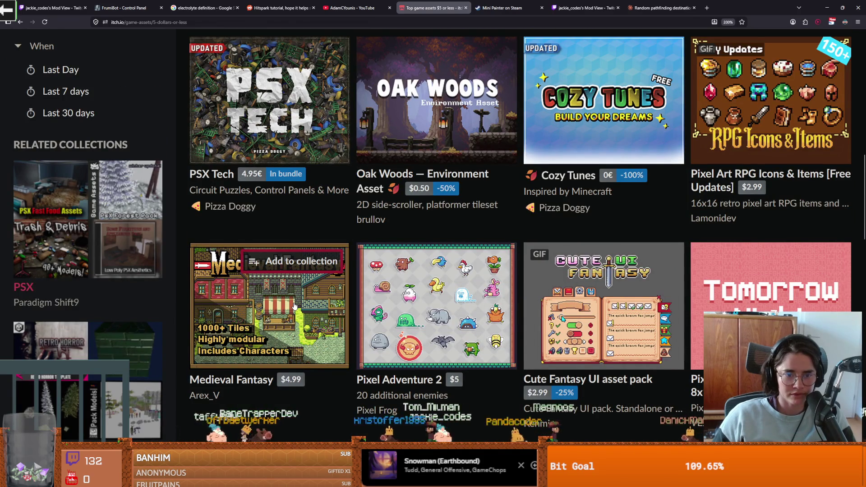
- View an enlarged Medieval Fantasy tileset screenshot, then return to the Godot editor
{"action": "mouse_move", "coordinate": [294, 307]}
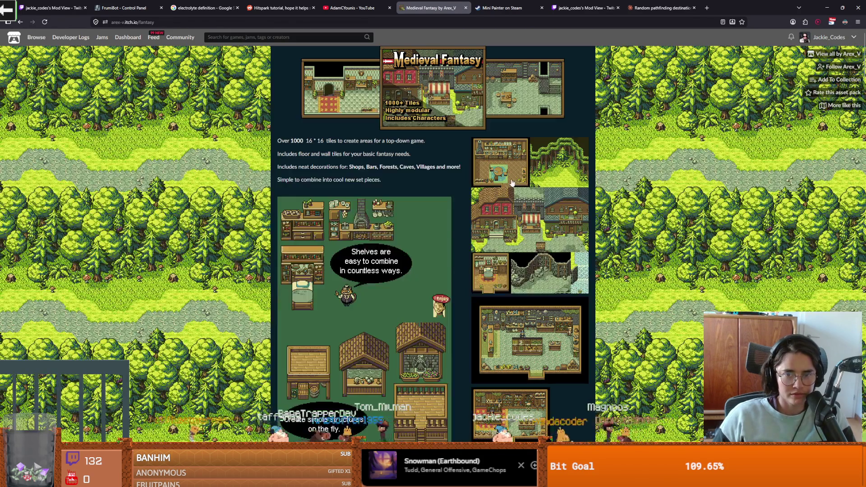
{"action": "left_click", "coordinate": [512, 182]}
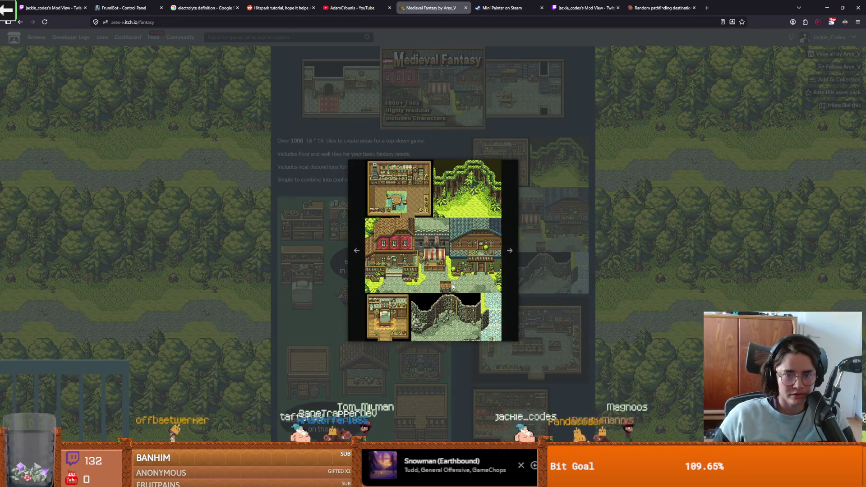
{"action": "left_click", "coordinate": [615, 242]}
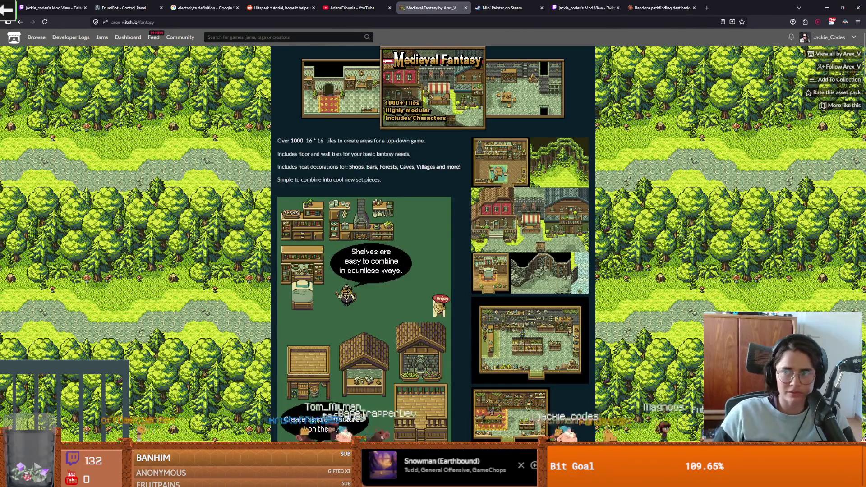
{"action": "key", "text": "alt+Tab"}
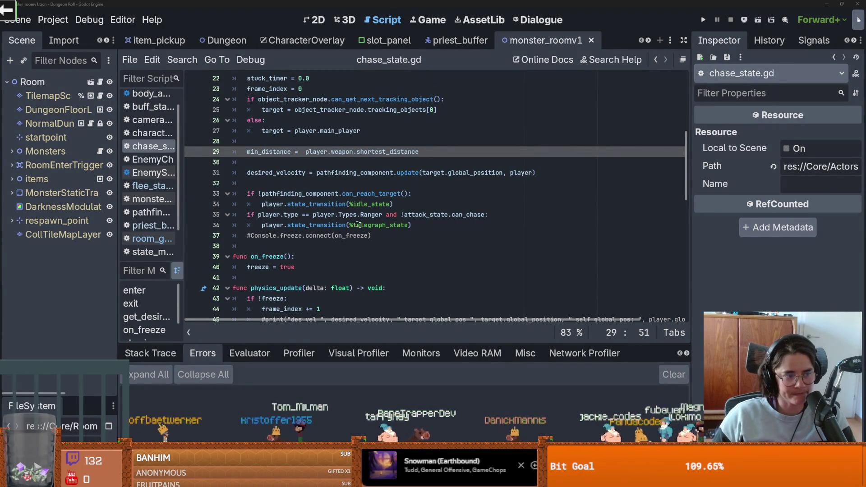
- Save chase_state.gd at the line 10 min_distance declaration and run the game with F5
{"action": "mouse_move", "coordinate": [358, 220]}
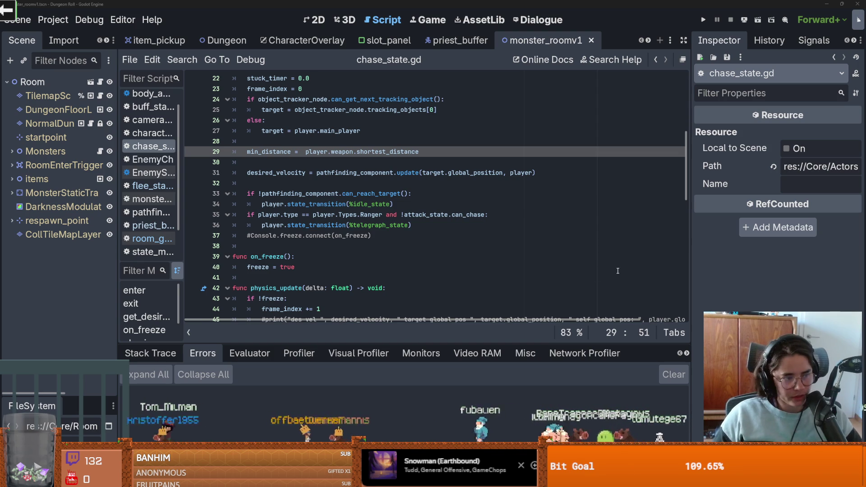
{"action": "key", "text": "Down"}
{"action": "scroll", "coordinate": [281, 183], "scroll_direction": "up", "scroll_amount": 7}
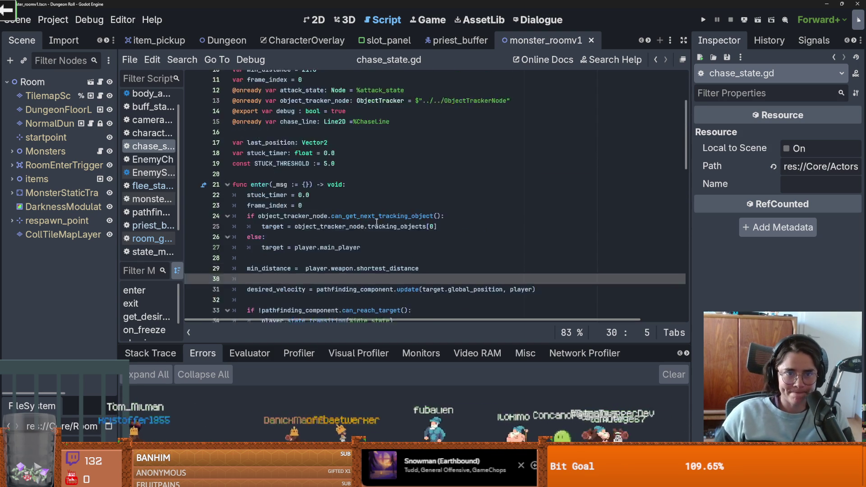
{"action": "left_click", "coordinate": [281, 172]}
{"action": "key", "text": "ctrl+s"}
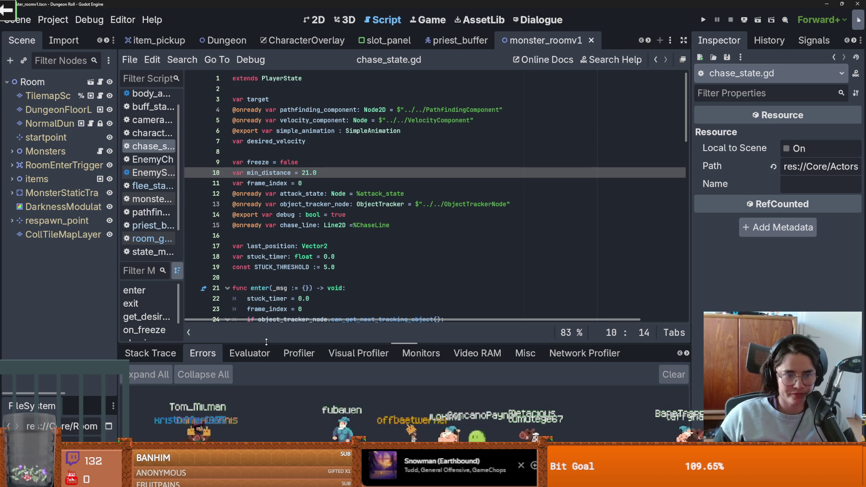
{"action": "left_click_drag", "start_coordinate": [117, 278], "coordinate": [127, 278]}
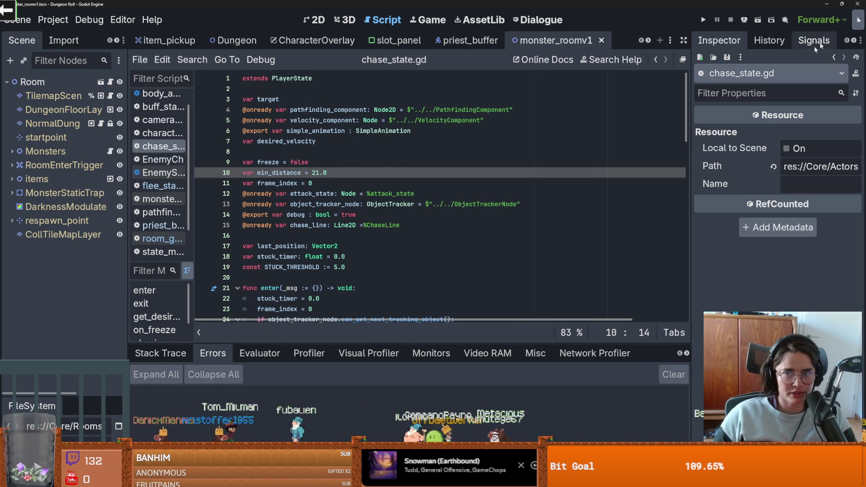
{"action": "key", "text": "F5"}
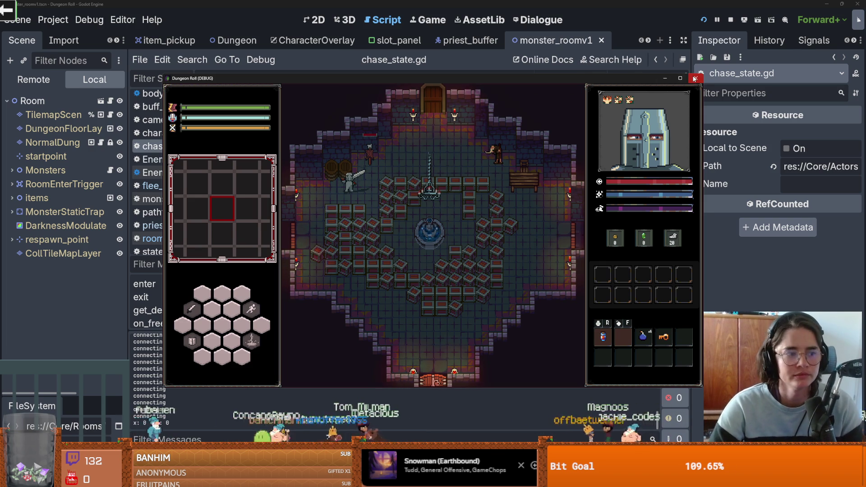
- Close the Dungeon Roll debug window and go to line 5 of chase_state.gd
{"action": "left_click", "coordinate": [696, 78]}
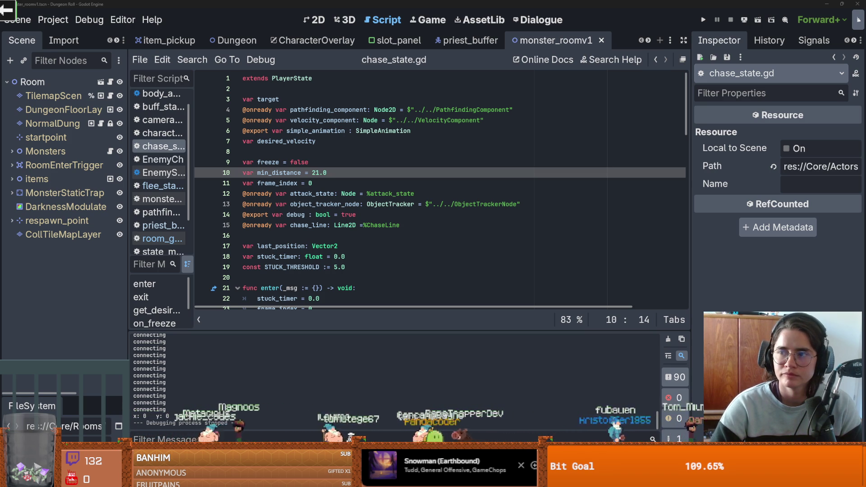
{"action": "left_click", "coordinate": [418, 121]}
- Save chase_state.gd, clear the FileSystem filter, and open root_room.tscn from Favorites
{"action": "key", "text": "ctrl+s"}
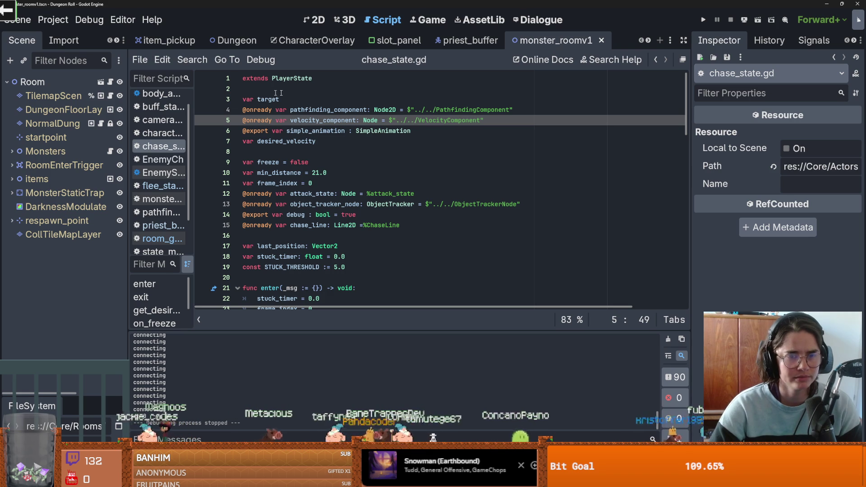
{"action": "left_click", "coordinate": [291, 140]}
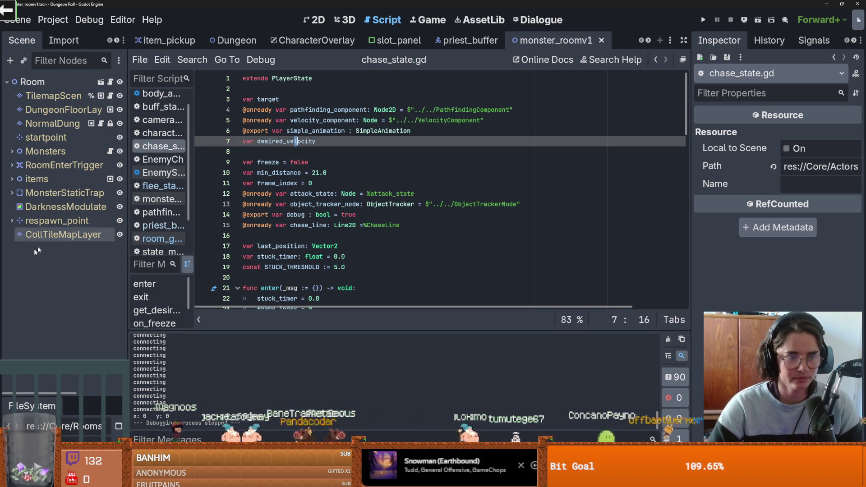
{"action": "left_click_drag", "start_coordinate": [62, 402], "coordinate": [63, 145]}
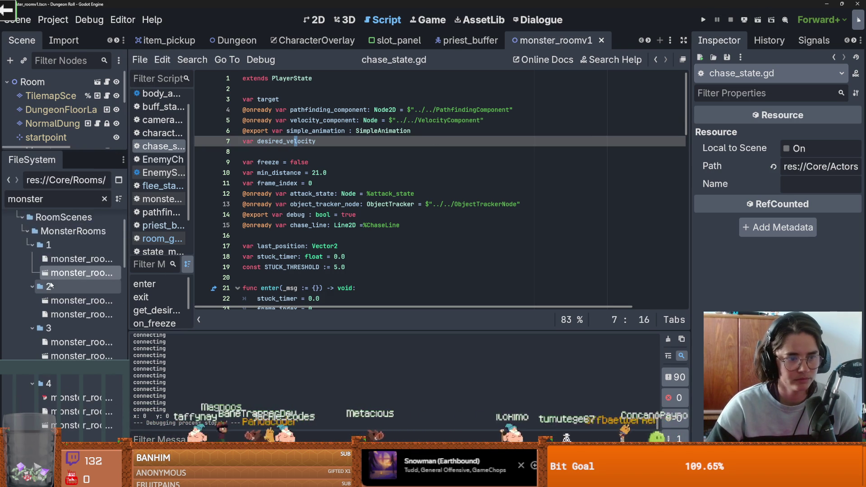
{"action": "left_click", "coordinate": [104, 199]}
{"action": "scroll", "coordinate": [81, 277], "scroll_direction": "up", "scroll_amount": 3}
{"action": "scroll", "coordinate": [81, 276], "scroll_direction": "down", "scroll_amount": 10}
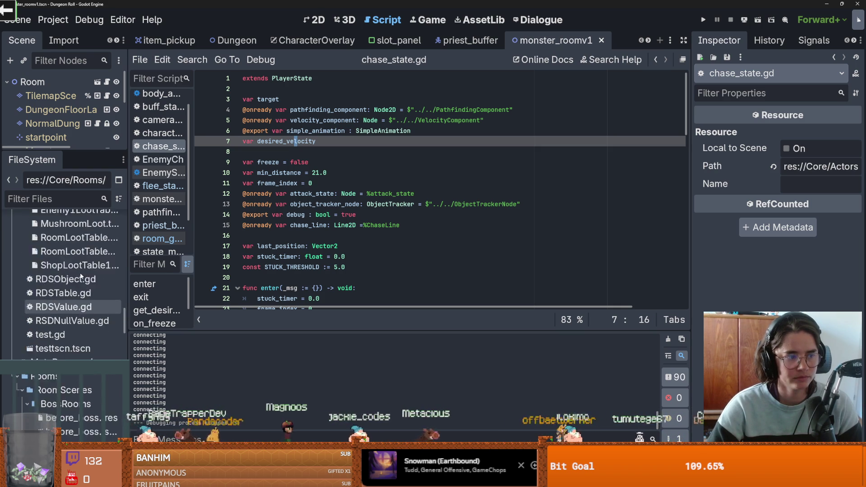
{"action": "left_click_drag", "start_coordinate": [124, 285], "coordinate": [123, 212]}
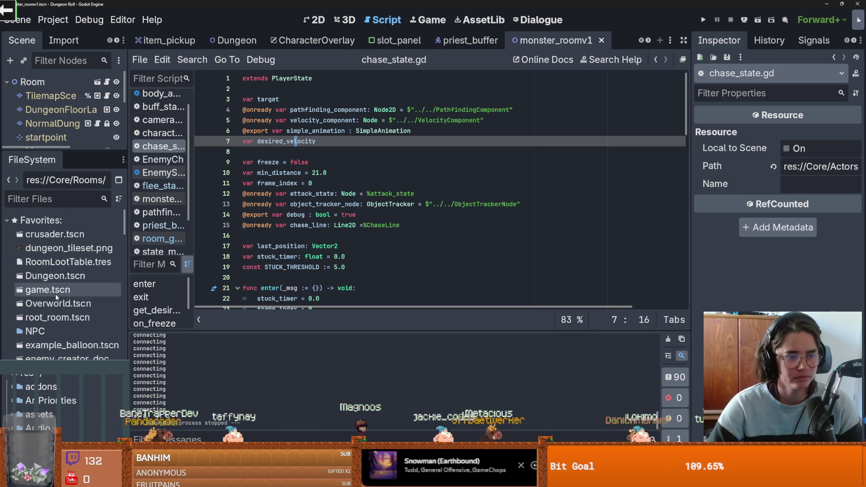
{"action": "double_click", "coordinate": [52, 317]}
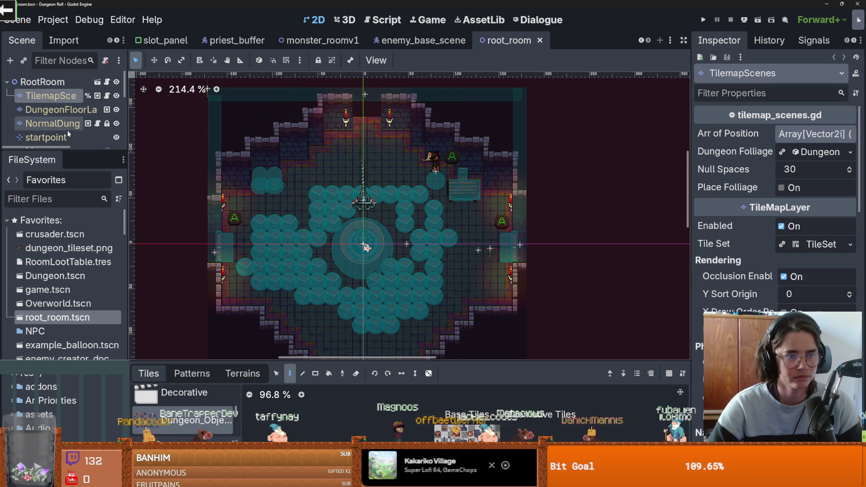
- Erase most teal tiles in root_room with the TileMap eraser, save, and launch the game
{"action": "mouse_move", "coordinate": [274, 218]}
{"action": "left_mouse_down"}
{"action": "mouse_move", "coordinate": [244, 271]}
{"action": "mouse_move", "coordinate": [293, 235]}
{"action": "mouse_move", "coordinate": [289, 221]}
{"action": "mouse_move", "coordinate": [352, 299]}
{"action": "mouse_move", "coordinate": [401, 275]}
{"action": "mouse_move", "coordinate": [364, 300]}
{"action": "mouse_move", "coordinate": [365, 324]}
{"action": "mouse_move", "coordinate": [438, 295]}
{"action": "mouse_move", "coordinate": [417, 244]}
{"action": "mouse_move", "coordinate": [419, 210]}
{"action": "mouse_move", "coordinate": [400, 201]}
{"action": "mouse_move", "coordinate": [318, 207]}
{"action": "mouse_move", "coordinate": [305, 269]}
{"action": "mouse_move", "coordinate": [328, 268]}
{"action": "mouse_move", "coordinate": [318, 267]}
{"action": "left_mouse_up"}
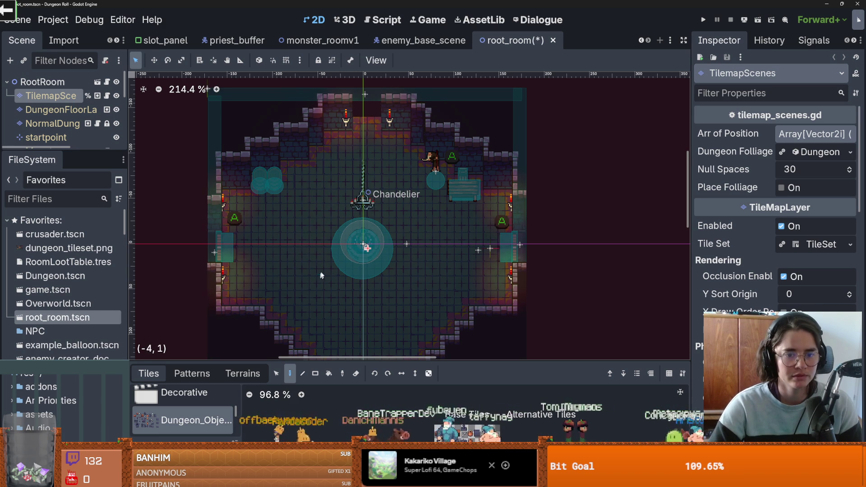
{"action": "key", "text": "ctrl+s"}
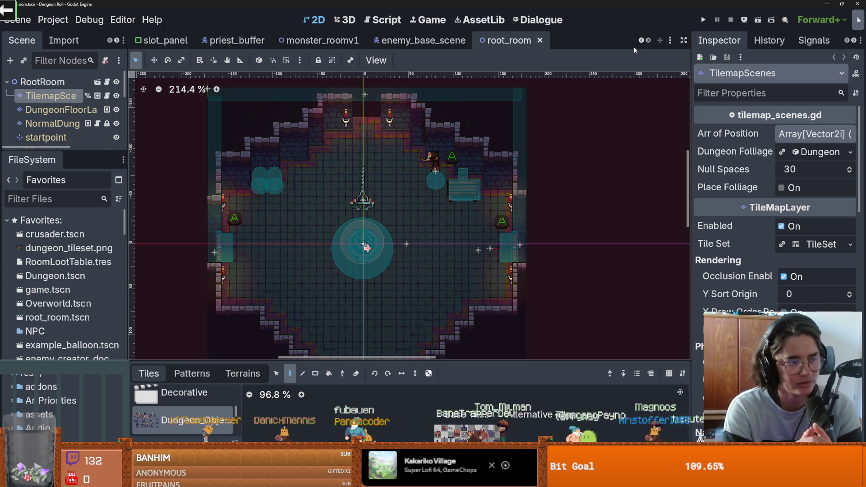
{"action": "left_click", "coordinate": [703, 19]}
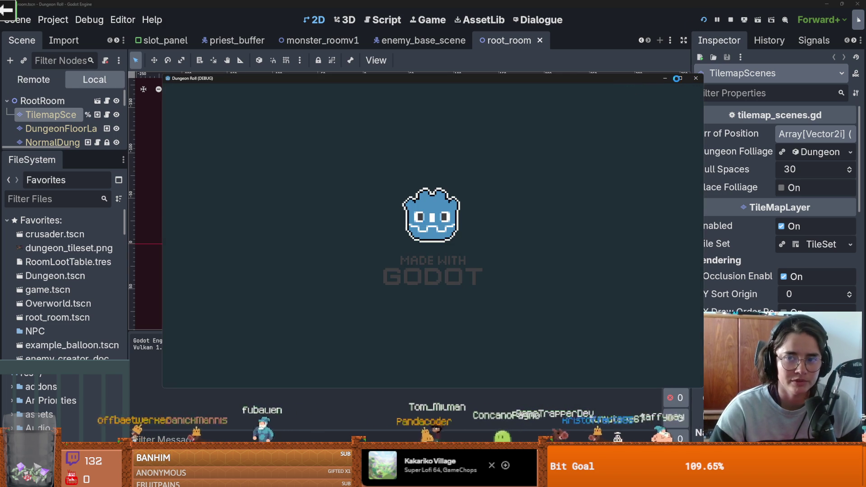
- Maximize the game, walk the knight to the top door, and enter the Jerusalem room
{"action": "left_click", "coordinate": [680, 78]}
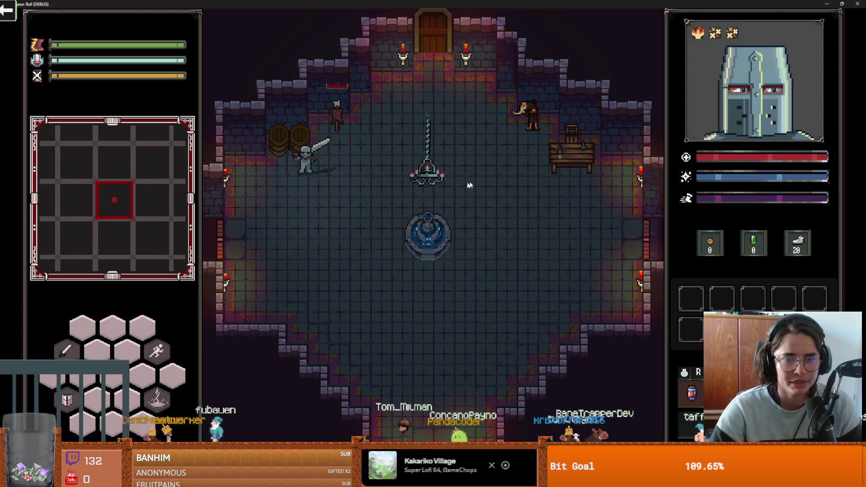
{"action": "key", "text": "s"}
{"action": "key", "text": "d"}
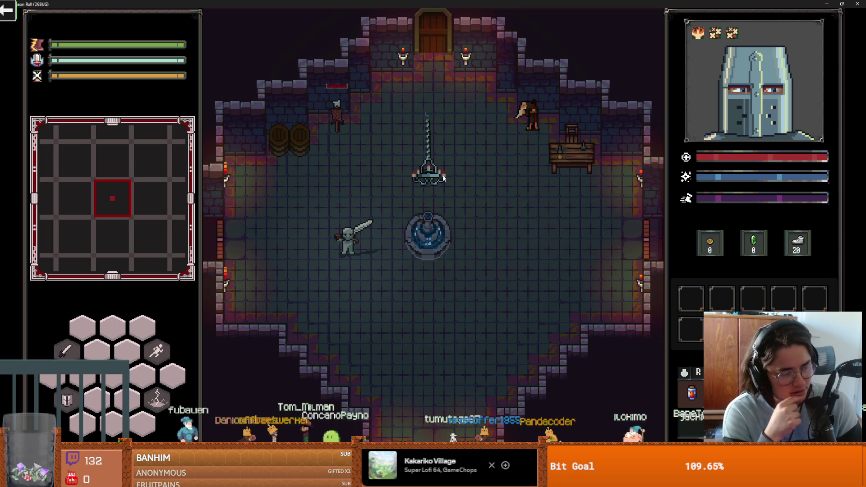
{"action": "key", "text": "w"}
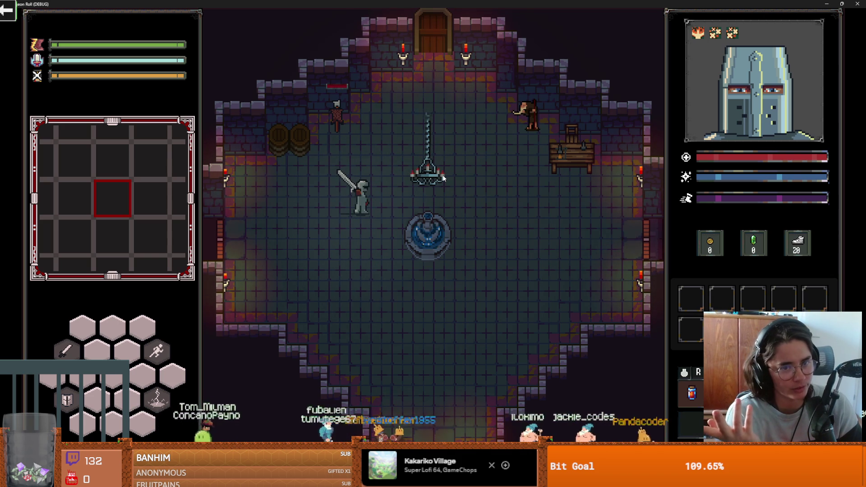
{"action": "key", "text": "w+d"}
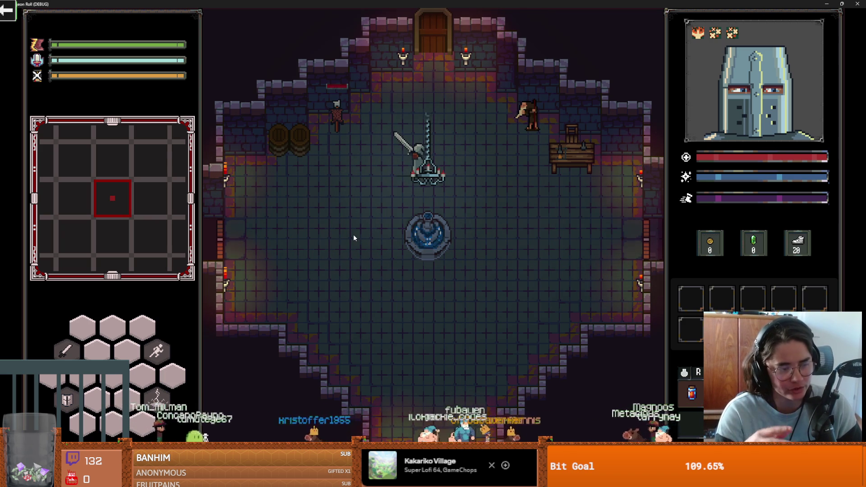
{"action": "key", "text": "w+d"}
{"action": "key", "text": "w"}
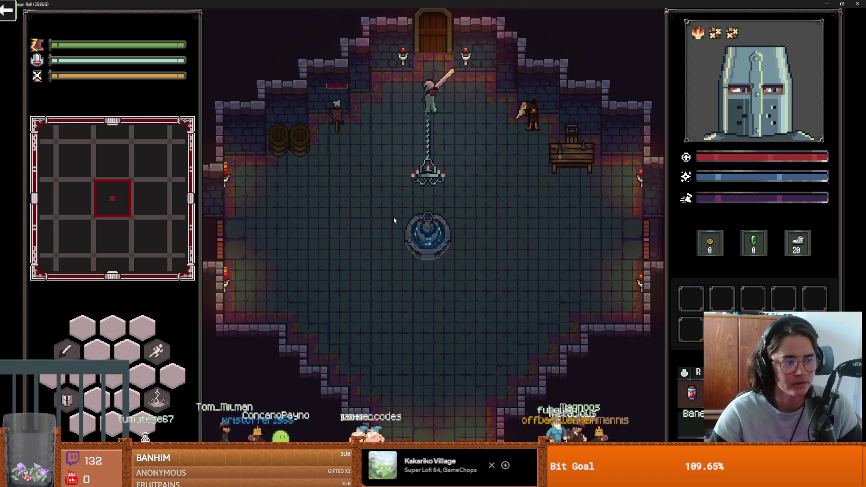
{"action": "key", "text": "e"}
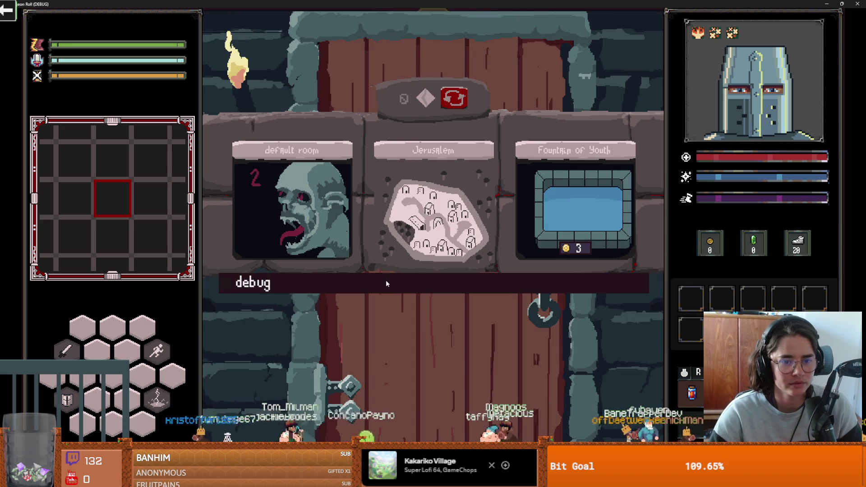
{"action": "left_click", "coordinate": [467, 146]}
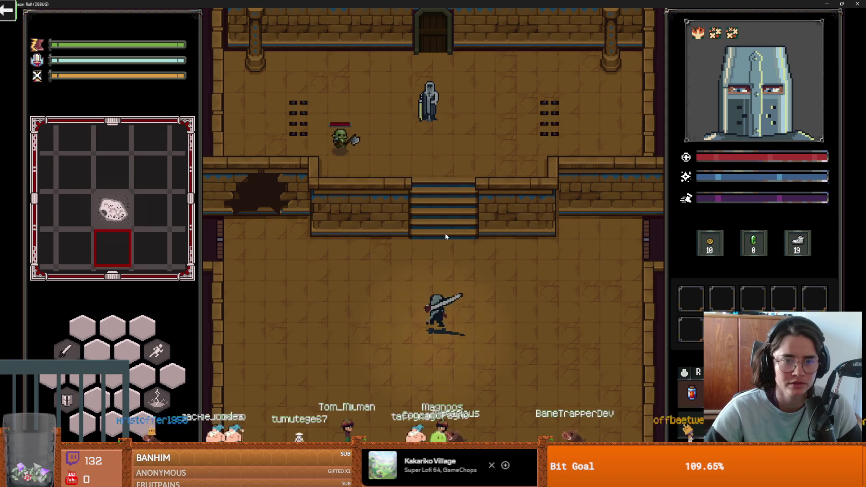
- Fight the goblin with lightning and sword attacks, then close the game window
{"action": "right_click", "coordinate": [445, 233]}
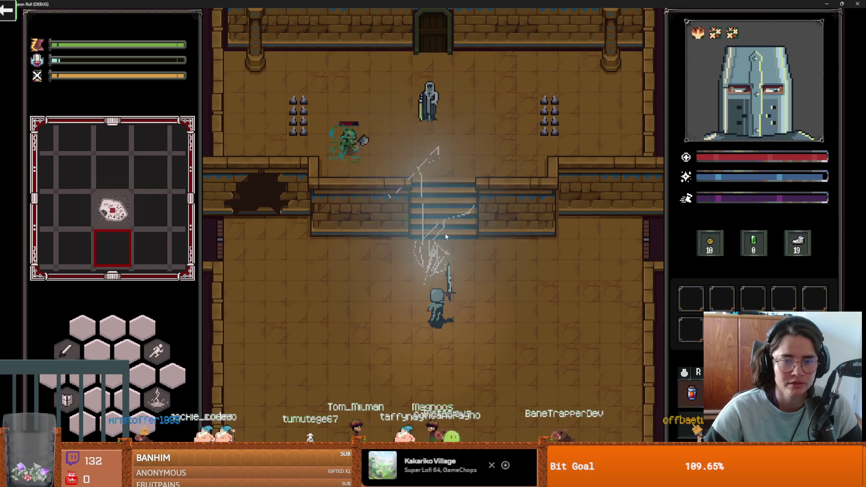
{"action": "key", "text": "w"}
{"action": "left_click", "coordinate": [441, 188]}
{"action": "key", "text": "s"}
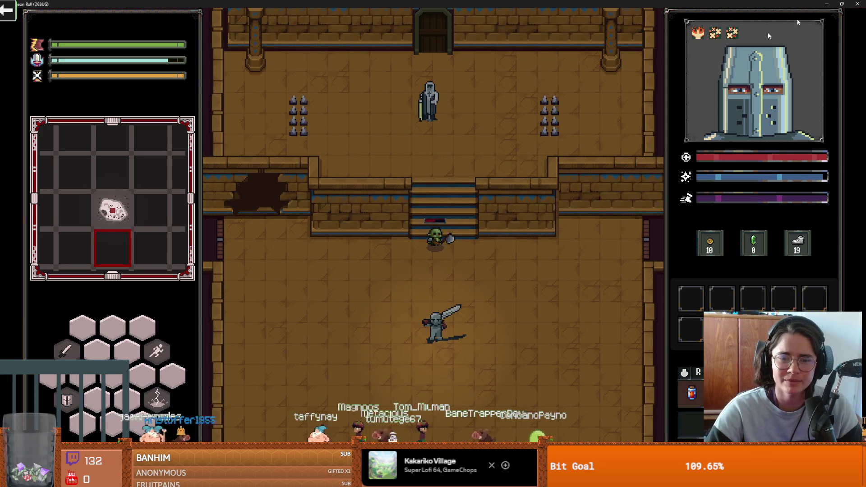
{"action": "left_click", "coordinate": [856, 4]}
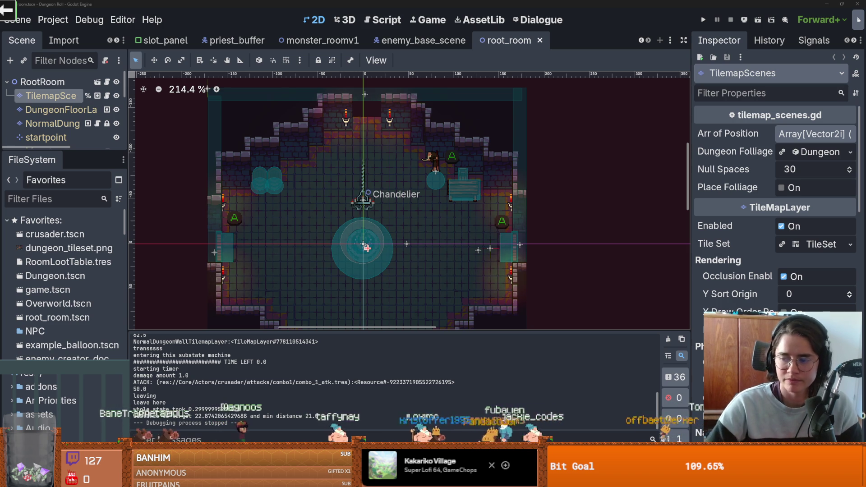
- Widen the Scene dock, save the room scene, and switch to the enemy_base_scene tab
{"action": "left_click_drag", "start_coordinate": [126, 159], "coordinate": [158, 159]}
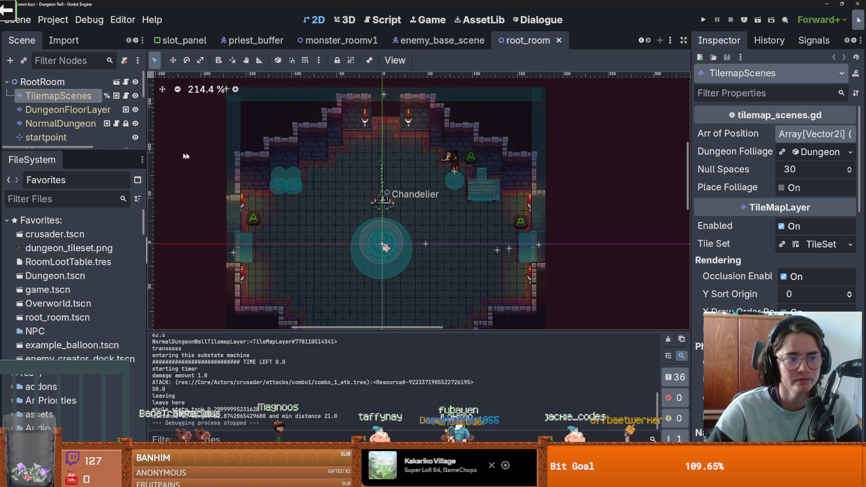
{"action": "key", "text": "ctrl+s"}
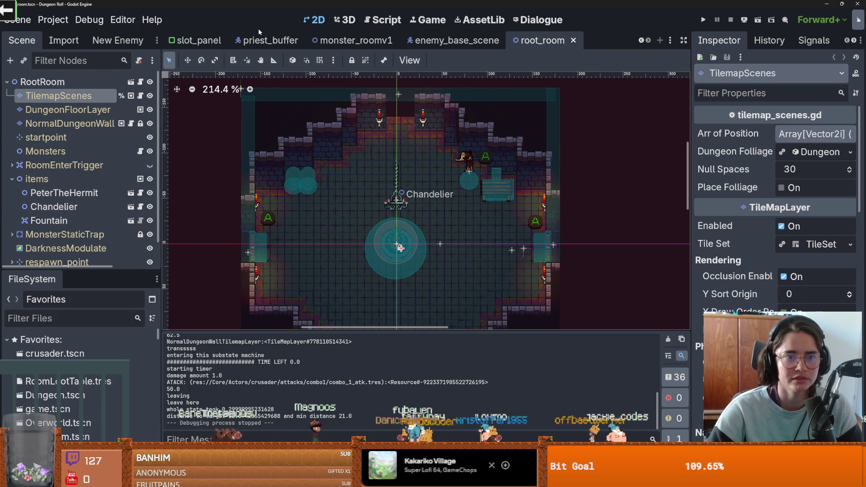
{"action": "left_click", "coordinate": [642, 42]}
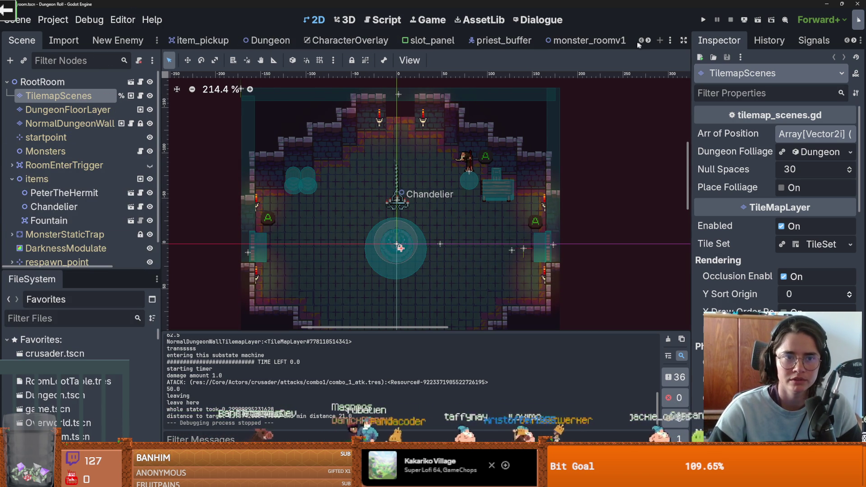
{"action": "left_click", "coordinate": [649, 40]}
{"action": "left_click", "coordinate": [648, 40]}
{"action": "left_click", "coordinate": [649, 40]}
{"action": "left_click", "coordinate": [454, 40]}
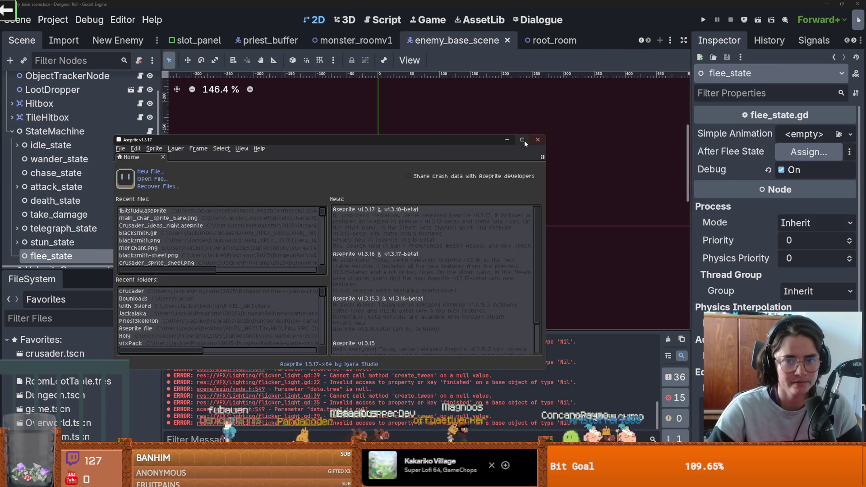
- Inspect the sword frame in Crusader_ideas_right.aseprite, then return to Godot and save the scene
{"action": "left_click", "coordinate": [522, 140]}
{"action": "left_click", "coordinate": [361, 94]}
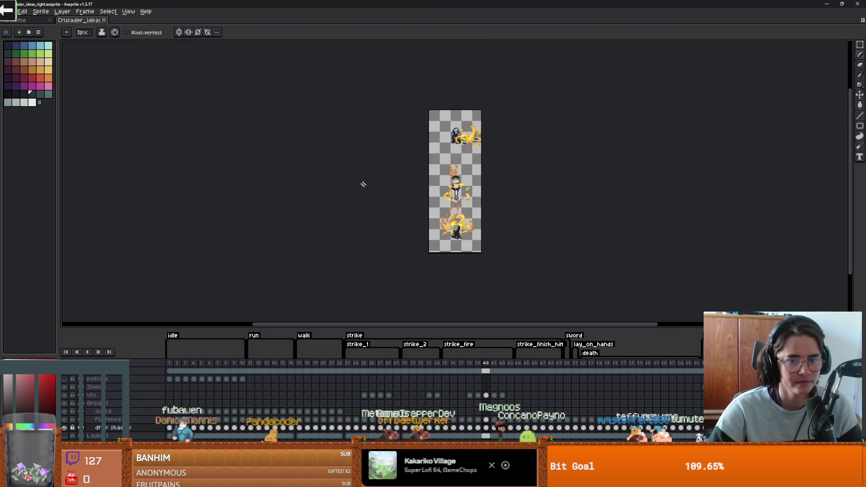
{"action": "scroll", "coordinate": [481, 210], "scroll_direction": "up", "scroll_amount": 2}
{"action": "left_click", "coordinate": [575, 364]}
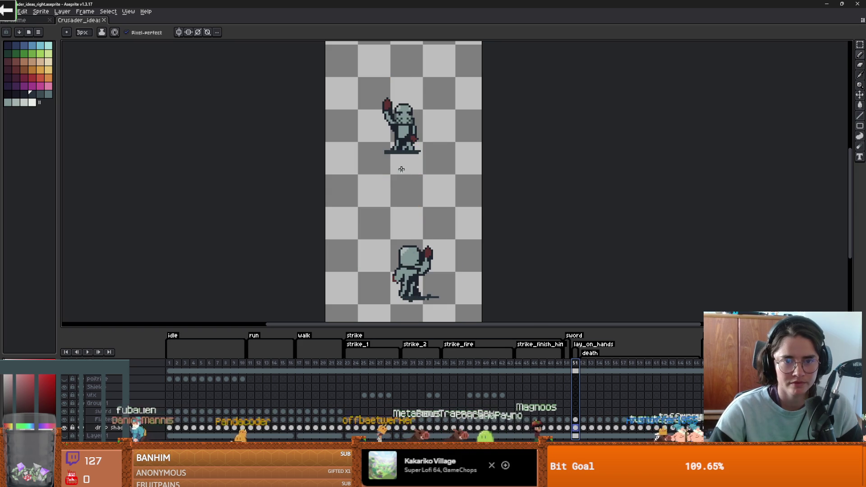
{"action": "scroll", "coordinate": [433, 149], "scroll_direction": "down", "scroll_amount": 2}
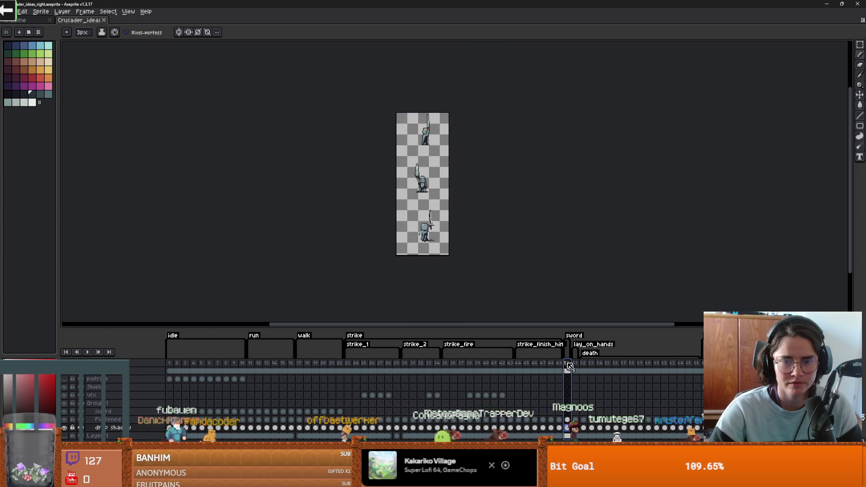
{"action": "scroll", "coordinate": [433, 221], "scroll_direction": "up", "scroll_amount": 3}
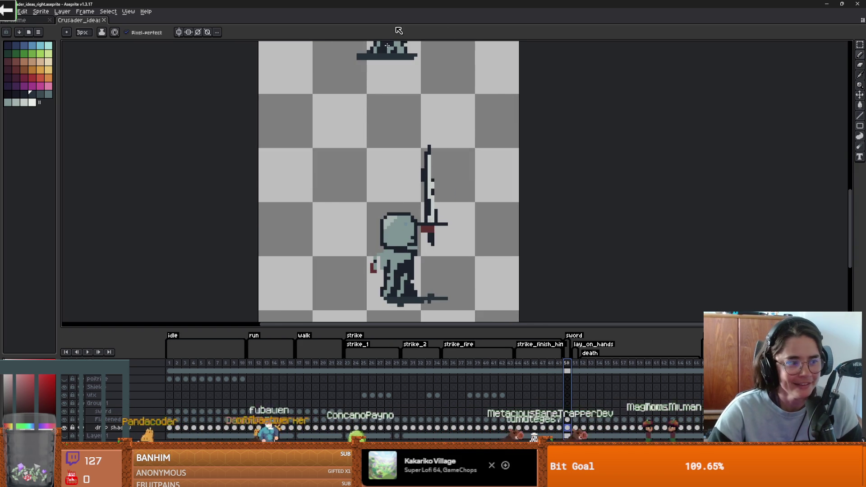
{"action": "scroll", "coordinate": [439, 211], "scroll_direction": "up", "scroll_amount": 2}
{"action": "scroll", "coordinate": [438, 203], "scroll_direction": "down", "scroll_amount": 1}
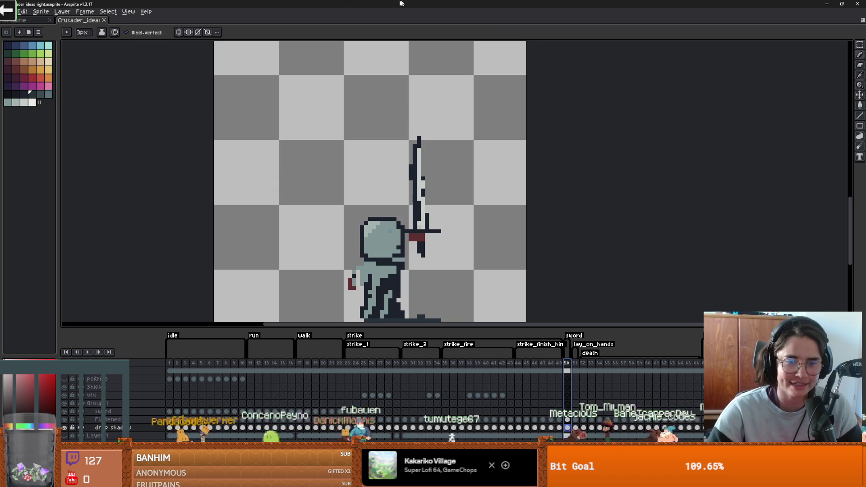
{"action": "key", "text": "alt+Tab"}
{"action": "key", "text": "ctrl+s"}
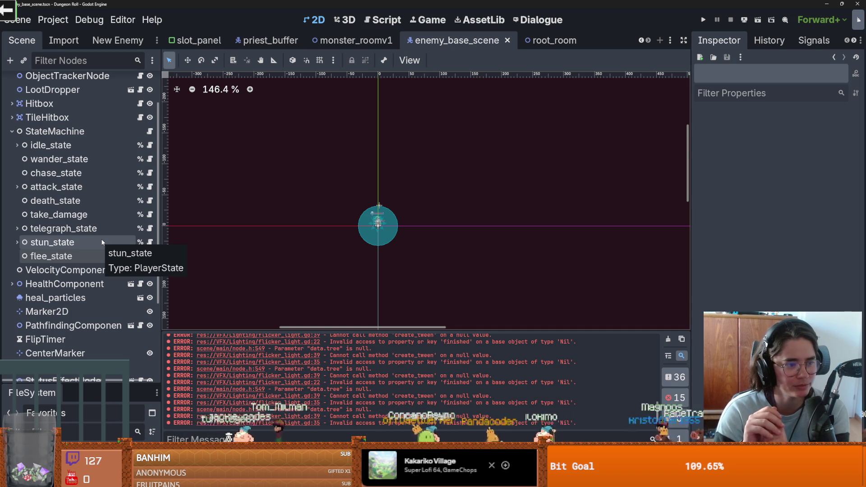
- Collapse the enemy StateMachine and open crusader.tscn from Favorites
{"action": "scroll", "coordinate": [45, 200], "scroll_direction": "up", "scroll_amount": 3}
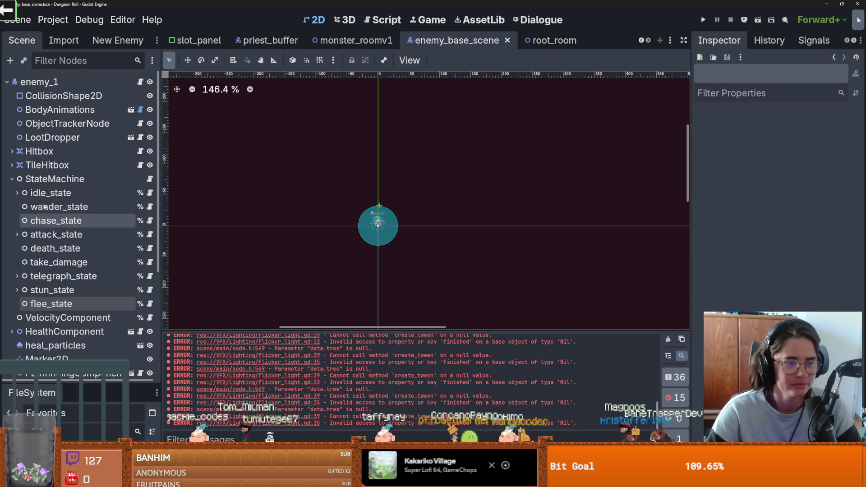
{"action": "left_click", "coordinate": [12, 179]}
{"action": "scroll", "coordinate": [350, 233], "scroll_direction": "down", "scroll_amount": 1}
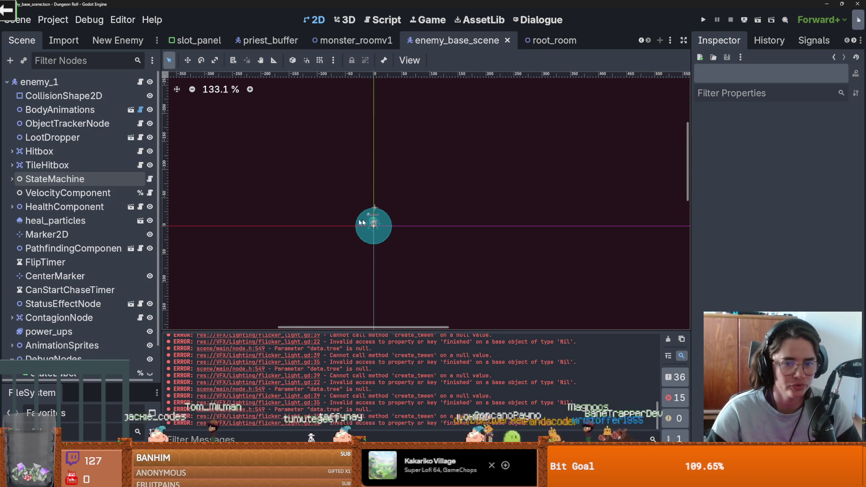
{"action": "scroll", "coordinate": [385, 243], "scroll_direction": "up", "scroll_amount": 13}
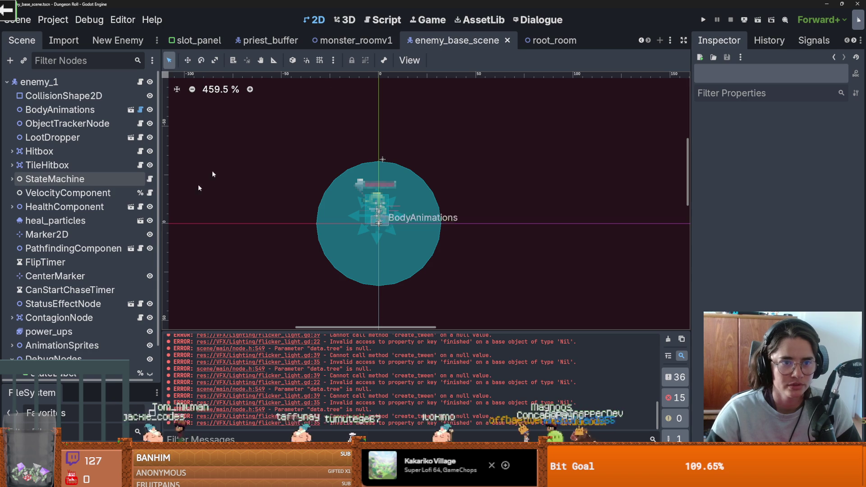
{"action": "left_click_drag", "start_coordinate": [83, 323], "coordinate": [77, 174]}
{"action": "double_click", "coordinate": [54, 259]}
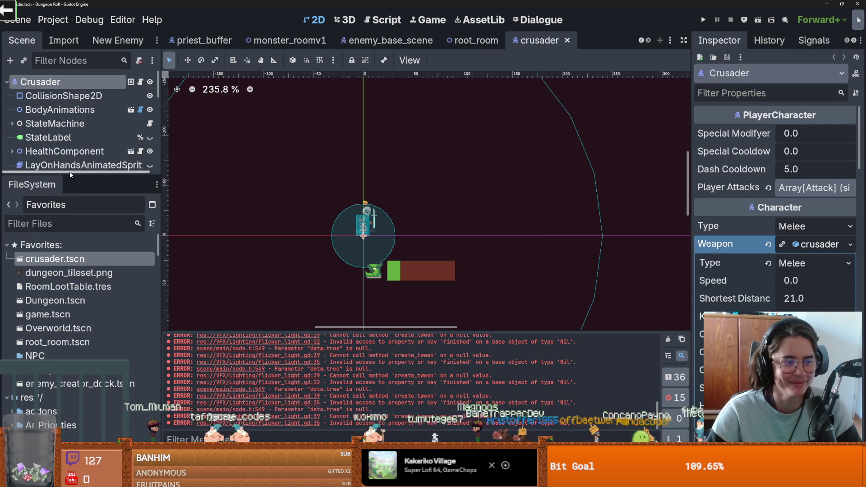
- Select BodyAnimations, widen the Inspector, and run Simulate Attack to preview the sword swing
{"action": "left_click_drag", "start_coordinate": [71, 174], "coordinate": [70, 370]}
{"action": "scroll", "coordinate": [67, 235], "scroll_direction": "down", "scroll_amount": 3}
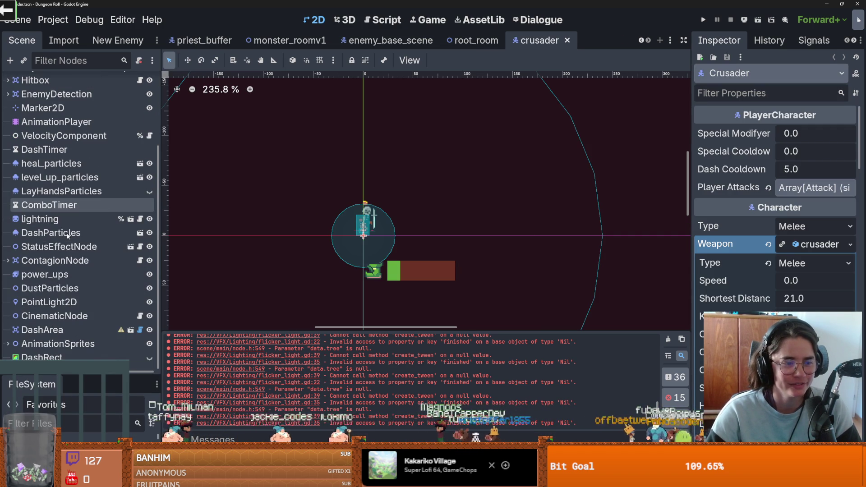
{"action": "scroll", "coordinate": [374, 230], "scroll_direction": "up", "scroll_amount": 5}
{"action": "scroll", "coordinate": [70, 108], "scroll_direction": "up", "scroll_amount": 3}
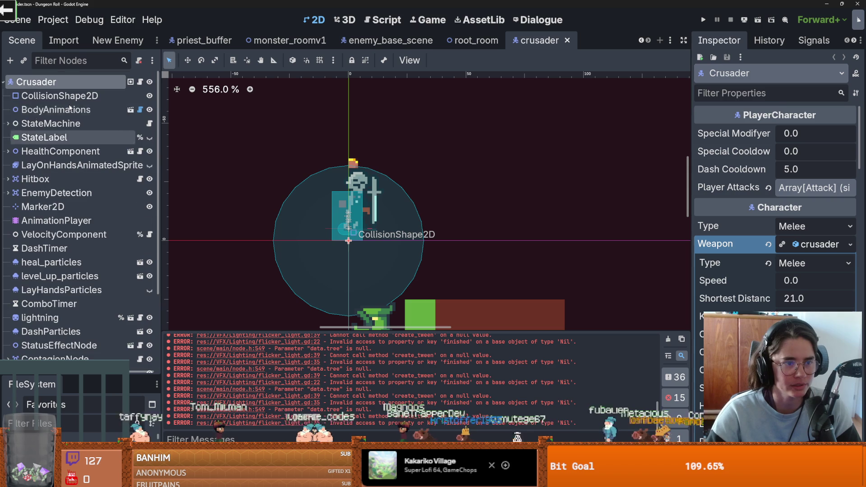
{"action": "left_click", "coordinate": [69, 109]}
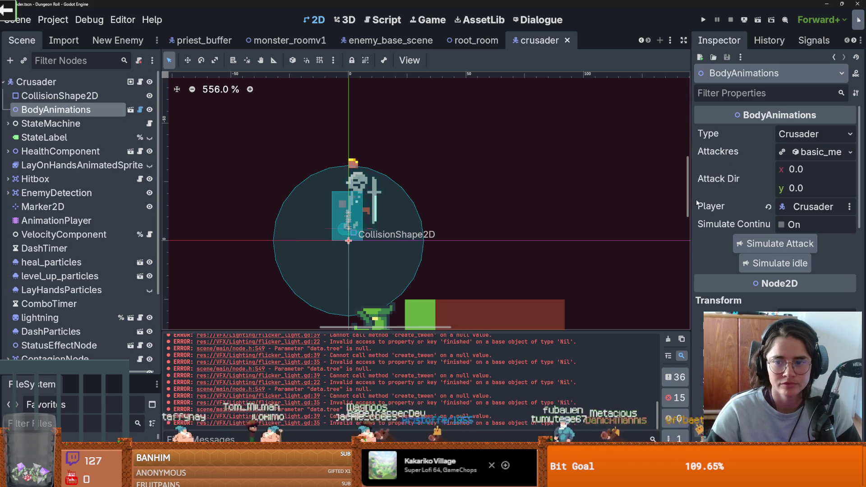
{"action": "left_click_drag", "start_coordinate": [686, 205], "coordinate": [638, 205]}
{"action": "left_click", "coordinate": [758, 266]}
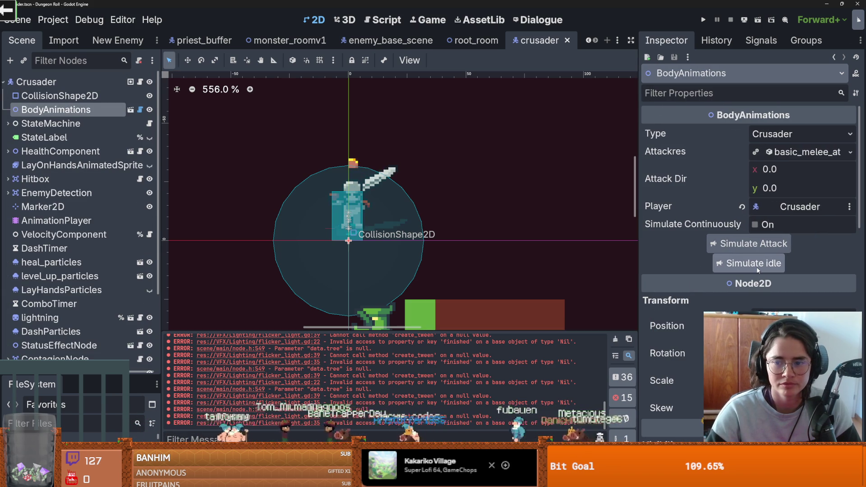
{"action": "scroll", "coordinate": [307, 194], "scroll_direction": "up", "scroll_amount": 2}
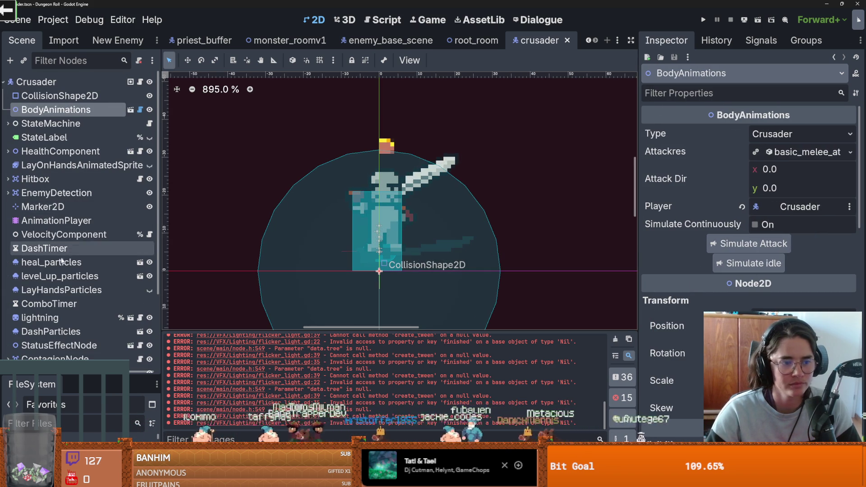
{"action": "scroll", "coordinate": [59, 264], "scroll_direction": "down", "scroll_amount": 4}
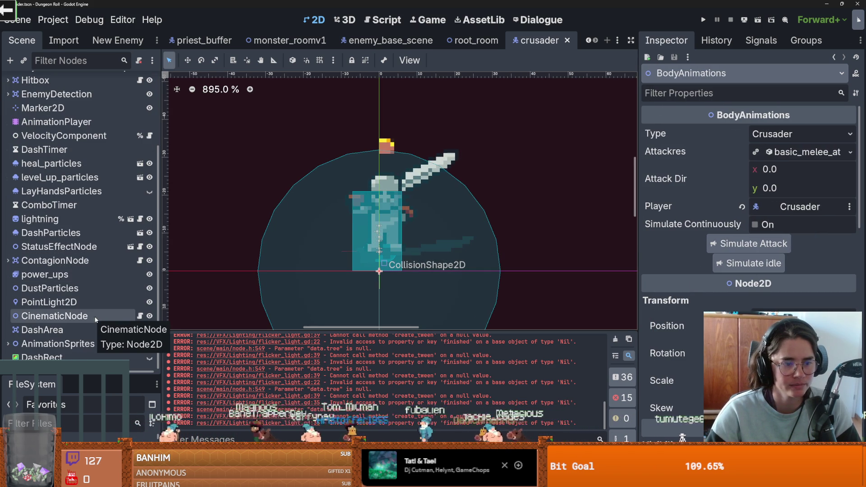
{"action": "left_click", "coordinate": [40, 219]}
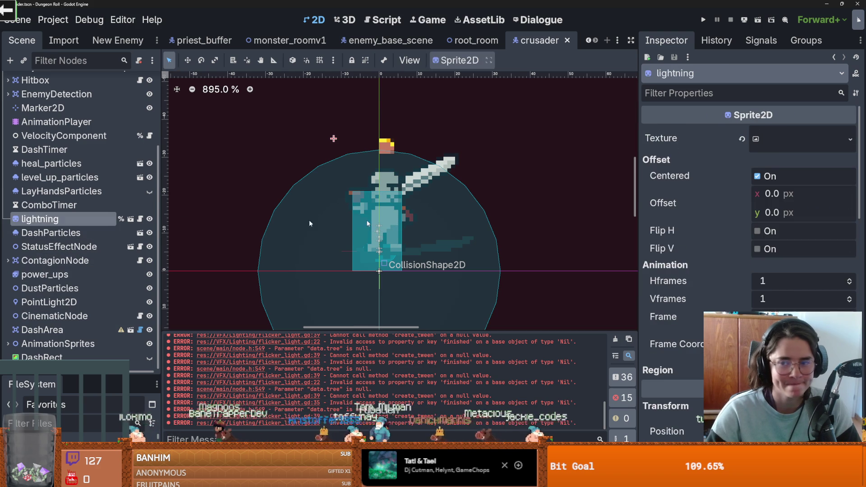
- Inspect the lightning sprite's texture and browse StateMachine's child states, including roll_state
{"action": "left_click", "coordinate": [769, 134]}
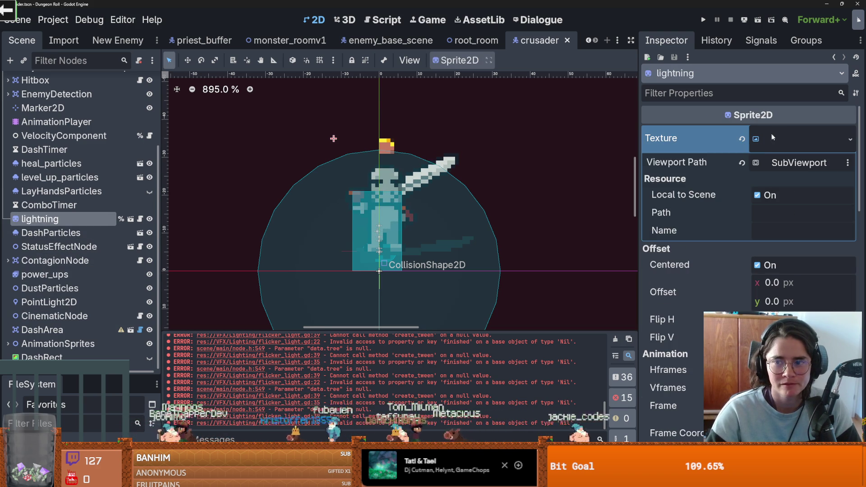
{"action": "left_click", "coordinate": [781, 142]}
{"action": "scroll", "coordinate": [14, 134], "scroll_direction": "up", "scroll_amount": 5}
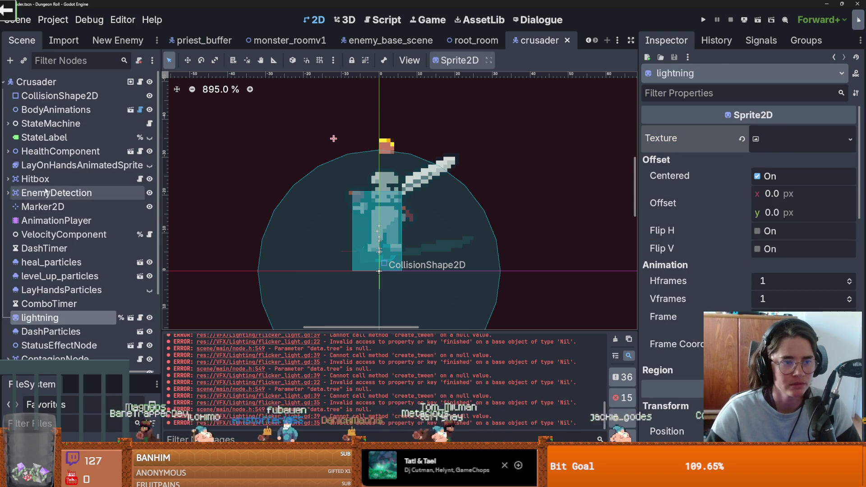
{"action": "left_click", "coordinate": [8, 123]}
{"action": "left_click", "coordinate": [13, 193]}
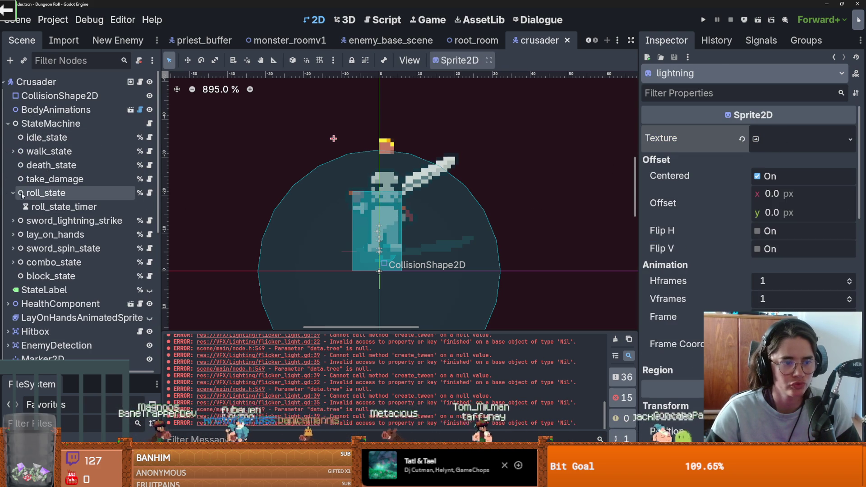
{"action": "left_click", "coordinate": [13, 193]}
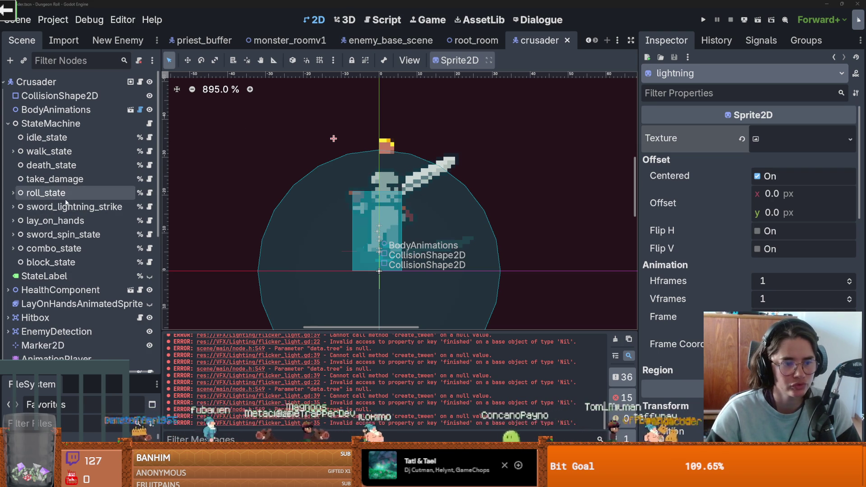
{"action": "scroll", "coordinate": [66, 203], "scroll_direction": "down", "scroll_amount": 3}
{"action": "scroll", "coordinate": [53, 245], "scroll_direction": "up", "scroll_amount": 3}
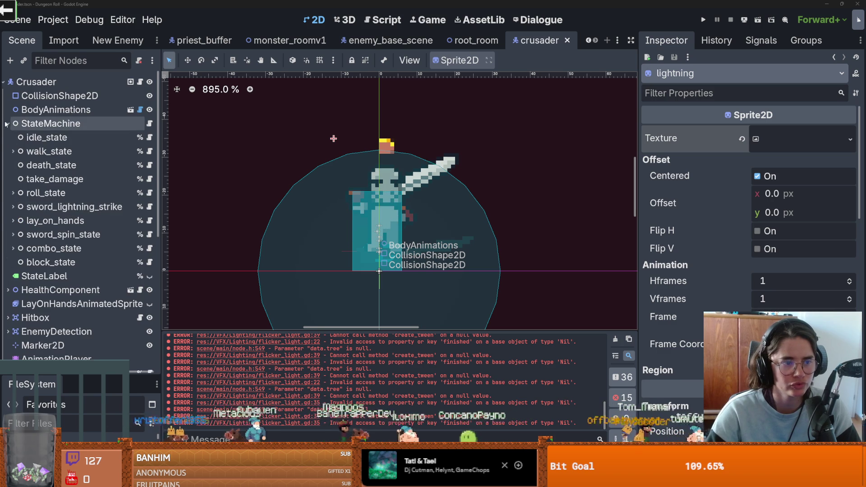
{"action": "left_click", "coordinate": [6, 124]}
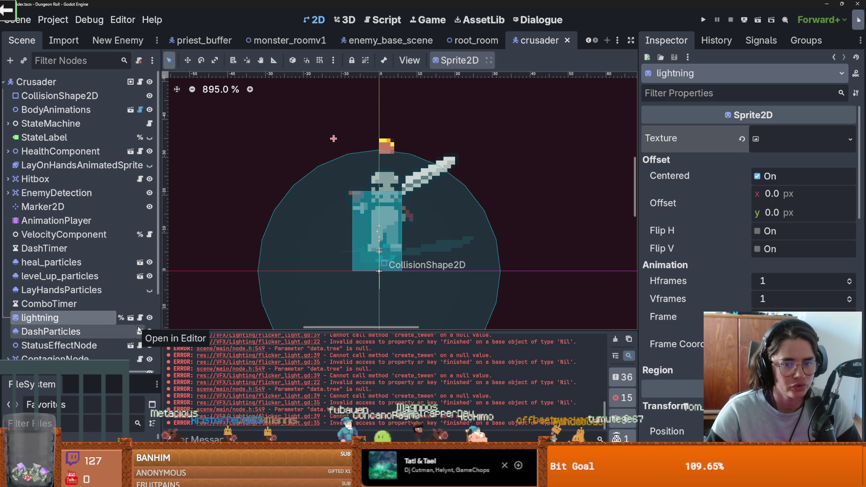
{"action": "scroll", "coordinate": [316, 261], "scroll_direction": "down", "scroll_amount": 1}
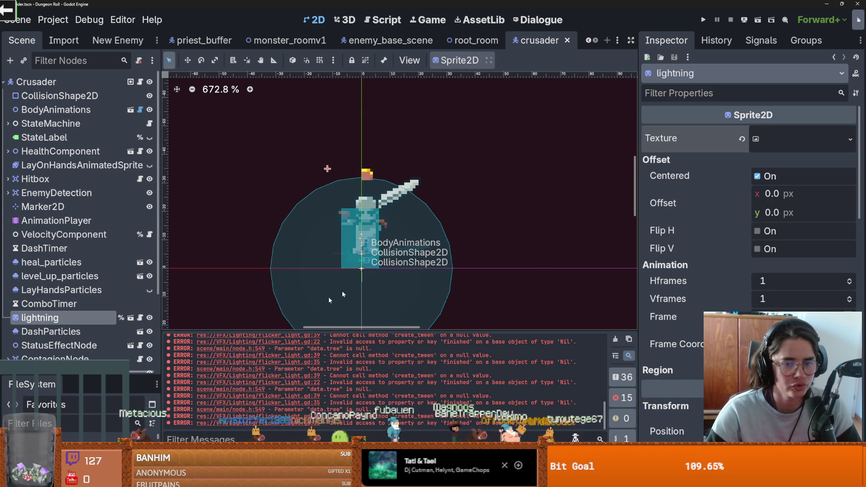
- Try moving the lightning node under StateMachine, then undo the move
{"action": "left_click_drag", "start_coordinate": [101, 320], "coordinate": [58, 124]}
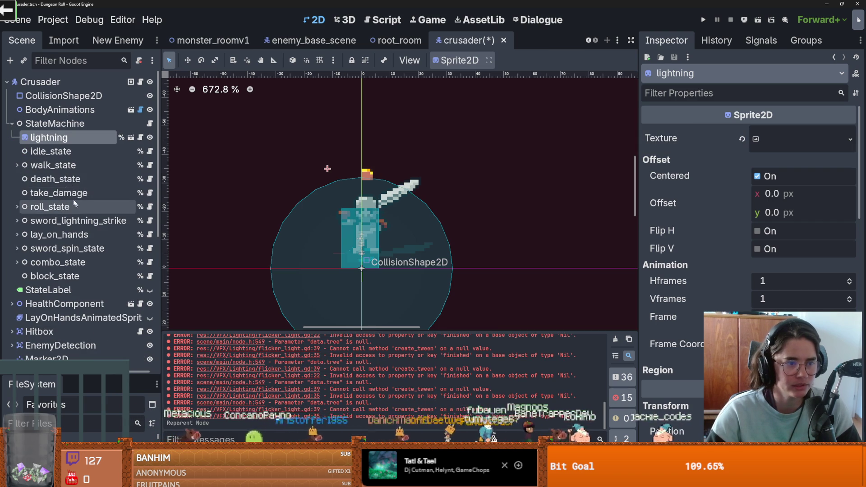
{"action": "key", "text": "ctrl+z"}
{"action": "scroll", "coordinate": [45, 153], "scroll_direction": "up", "scroll_amount": 3}
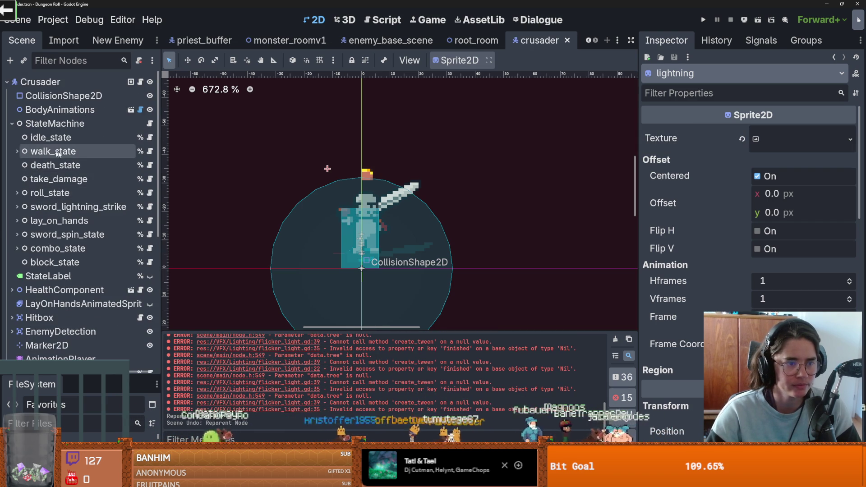
- Set sword_lightning_strike's Body Animation Up and Side to lightning_down, then run the game
{"action": "left_click", "coordinate": [150, 207]}
{"action": "scroll", "coordinate": [464, 242], "scroll_direction": "down", "scroll_amount": 4}
{"action": "scroll", "coordinate": [377, 243], "scroll_direction": "up", "scroll_amount": 5}
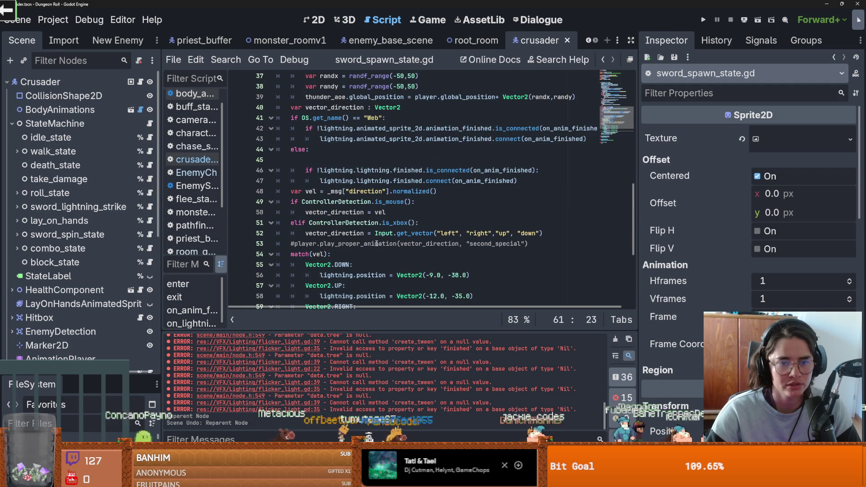
{"action": "left_click", "coordinate": [78, 208]}
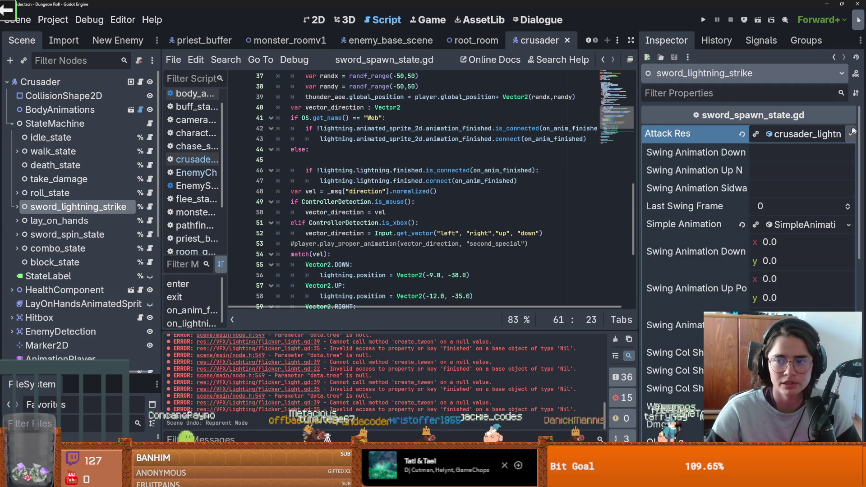
{"action": "left_click", "coordinate": [801, 224]}
{"action": "left_click_drag", "start_coordinate": [828, 247], "coordinate": [753, 244]}
{"action": "key", "text": "ctrl+c"}
{"action": "key", "text": "Tab"}
{"action": "key", "text": "ctrl+v"}
{"action": "key", "text": "Tab"}
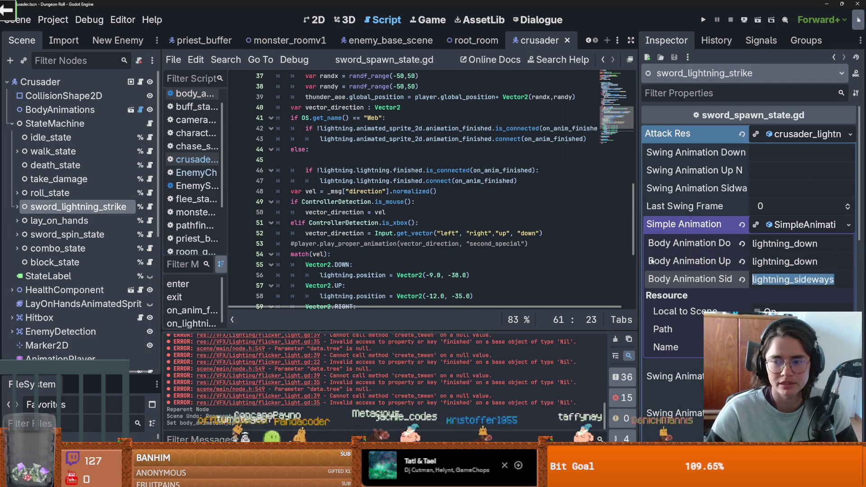
{"action": "key", "text": "ctrl+v"}
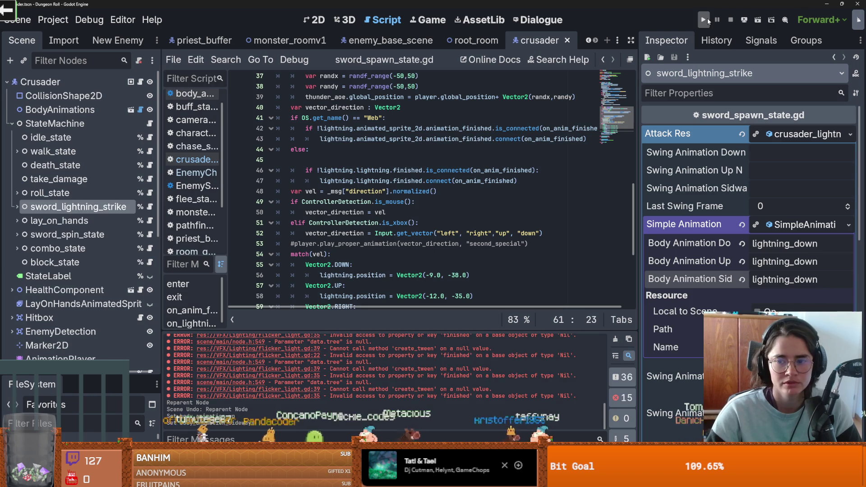
{"action": "left_click", "coordinate": [704, 20]}
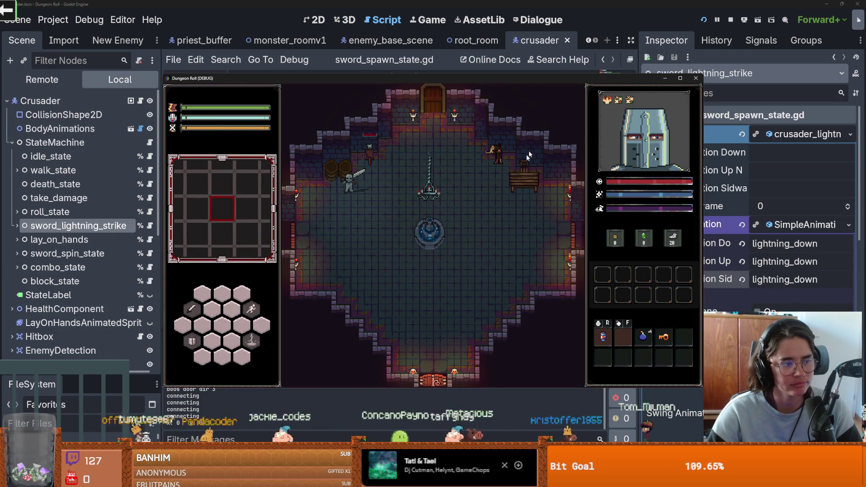
{"action": "left_click", "coordinate": [454, 199]}
{"action": "key", "text": "d"}
{"action": "key", "text": "w"}
{"action": "key", "text": "s"}
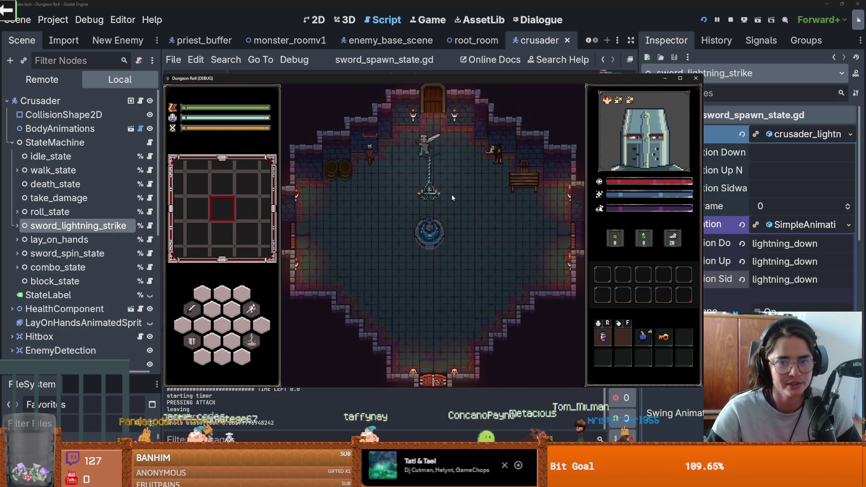
{"action": "key", "text": "a"}
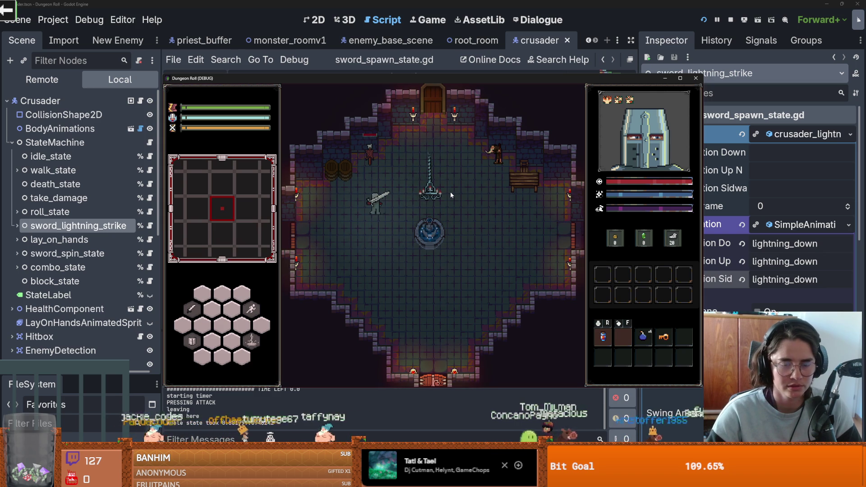
{"action": "key", "text": "s"}
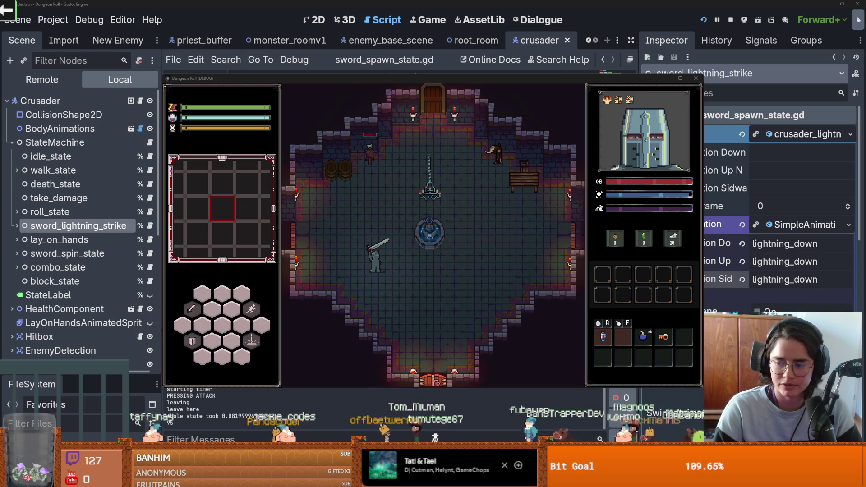
{"action": "left_click", "coordinate": [386, 253]}
{"action": "key", "text": "w"}
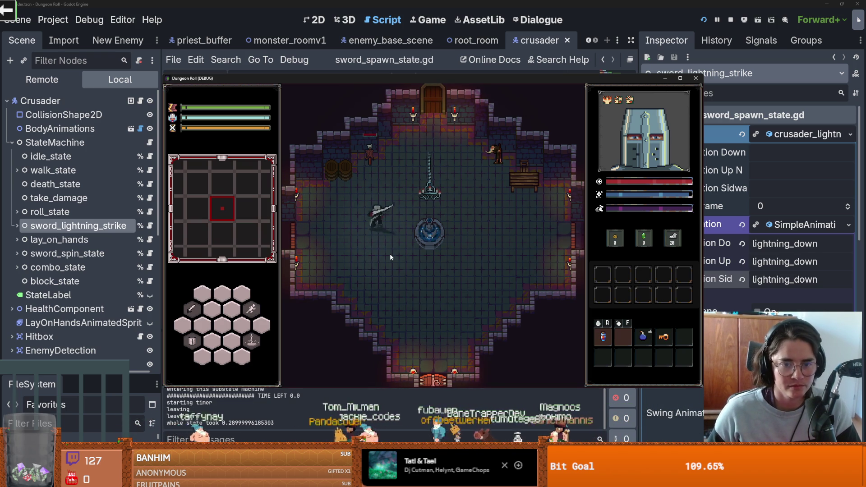
{"action": "key", "text": "d"}
{"action": "key", "text": "d"}
{"action": "key", "text": "s"}
{"action": "key", "text": "a"}
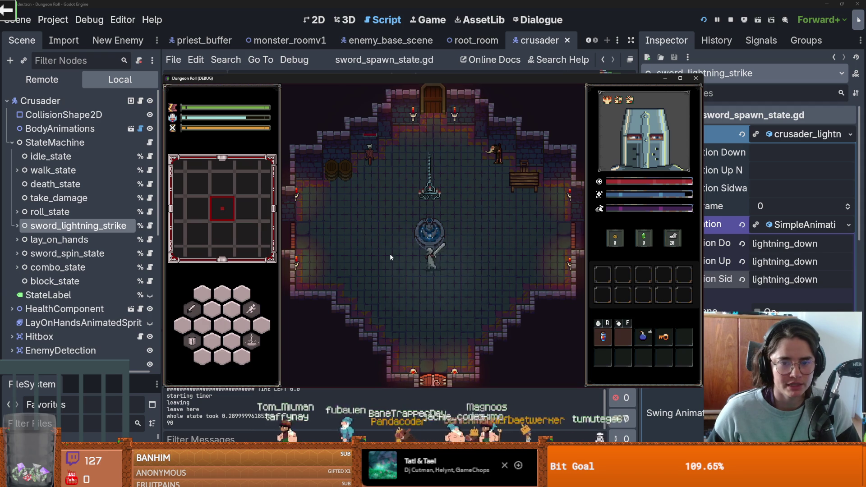
{"action": "key", "text": "w"}
{"action": "left_click", "coordinate": [696, 78]}
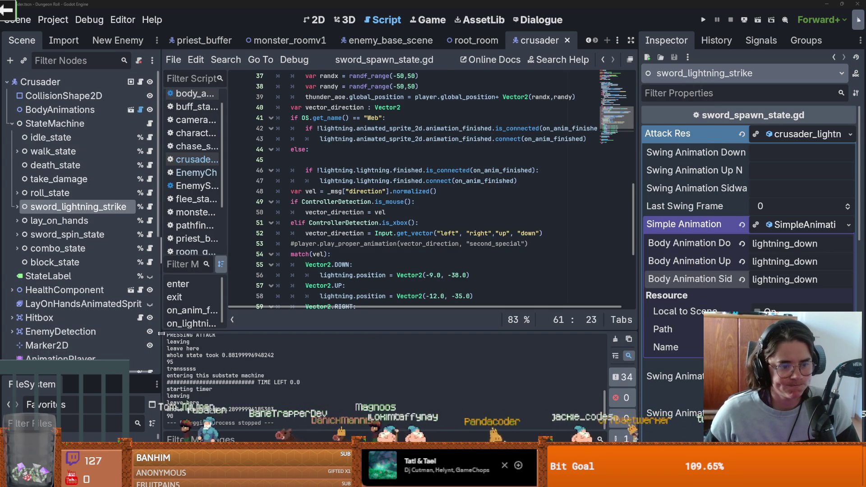
- Expand ItemDataItems, Potions and the old potions folder in the FileSystem dock
{"action": "left_click_drag", "start_coordinate": [92, 379], "coordinate": [91, 160]}
{"action": "scroll", "coordinate": [52, 343], "scroll_direction": "down", "scroll_amount": 5}
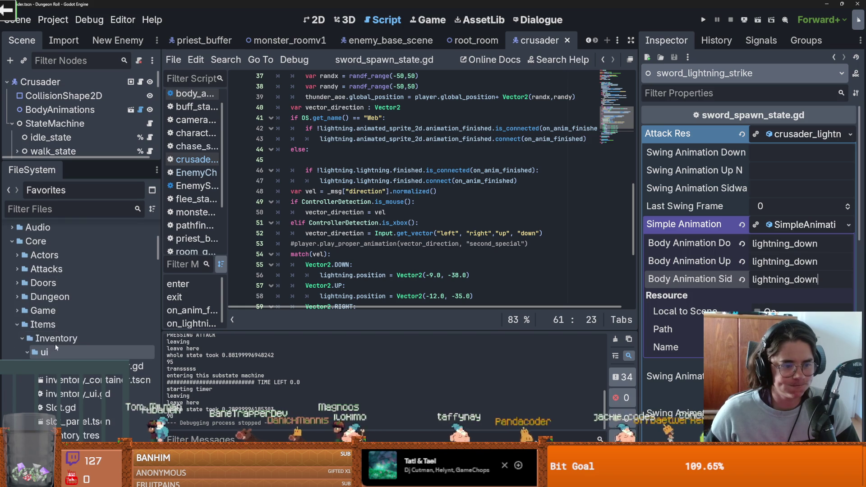
{"action": "left_click", "coordinate": [21, 338]}
{"action": "scroll", "coordinate": [20, 335], "scroll_direction": "down", "scroll_amount": 3}
{"action": "left_click", "coordinate": [22, 291]}
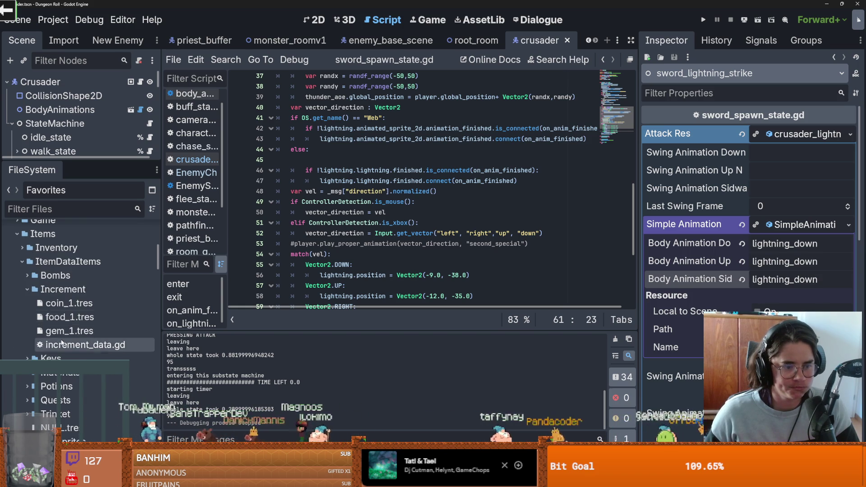
{"action": "left_click", "coordinate": [28, 290]}
{"action": "left_click", "coordinate": [28, 290]}
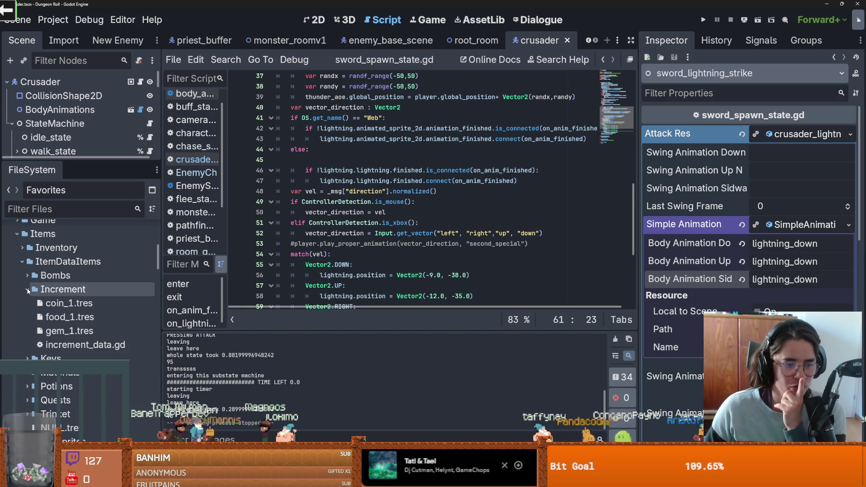
{"action": "left_click", "coordinate": [27, 290]}
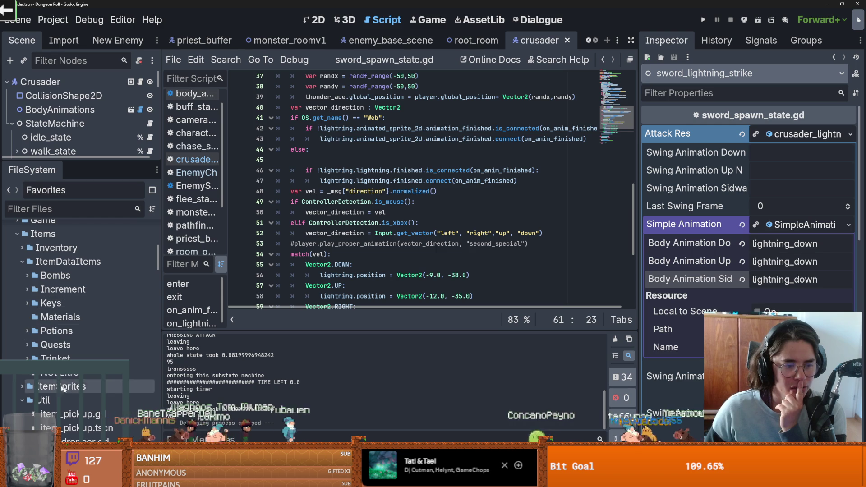
{"action": "left_click", "coordinate": [27, 330]}
{"action": "left_click", "coordinate": [28, 345]}
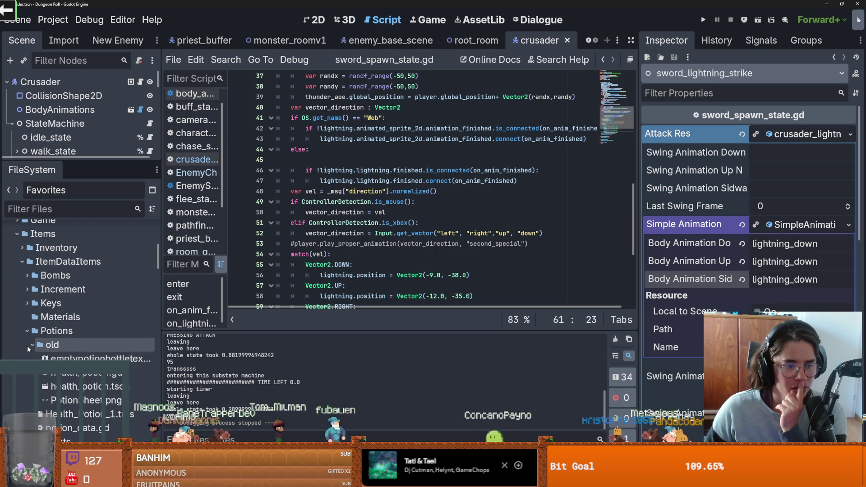
{"action": "scroll", "coordinate": [86, 334], "scroll_direction": "down", "scroll_amount": 1}
- Inspect the empty potion bottle texture and the PotionSheet.png texture in a wider panel
{"action": "left_click", "coordinate": [85, 330]}
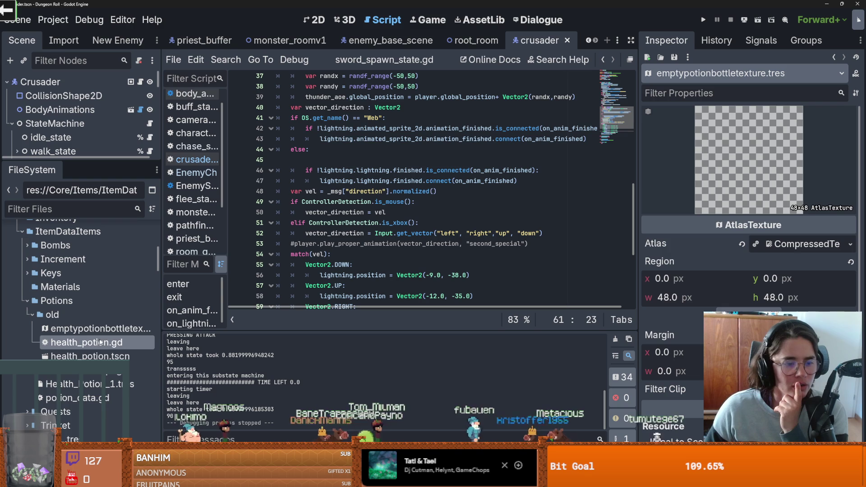
{"action": "left_click", "coordinate": [97, 370]}
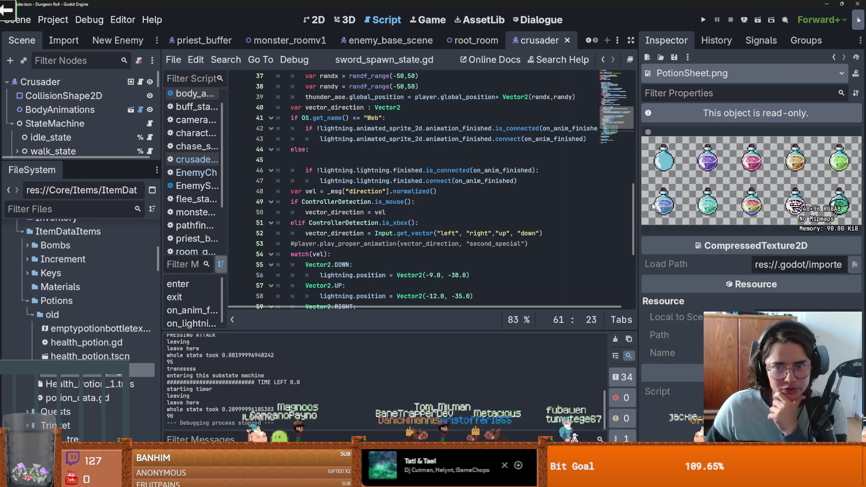
{"action": "mouse_move", "coordinate": [639, 209]}
{"action": "left_mouse_down"}
{"action": "mouse_move", "coordinate": [500, 210]}
{"action": "mouse_move", "coordinate": [527, 210]}
{"action": "left_mouse_up"}
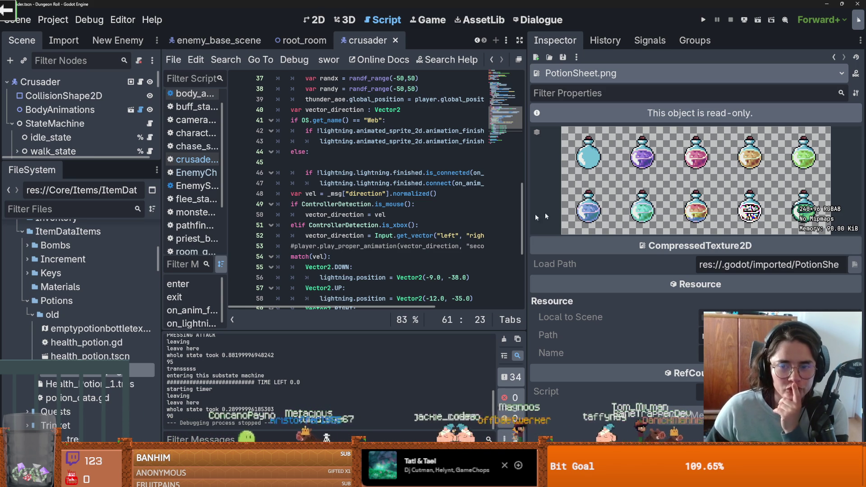
{"action": "scroll", "coordinate": [85, 306], "scroll_direction": "down", "scroll_amount": 3}
{"action": "scroll", "coordinate": [84, 306], "scroll_direction": "up", "scroll_amount": 2}
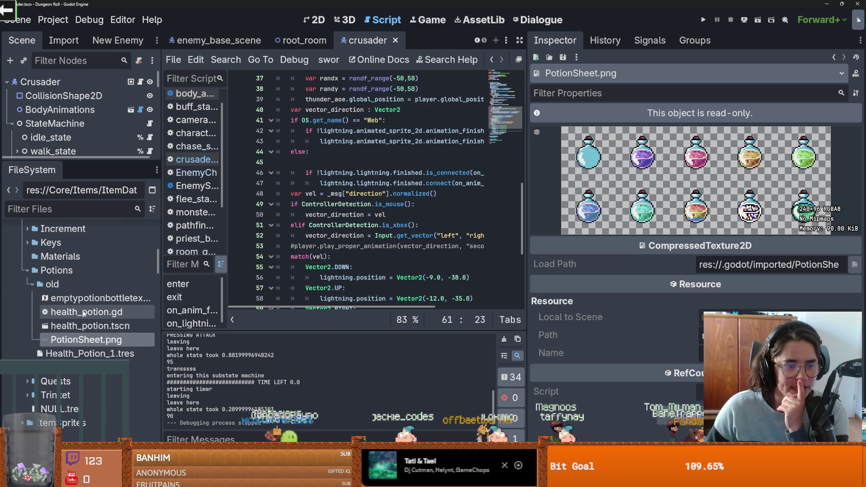
- Open the health_potion scene and view its Potion node's health_potion.gd script
{"action": "double_click", "coordinate": [88, 326]}
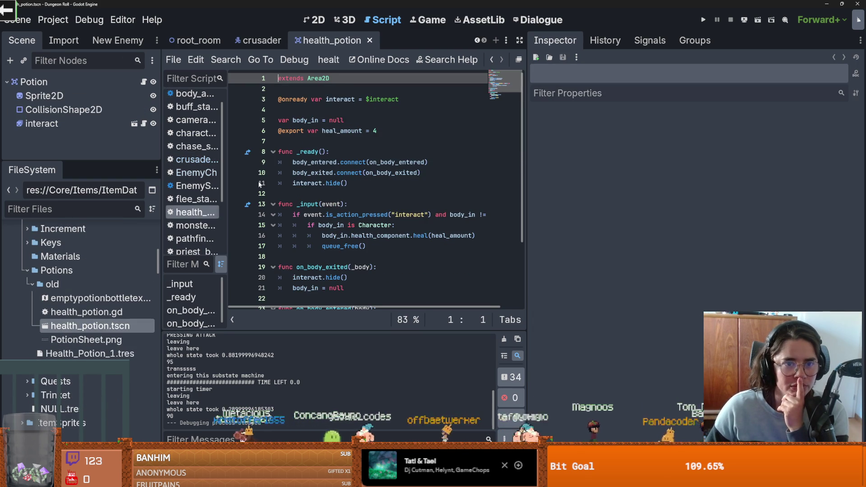
{"action": "left_click", "coordinate": [143, 82]}
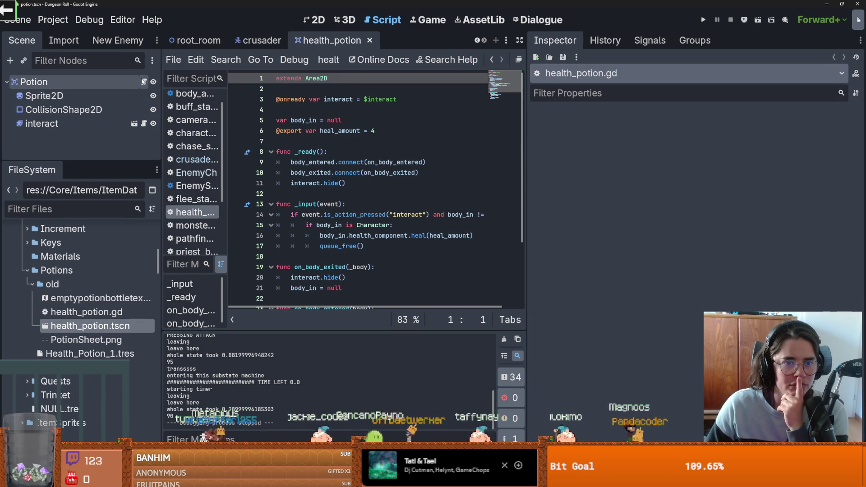
{"action": "key", "text": "ctrl+F1"}
{"action": "scroll", "coordinate": [322, 171], "scroll_direction": "up", "scroll_amount": 8}
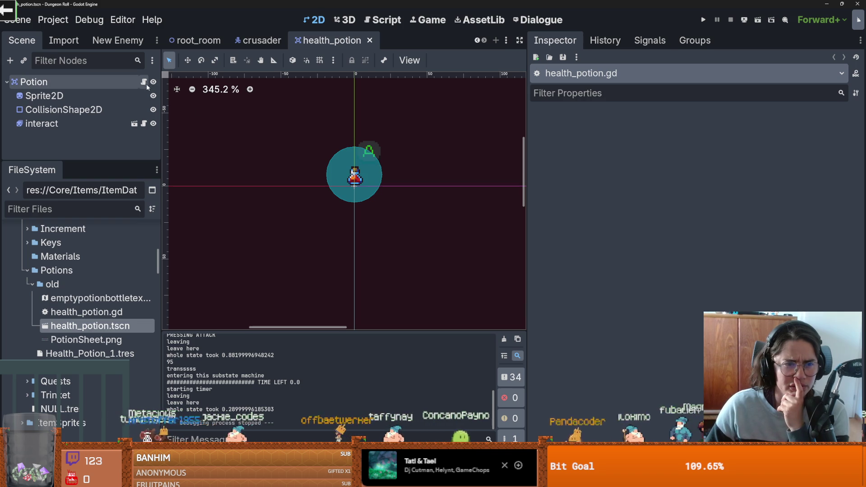
{"action": "left_click", "coordinate": [145, 83]}
{"action": "left_click", "coordinate": [605, 40]}
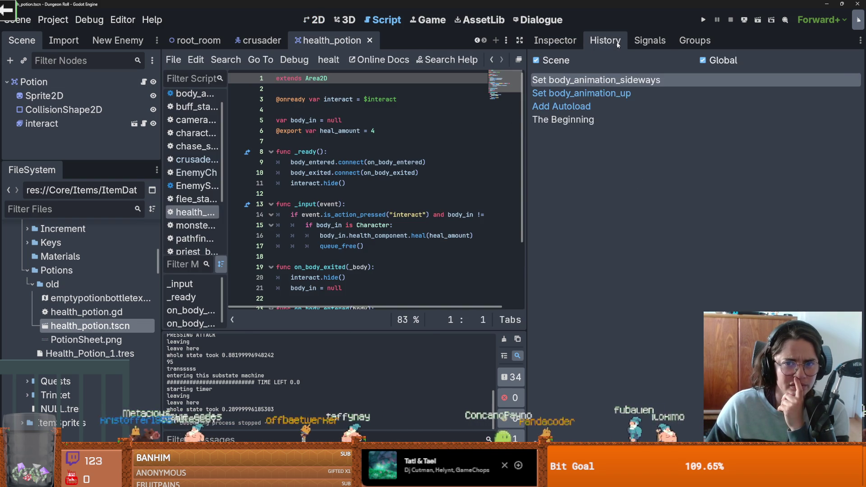
{"action": "left_click", "coordinate": [555, 41]}
{"action": "left_click", "coordinate": [88, 82]}
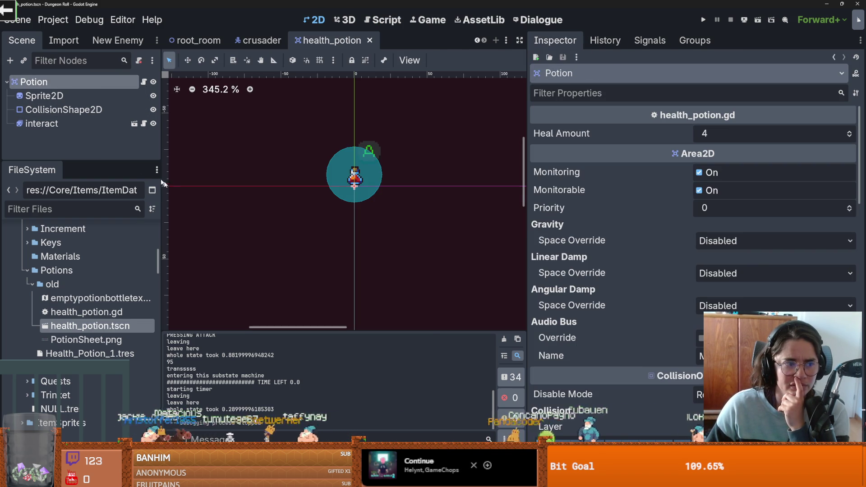
{"action": "double_click", "coordinate": [143, 311]}
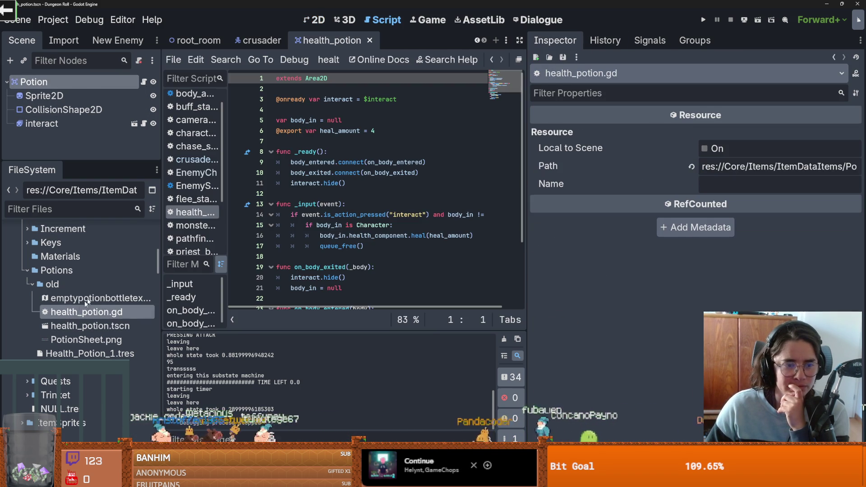
- Delete emptypotionbottletexture.tres from the old potions folder
{"action": "left_click", "coordinate": [96, 299]}
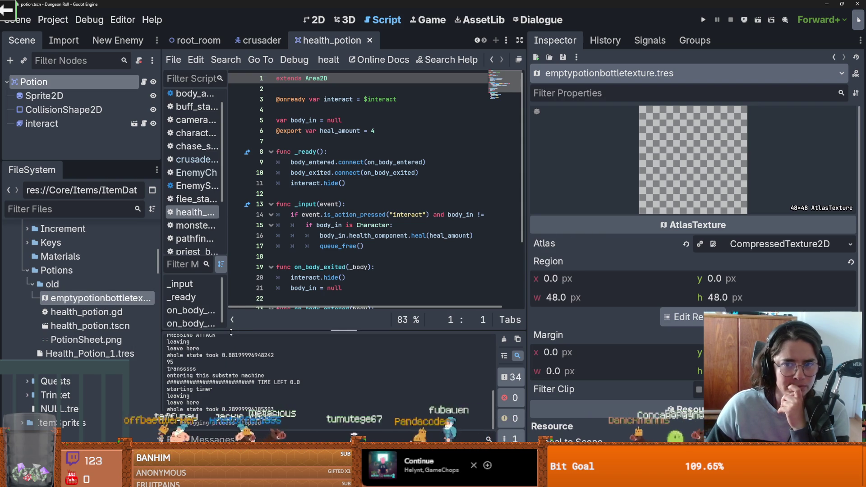
{"action": "right_click", "coordinate": [74, 302]}
{"action": "left_click", "coordinate": [86, 374]}
{"action": "key", "text": "Return"}
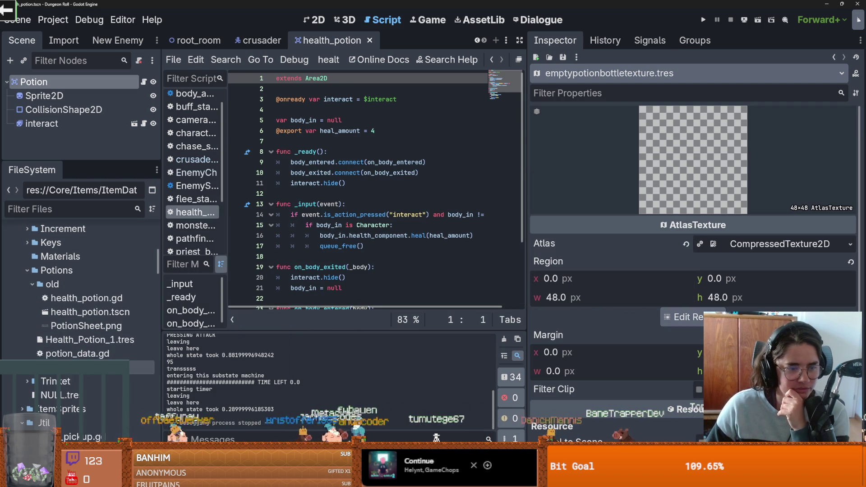
- Widen the left docks, open potion_data.gd and inspect the Health_Potion_1 resource
{"action": "left_click_drag", "start_coordinate": [161, 357], "coordinate": [233, 356]}
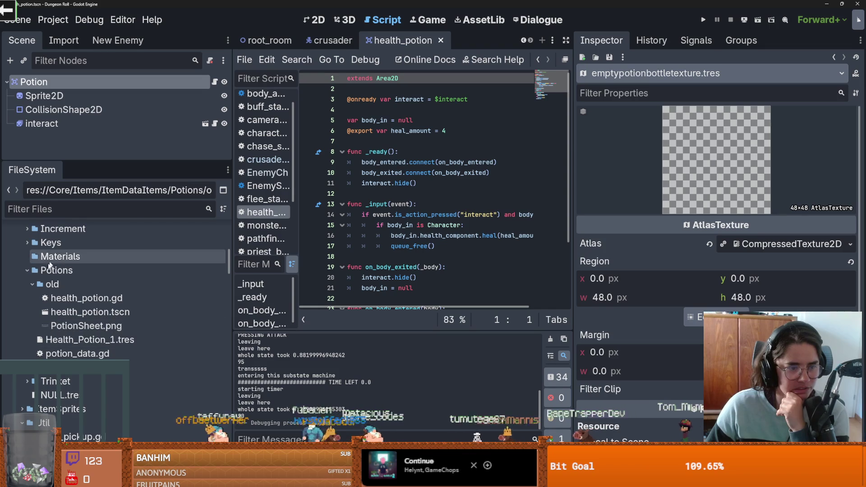
{"action": "left_click", "coordinate": [34, 284]}
{"action": "left_click", "coordinate": [72, 298]}
{"action": "double_click", "coordinate": [71, 312]}
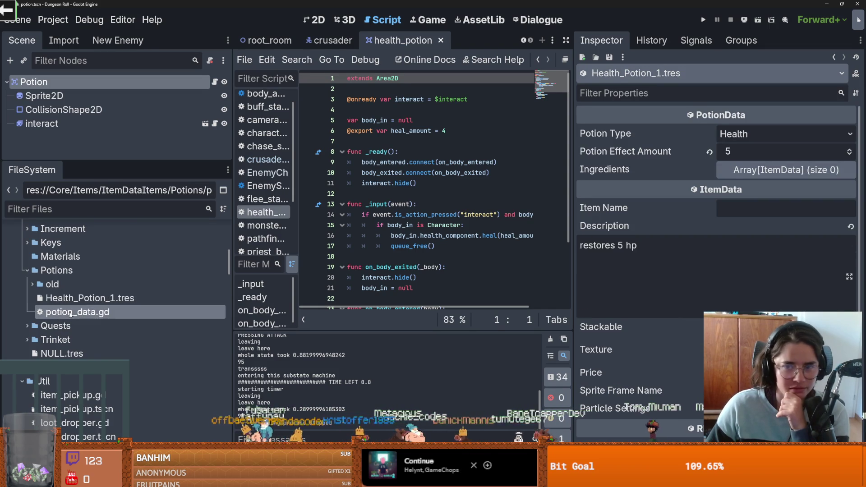
{"action": "left_click", "coordinate": [72, 299]}
{"action": "right_click", "coordinate": [75, 266]}
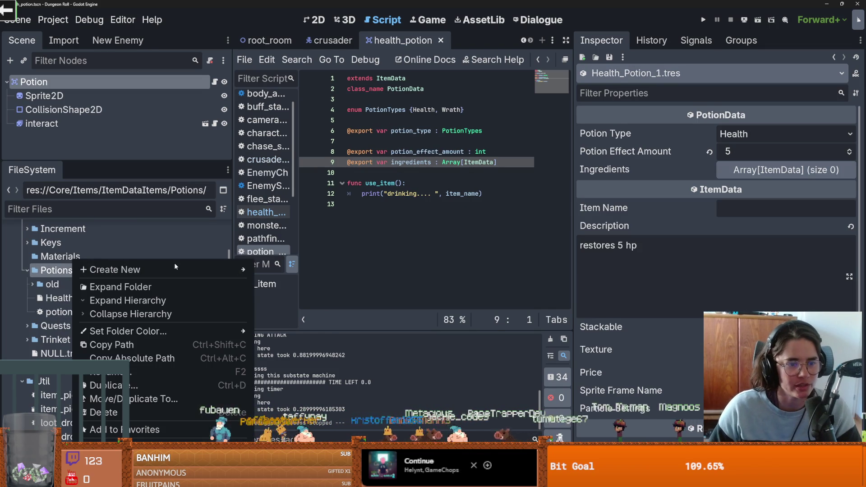
- Create a new PotionData resource in Potions saved as Mana_Potion_1.tres
{"action": "mouse_move", "coordinate": [158, 269]}
{"action": "left_click", "coordinate": [304, 307]}
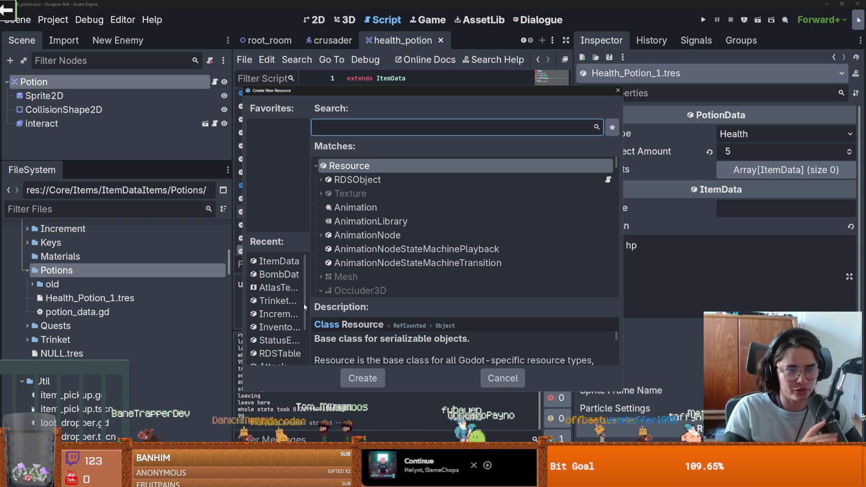
{"action": "type", "text": "potion"}
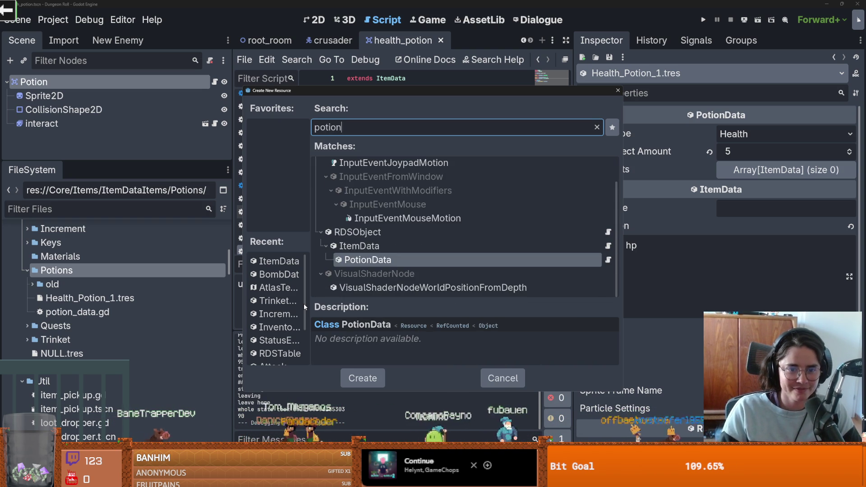
{"action": "key", "text": "Return"}
{"action": "type", "text": "Mana_Po"}
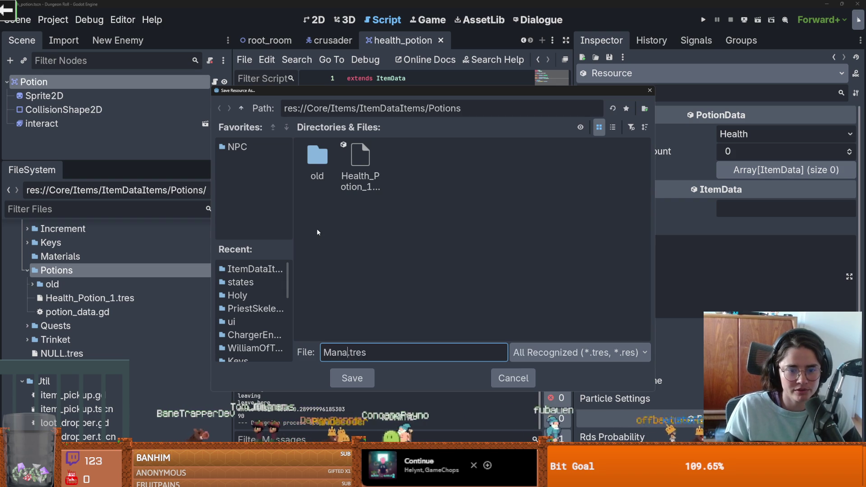
{"action": "type", "text": "tion_1"}
{"action": "key", "text": "Return"}
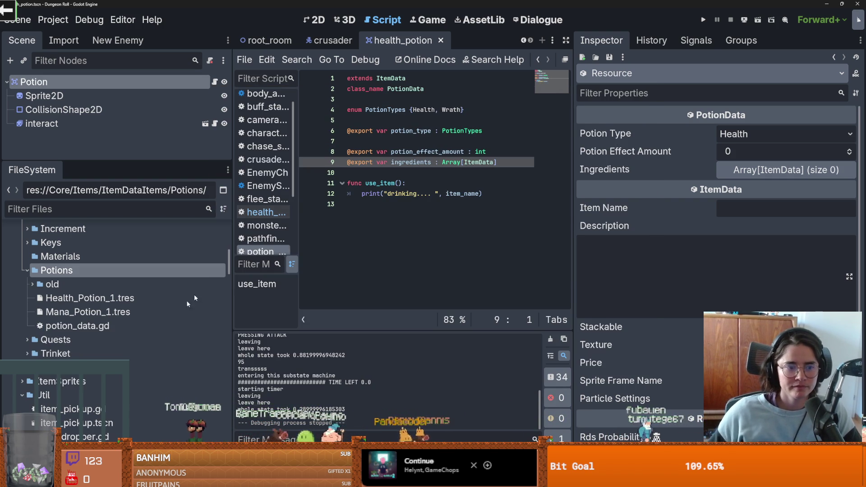
- Check Mana_Potion_1's available potion types and select the potion_data.gd script
{"action": "left_click", "coordinate": [123, 301]}
{"action": "left_click", "coordinate": [123, 312]}
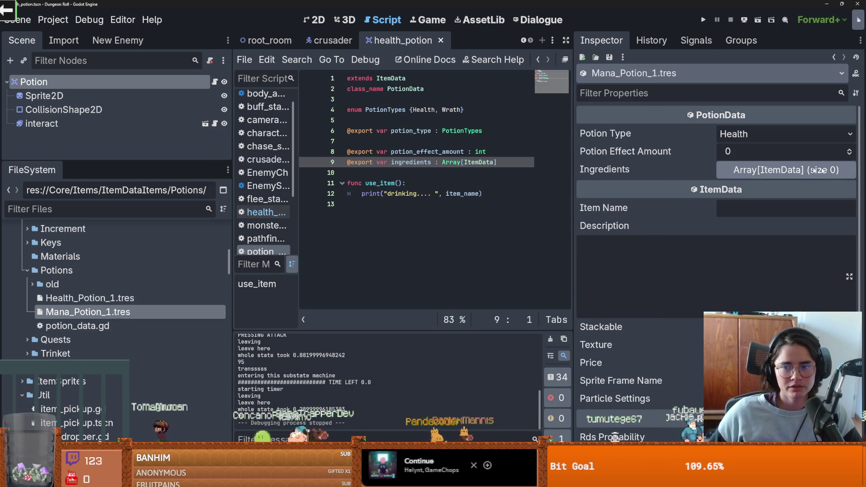
{"action": "left_click", "coordinate": [773, 143]}
{"action": "left_click", "coordinate": [683, 154]}
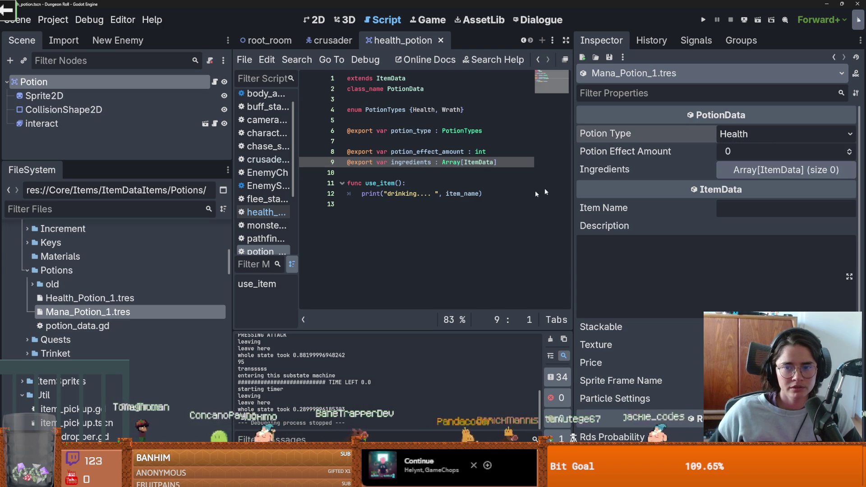
{"action": "left_click", "coordinate": [62, 327]}
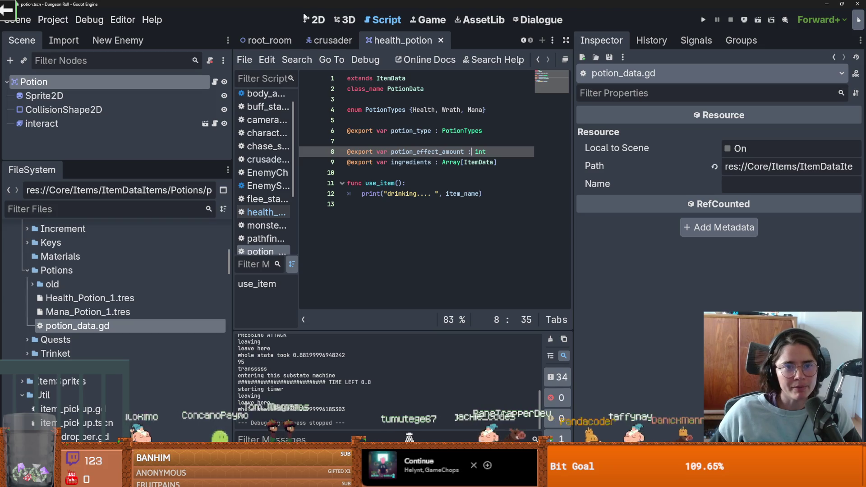
{"action": "left_click_drag", "start_coordinate": [170, 162], "coordinate": [170, 232]}
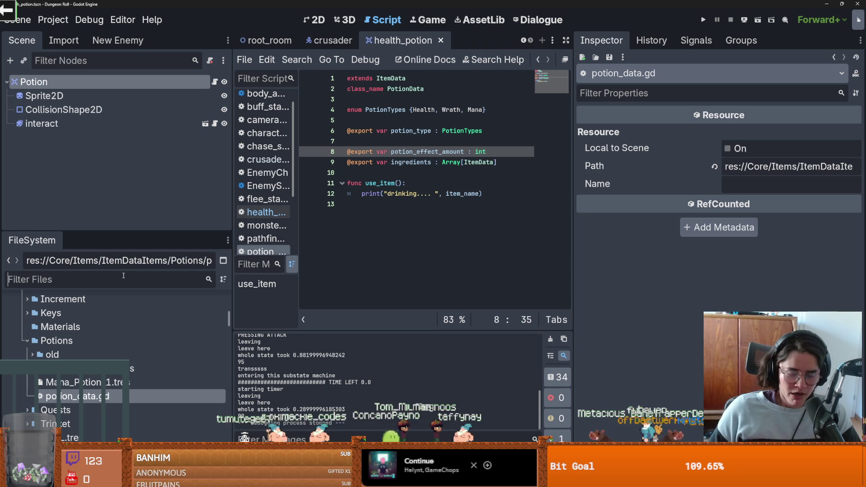
- Filter files by 'pickup', open item_pickup.tscn, then clear the filter and widen the script editor
{"action": "type", "text": "pickup"}
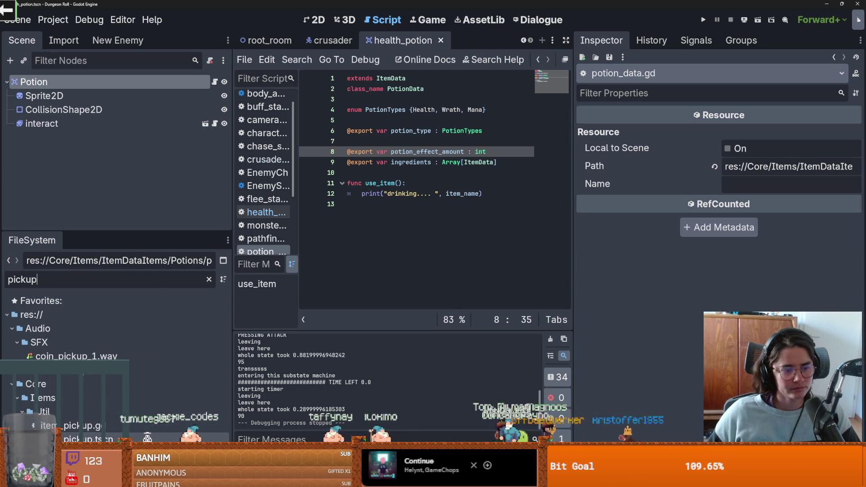
{"action": "double_click", "coordinate": [88, 439]}
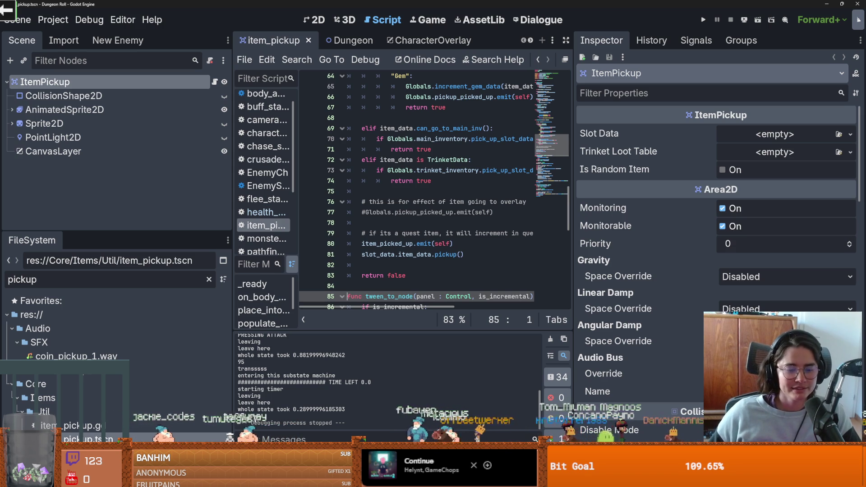
{"action": "left_click", "coordinate": [209, 280]}
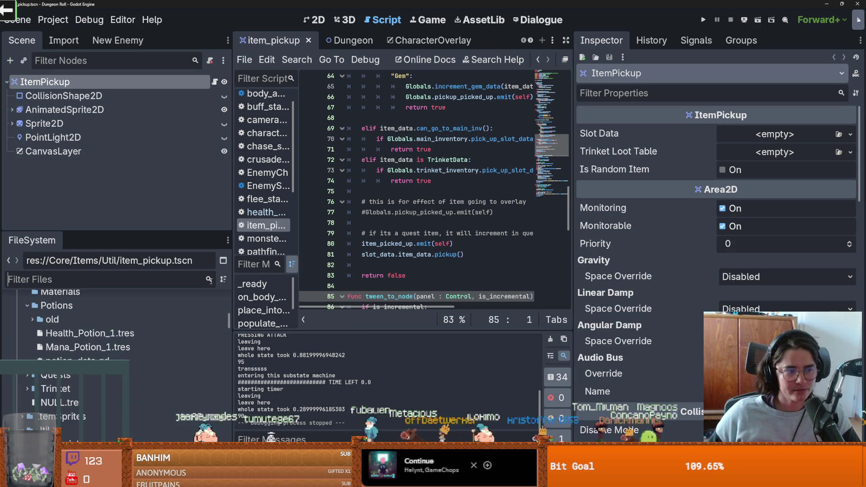
{"action": "left_click_drag", "start_coordinate": [232, 369], "coordinate": [268, 370]}
{"action": "scroll", "coordinate": [135, 338], "scroll_direction": "up", "scroll_amount": 3}
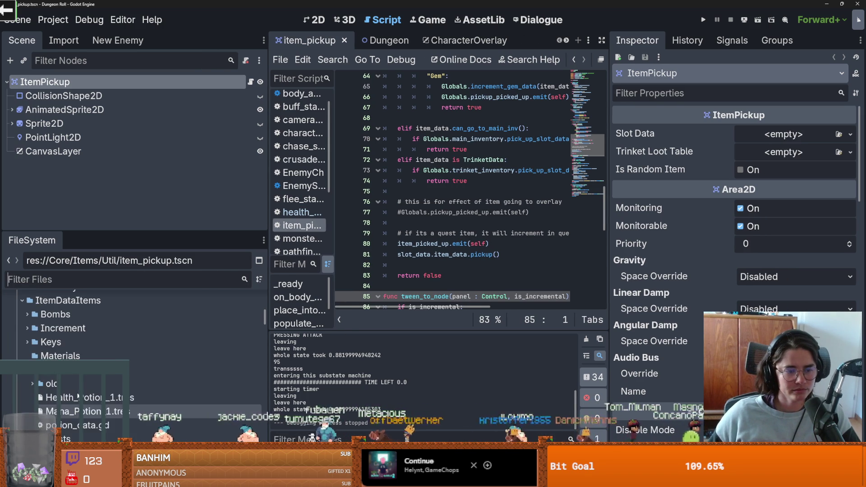
{"action": "scroll", "coordinate": [113, 361], "scroll_direction": "down", "scroll_amount": 5}
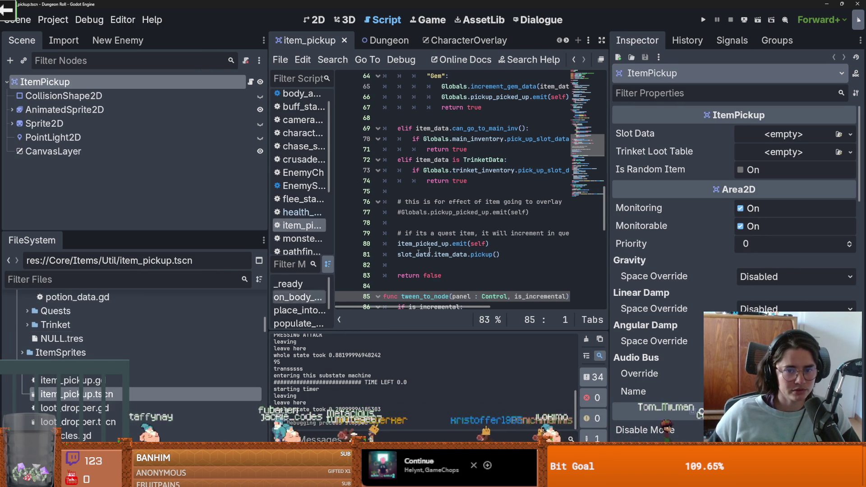
{"action": "left_click_drag", "start_coordinate": [609, 180], "coordinate": [773, 181]}
{"action": "scroll", "coordinate": [546, 263], "scroll_direction": "up", "scroll_amount": 2}
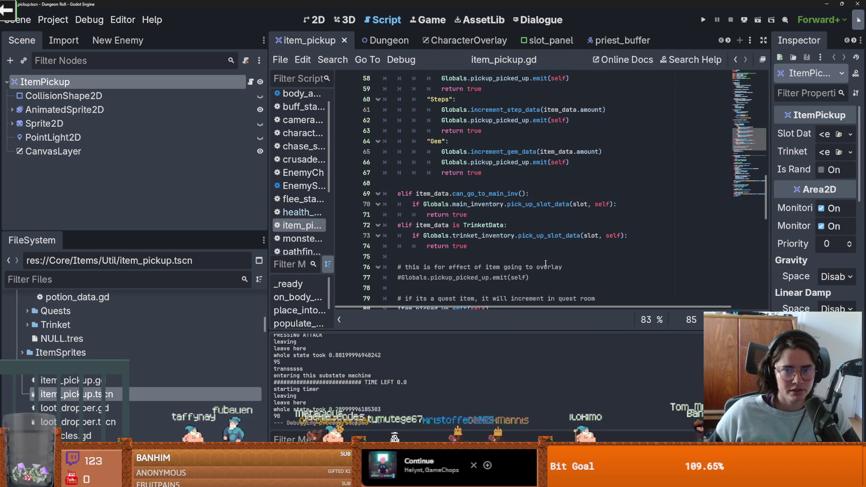
{"action": "scroll", "coordinate": [460, 216], "scroll_direction": "up", "scroll_amount": 1}
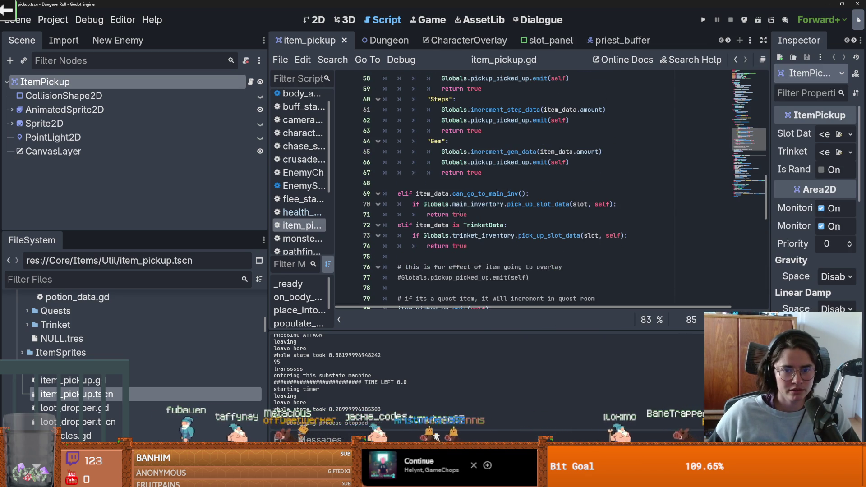
- Jump to pick_up_slot_data in inventory_data.gd and insert a blank line after loop line 55
{"action": "left_click", "coordinate": [534, 204], "text": "ctrl"}
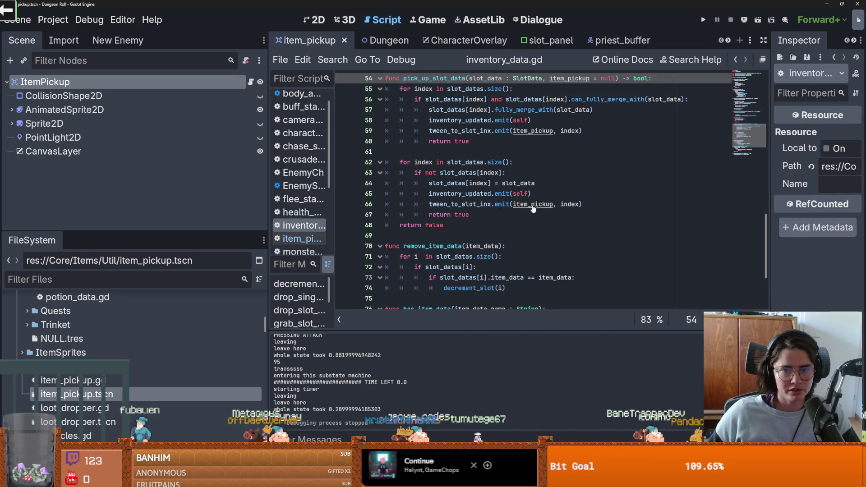
{"action": "scroll", "coordinate": [534, 205], "scroll_direction": "up", "scroll_amount": 2}
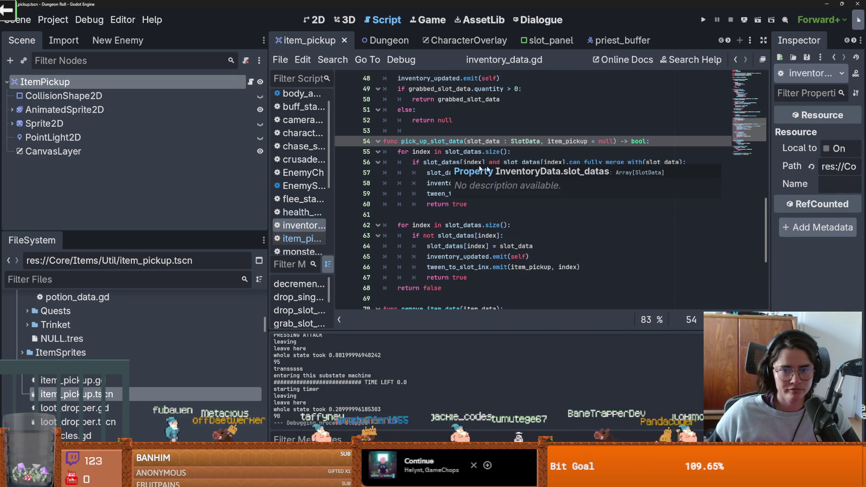
{"action": "left_click", "coordinate": [519, 163]}
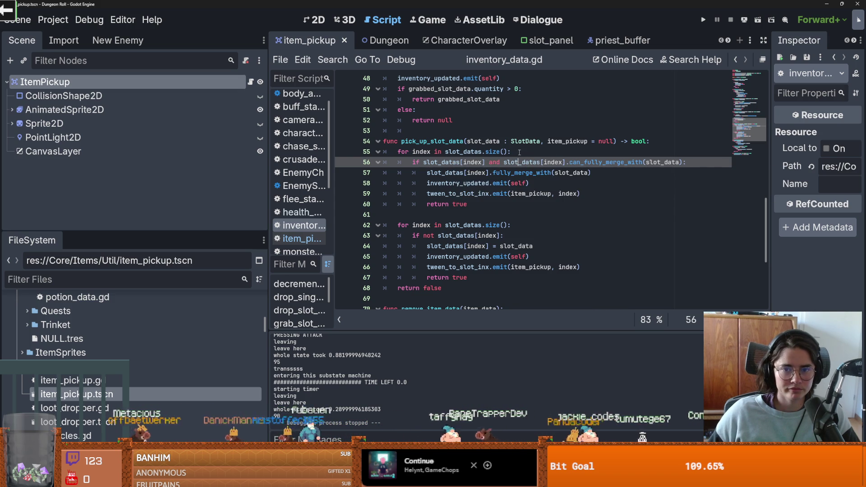
{"action": "double_click", "coordinate": [471, 162]}
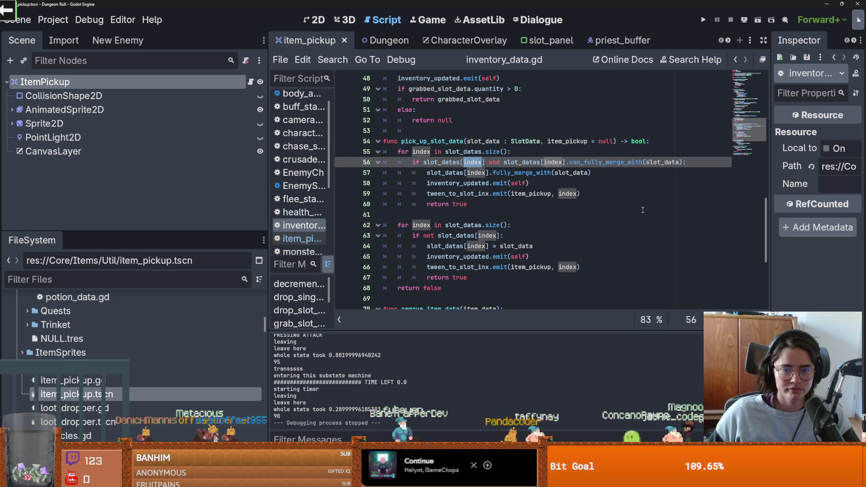
{"action": "scroll", "coordinate": [644, 209], "scroll_direction": "up", "scroll_amount": 5}
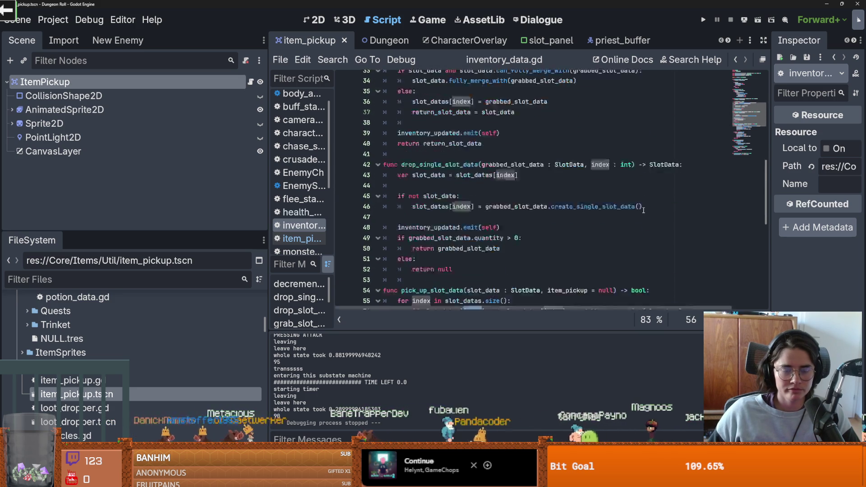
{"action": "scroll", "coordinate": [644, 210], "scroll_direction": "down", "scroll_amount": 4}
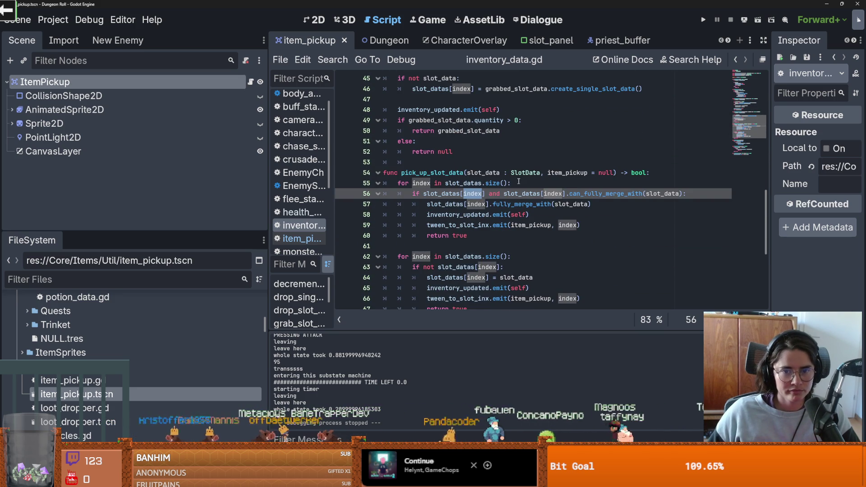
{"action": "left_click", "coordinate": [521, 184]}
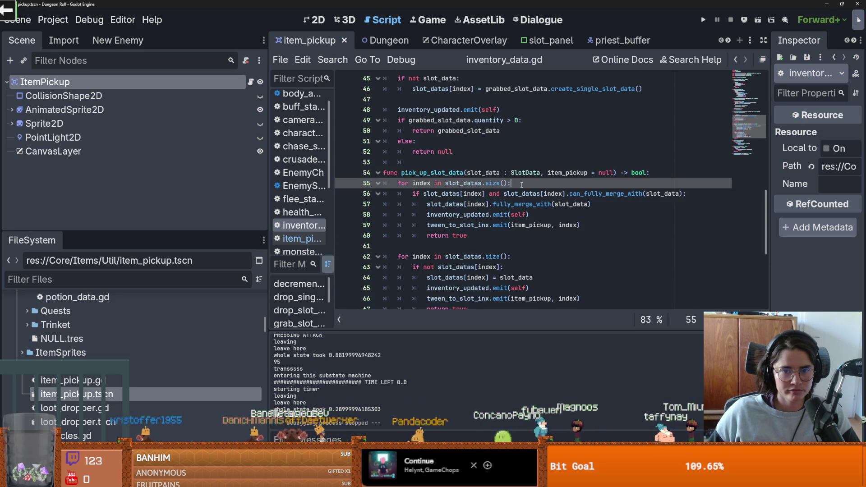
{"action": "key", "text": "Return"}
{"action": "scroll", "coordinate": [581, 217], "scroll_direction": "down", "scroll_amount": 1}
{"action": "scroll", "coordinate": [582, 217], "scroll_direction": "up", "scroll_amount": 1}
{"action": "scroll", "coordinate": [581, 217], "scroll_direction": "down", "scroll_amount": 1}
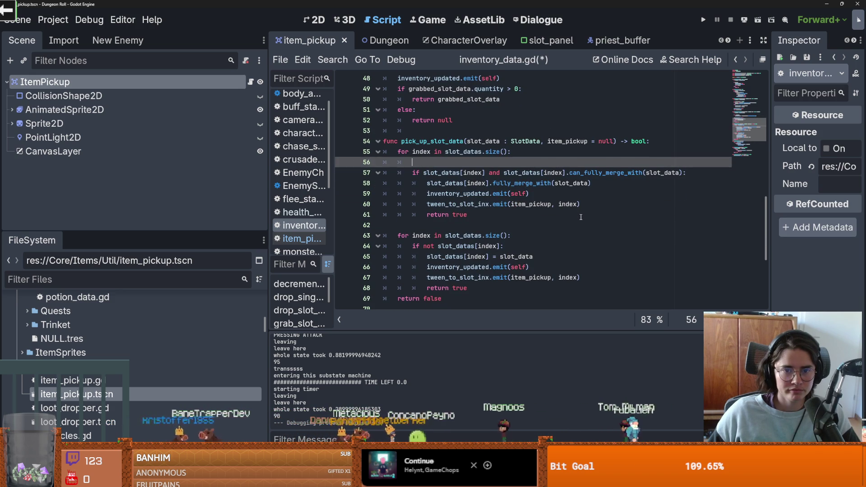
{"action": "scroll", "coordinate": [411, 248], "scroll_direction": "down", "scroll_amount": 2}
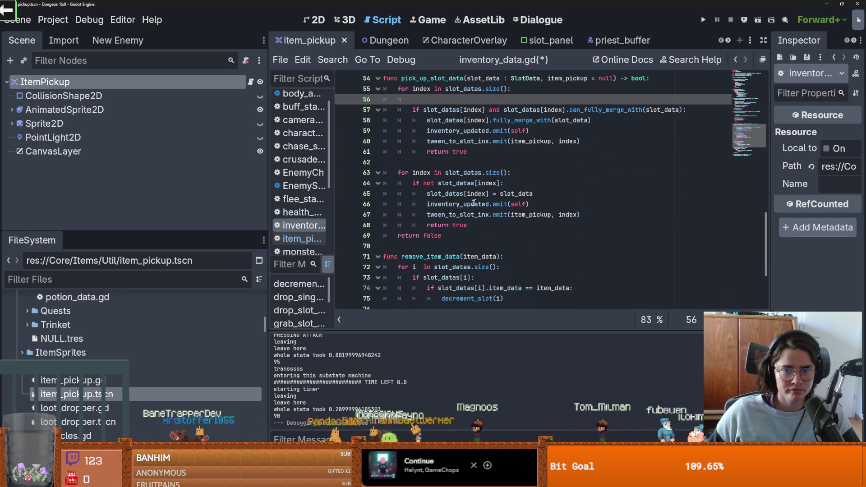
- Add a can_go_in_slot() stub with pass, commented '#this makes sure potions don't go into bomb slots ect'
{"action": "left_click", "coordinate": [411, 248]}
{"action": "key", "text": "Return"}
{"action": "key", "text": "Return"}
{"action": "key", "text": "Up"}
{"action": "type", "text": "func "}
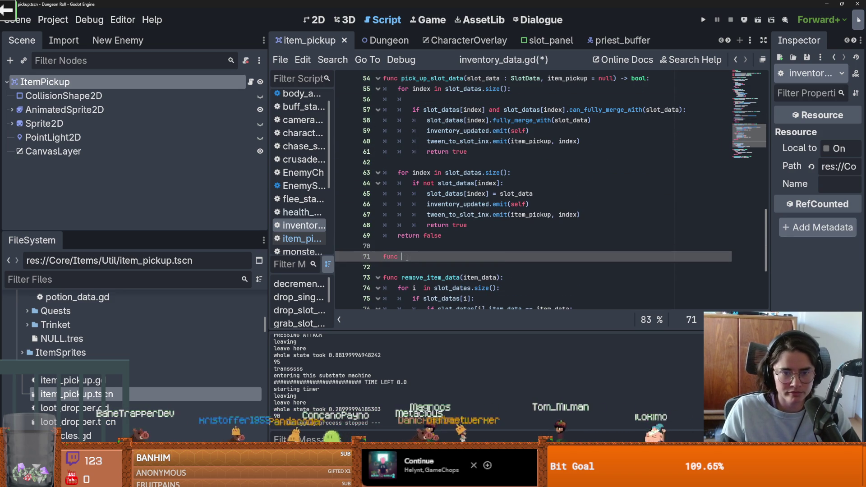
{"action": "type", "text": "can_go_in_slot():"}
{"action": "key", "text": "Return"}
{"action": "type", "text": "pass"}
{"action": "key", "text": "Up"}
{"action": "key", "text": "Up"}
{"action": "key", "text": "Return"}
{"action": "type", "text": "#this makes sure potions don't go into bomb slots ect"}
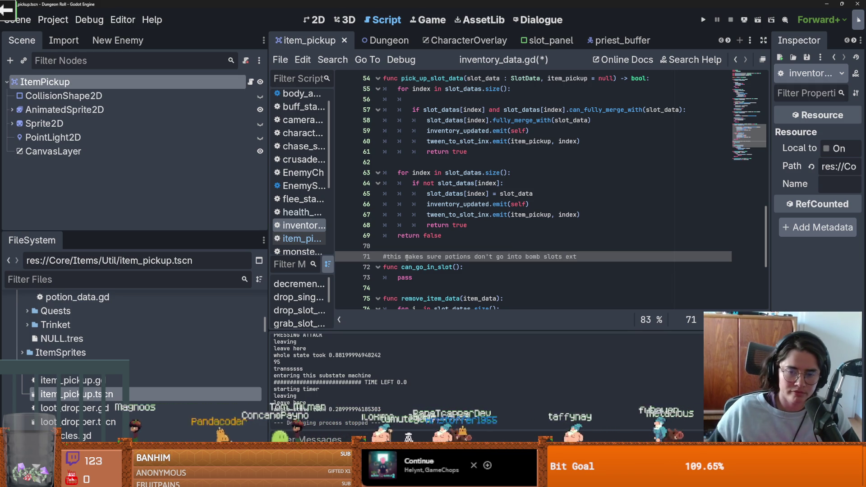
{"action": "scroll", "coordinate": [499, 242], "scroll_direction": "up", "scroll_amount": 1}
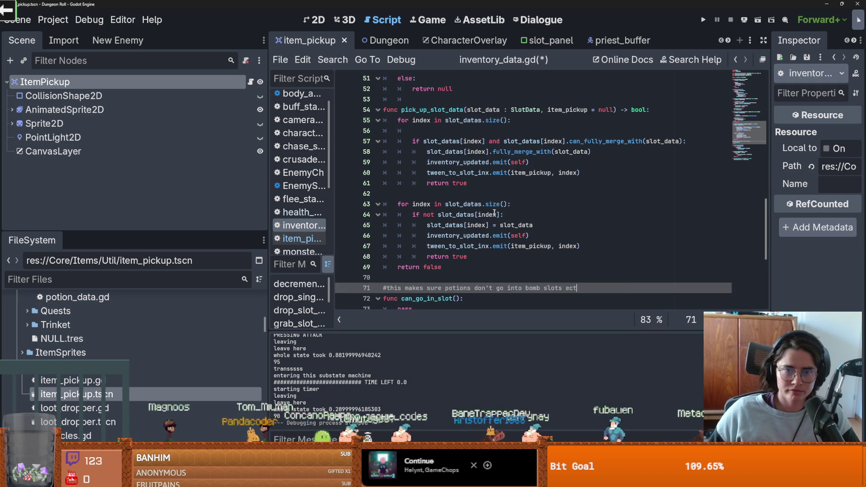
{"action": "scroll", "coordinate": [496, 230], "scroll_direction": "down", "scroll_amount": 1}
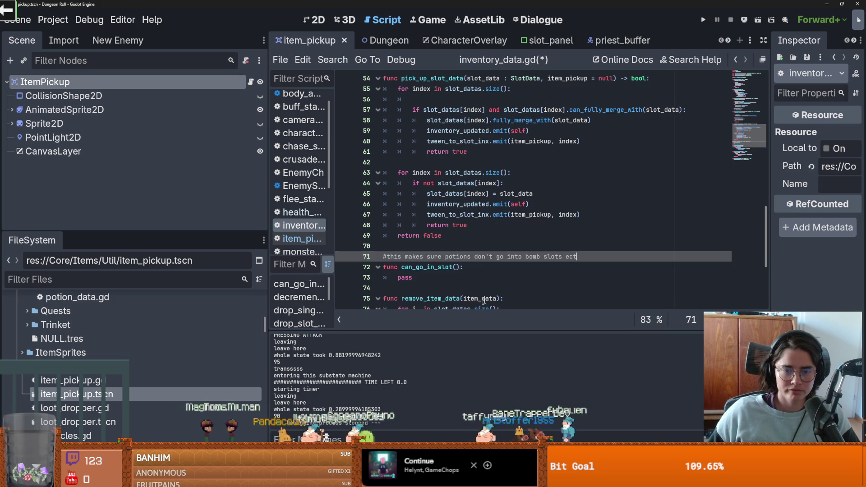
- Add the call can_go_in_slot(index, slot_data.item_data) to the merge condition in pick_up_slot_data
{"action": "left_click", "coordinate": [456, 267]}
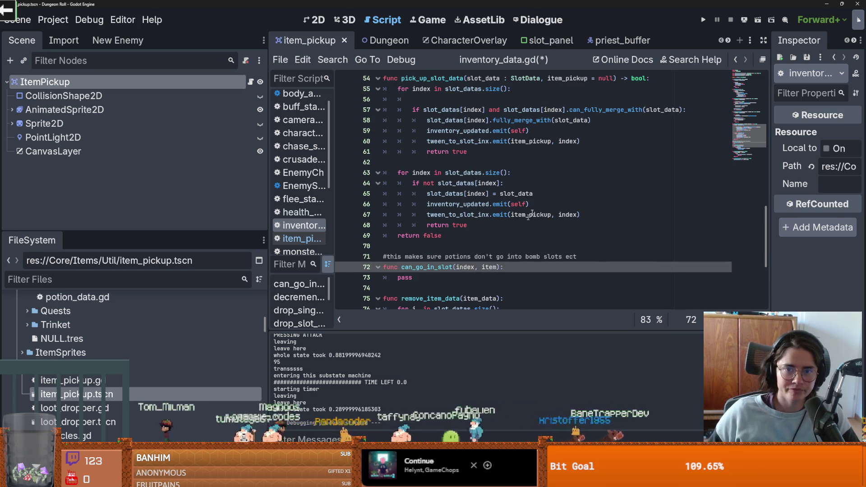
{"action": "scroll", "coordinate": [492, 249], "scroll_direction": "up", "scroll_amount": 1}
{"action": "scroll", "coordinate": [499, 229], "scroll_direction": "down", "scroll_amount": 2}
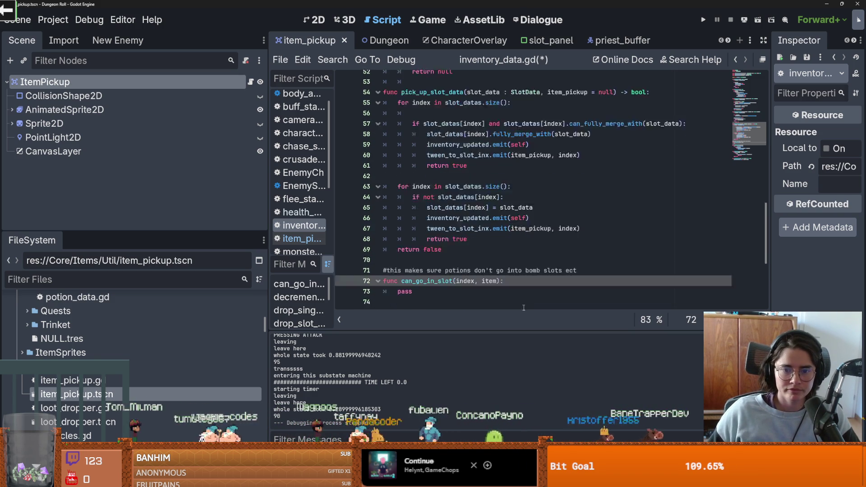
{"action": "scroll", "coordinate": [628, 163], "scroll_direction": "up", "scroll_amount": 2}
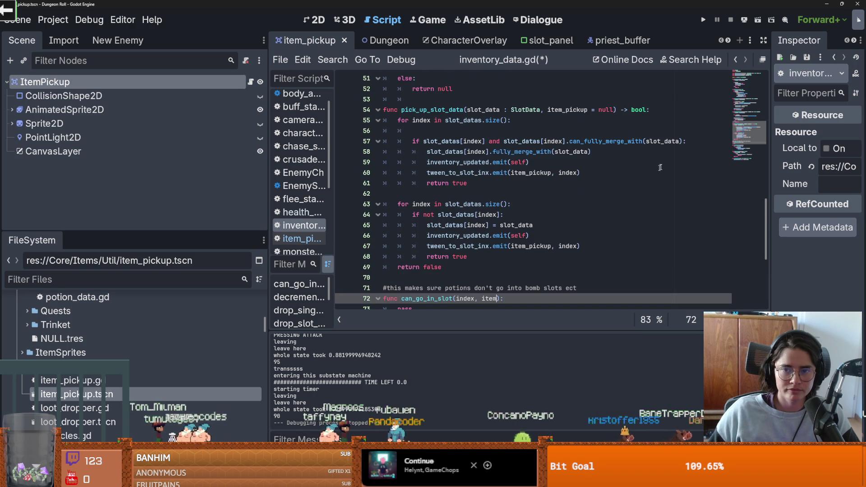
{"action": "left_click", "coordinate": [683, 143]}
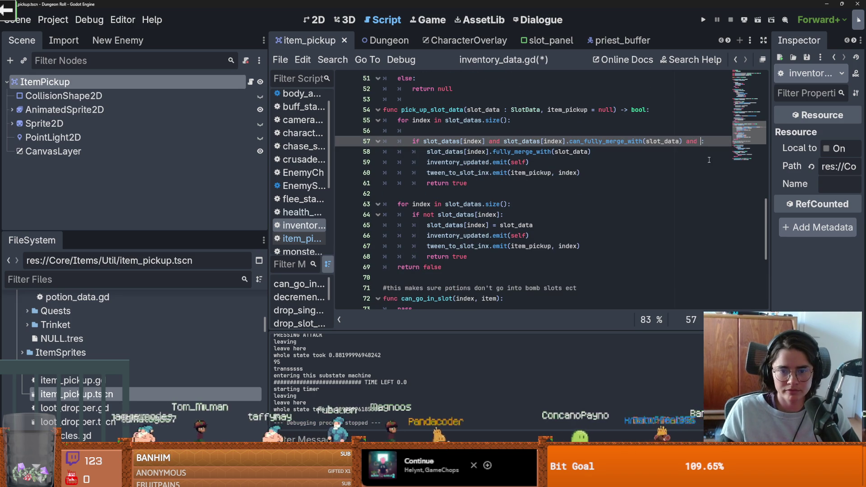
{"action": "type", "text": "can_go_in_slot("}
{"action": "key", "text": "Return"}
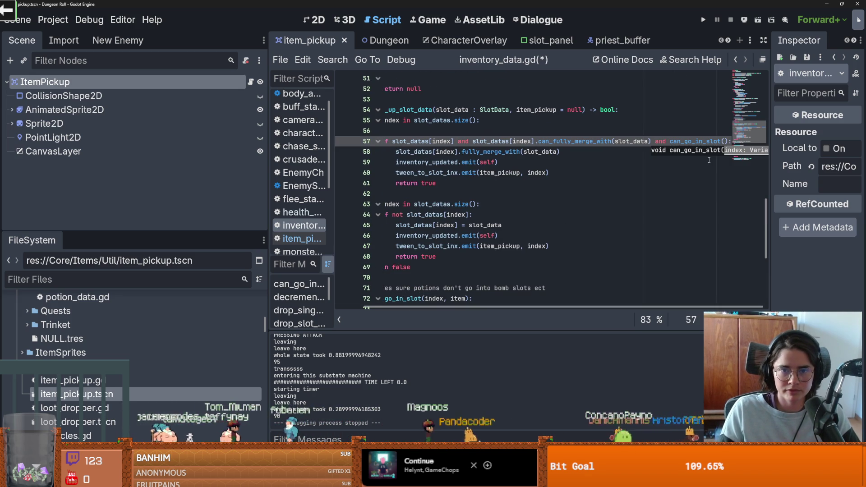
{"action": "type", "text": "index, slot"}
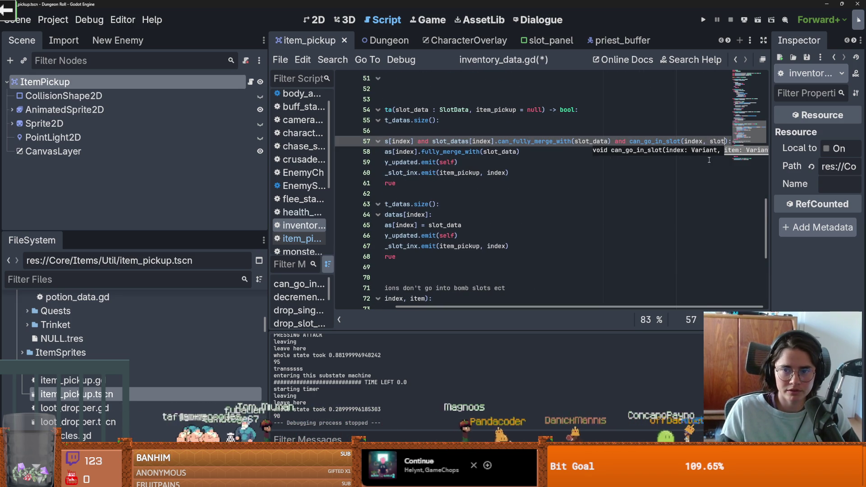
{"action": "type", "text": "_data.item_data"}
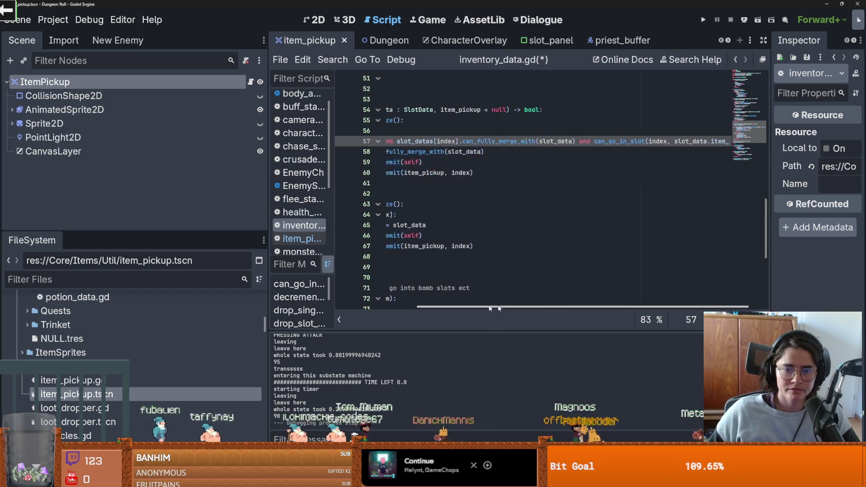
{"action": "left_click_drag", "start_coordinate": [547, 307], "coordinate": [451, 307]}
{"action": "scroll", "coordinate": [428, 203], "scroll_direction": "down", "scroll_amount": 3}
- Replace pass with a check that rejects BombData items at slot index 0
{"action": "double_click", "coordinate": [405, 215]}
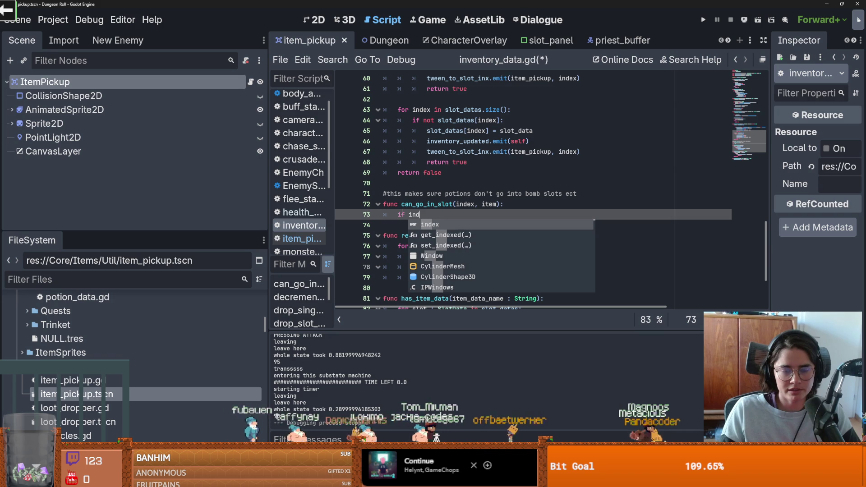
{"action": "key", "text": "Return"}
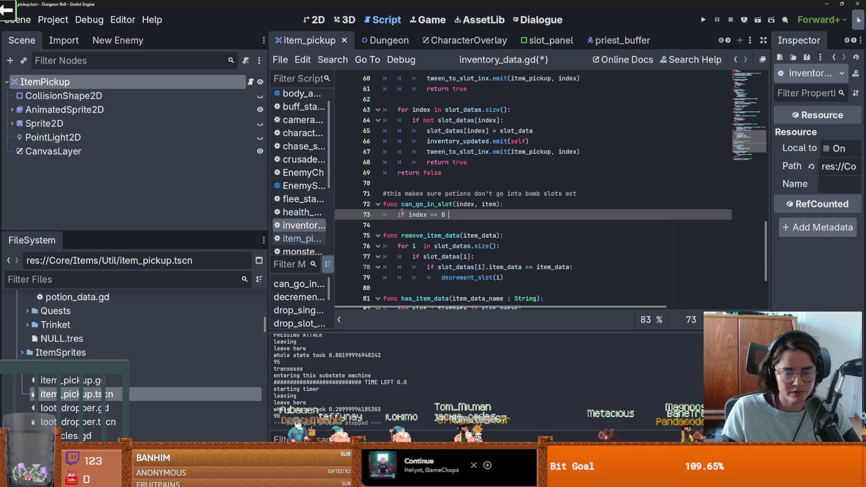
{"action": "type", "text": "and item"}
{"action": "key", "text": "Down"}
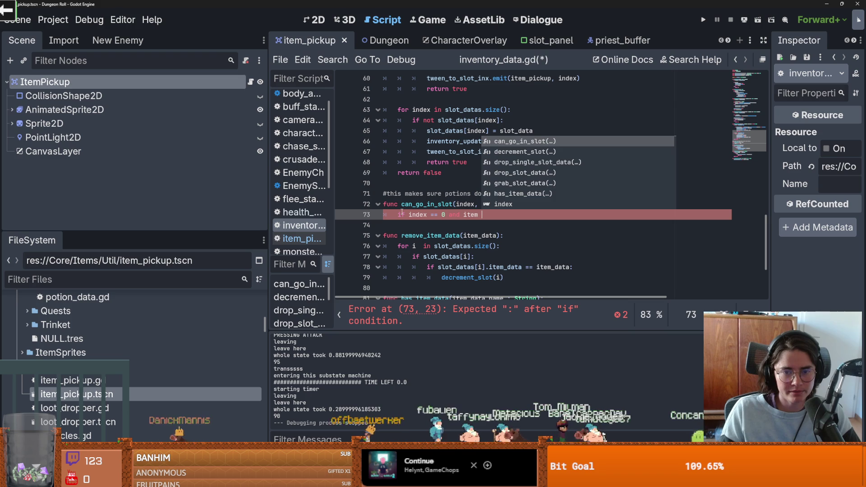
{"action": "type", "text": "is "}
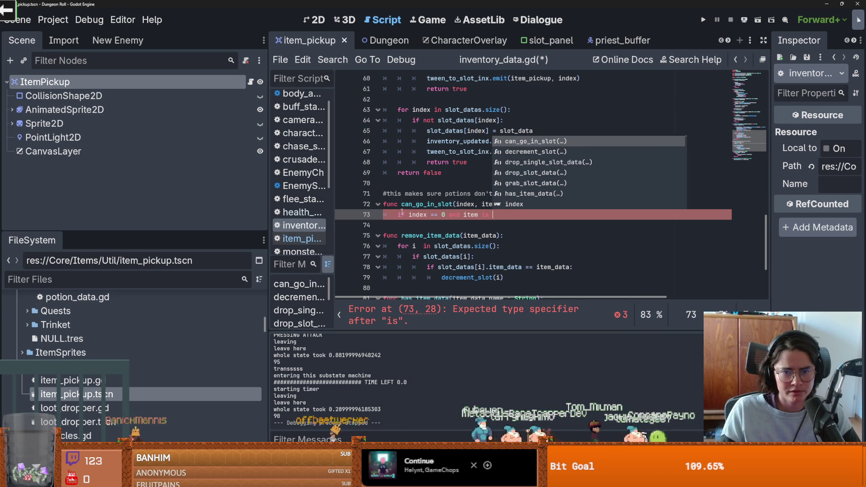
{"action": "type", "text": "Bomb"}
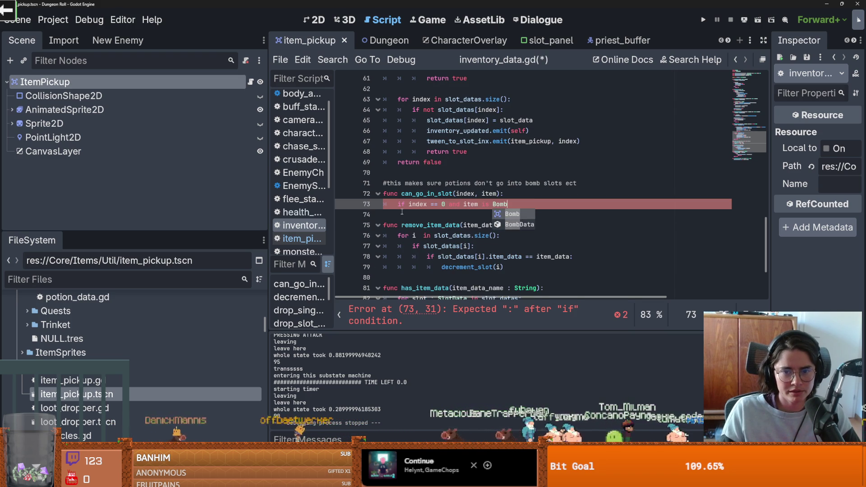
{"action": "key", "text": "Down"}
{"action": "key", "text": "Return"}
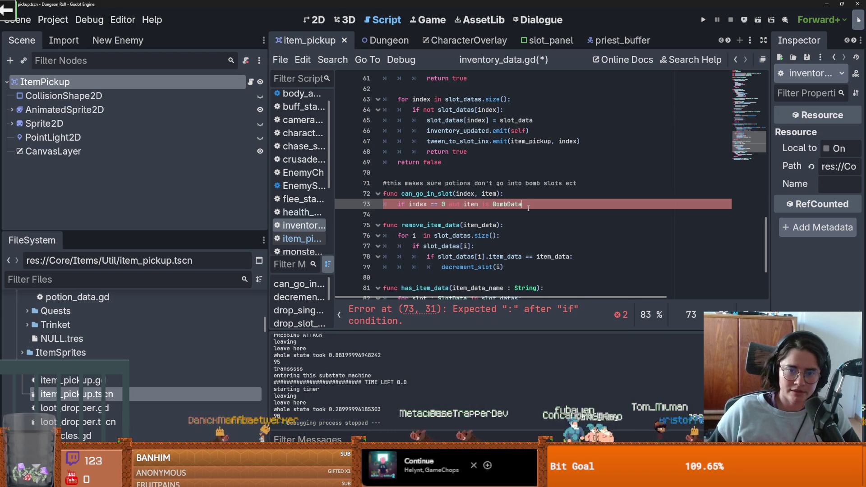
{"action": "type", "text": ":"}
{"action": "key", "text": "Return"}
{"action": "type", "text": "return false"}
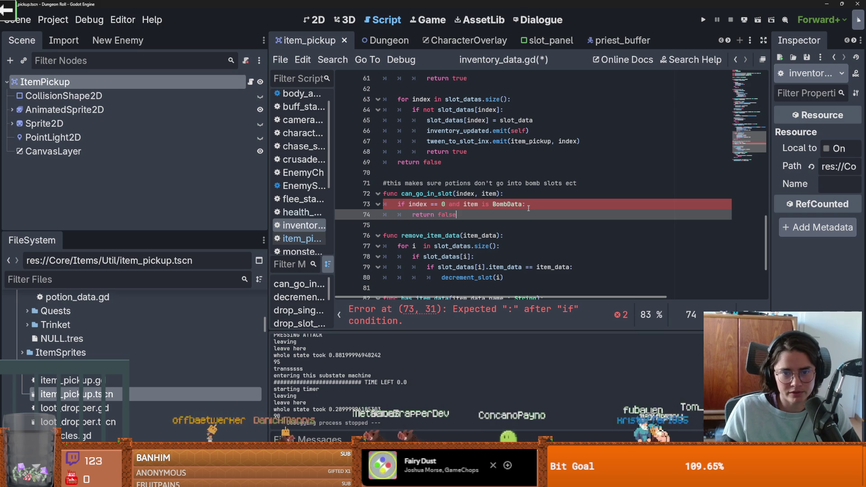
- Add a branch rejecting PotionData at index 1 and an else that allows, then save
{"action": "key", "text": "Return"}
{"action": "type", "text": "elif"}
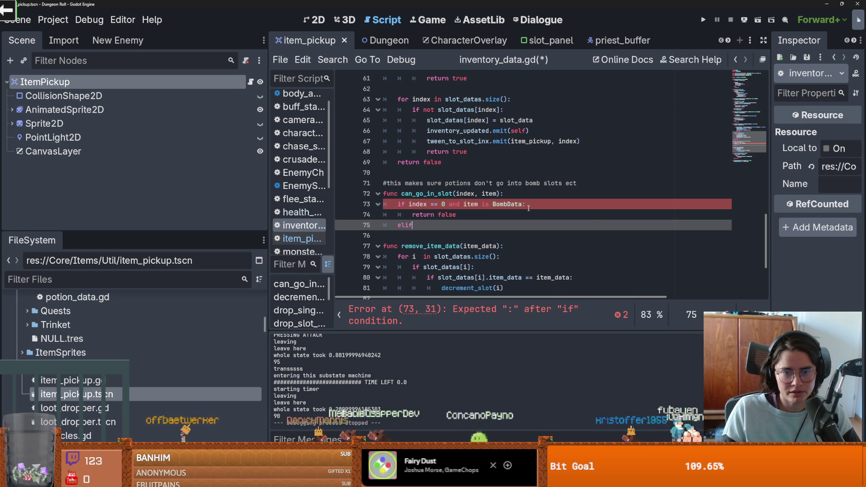
{"action": "type", "text": "ind"}
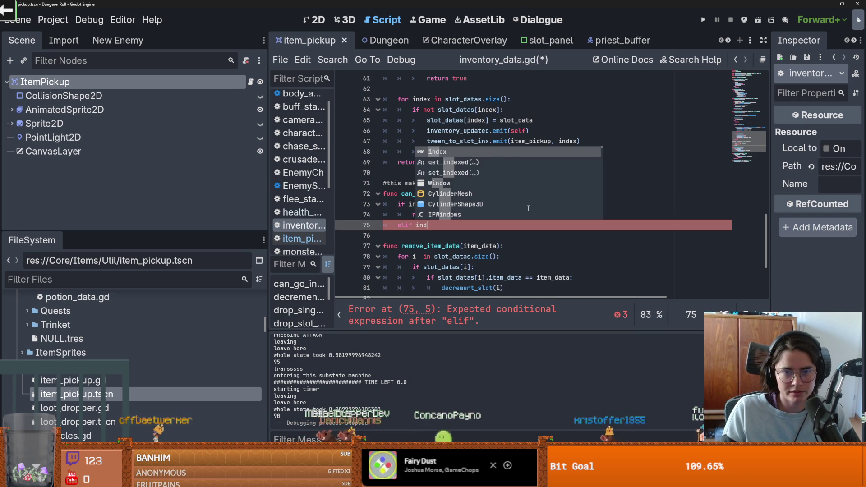
{"action": "type", "text": "ex == 1 and item is Po"}
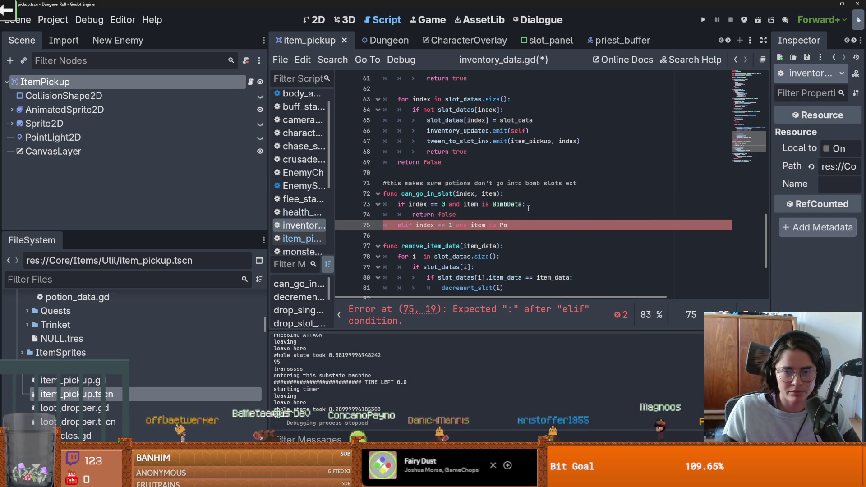
{"action": "key", "text": "Return"}
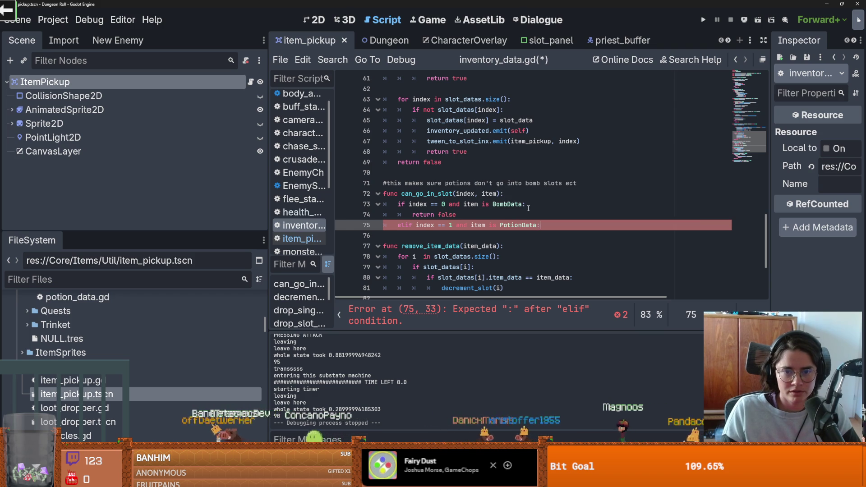
{"action": "key", "text": "Return"}
{"action": "type", "text": "return false"}
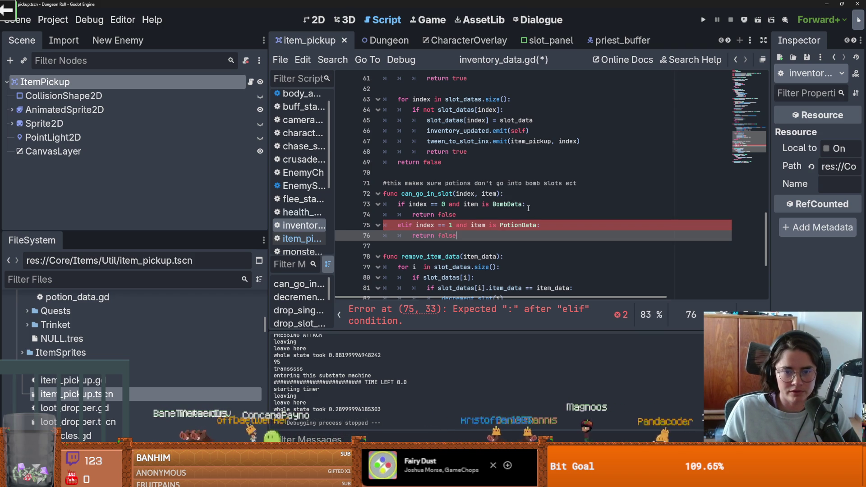
{"action": "key", "text": "Return"}
{"action": "type", "text": "e:"}
{"action": "key", "text": "Return"}
{"action": "type", "text": "re"}
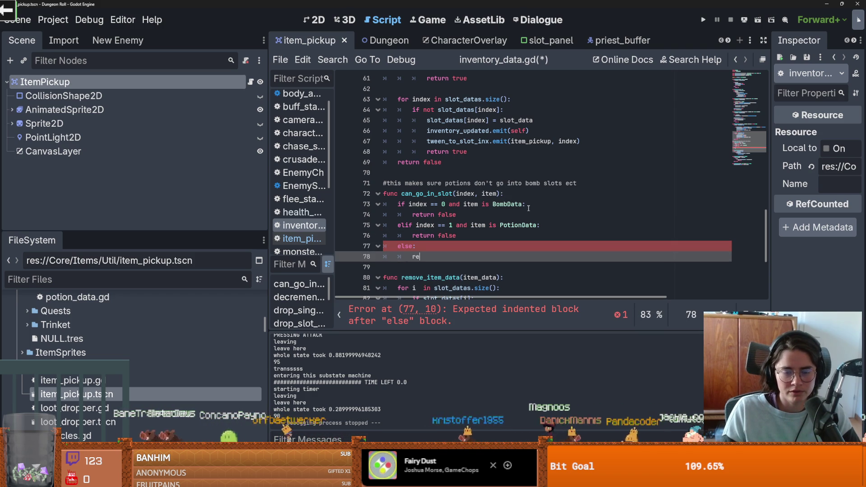
{"action": "scroll", "coordinate": [505, 214], "scroll_direction": "up", "scroll_amount": 4}
{"action": "key", "text": "ctrl+s"}
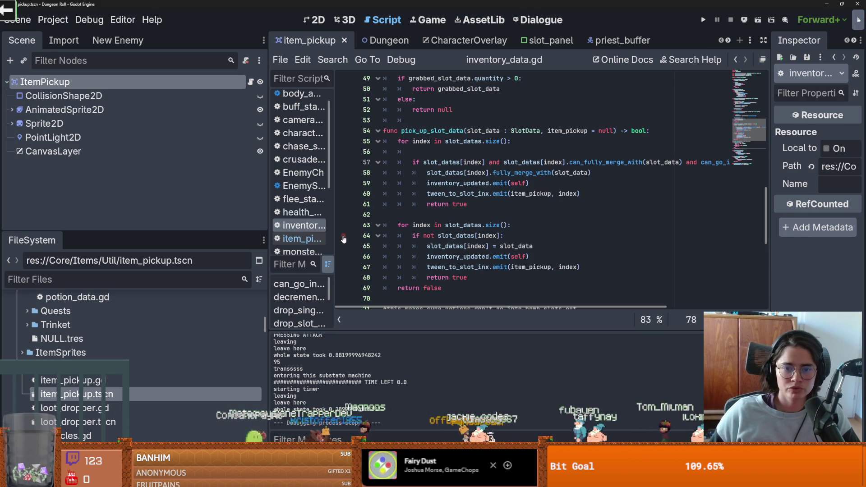
- Append 'and can_go_in_slot(index, slot_data.item_data)' to the line-64 empty-slot condition, then run the game
{"action": "scroll", "coordinate": [406, 224], "scroll_direction": "up", "scroll_amount": 2}
{"action": "scroll", "coordinate": [469, 207], "scroll_direction": "down", "scroll_amount": 2}
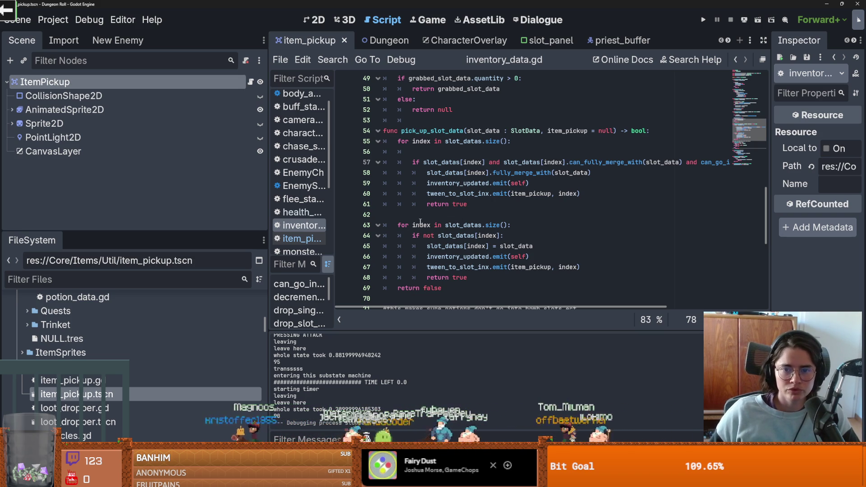
{"action": "double_click", "coordinate": [421, 226]}
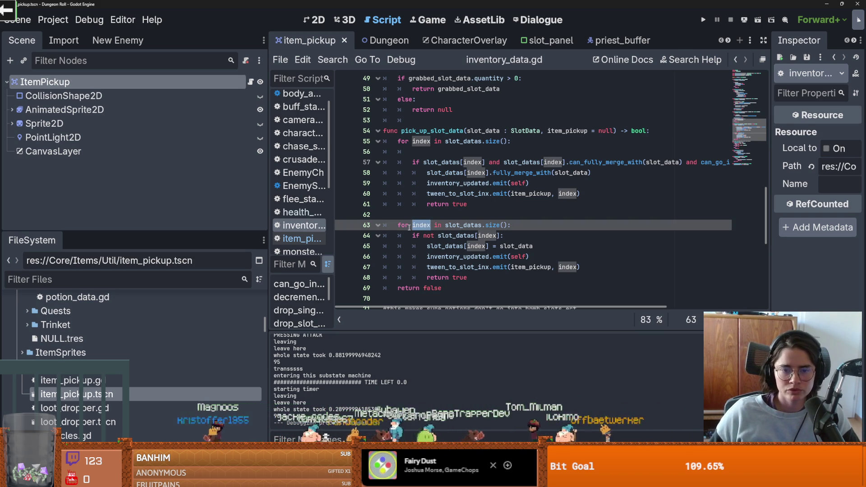
{"action": "left_click", "coordinate": [459, 236]}
{"action": "type", "text": "and can"}
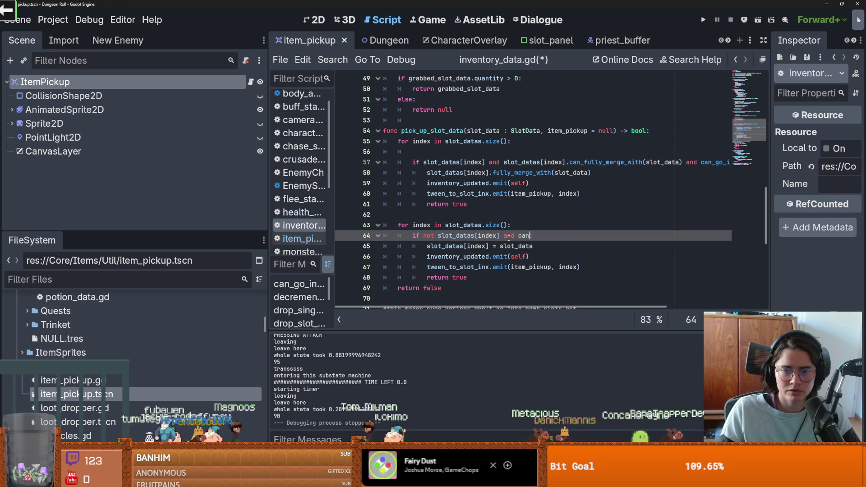
{"action": "key", "text": "Return"}
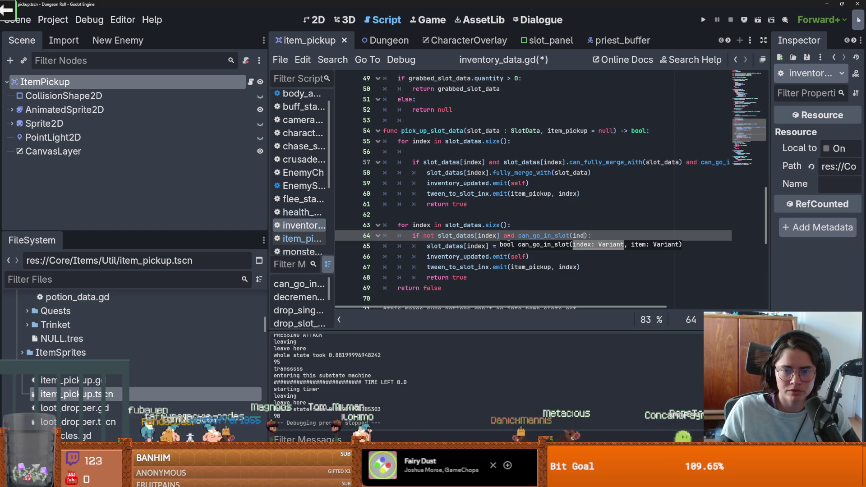
{"action": "type", "text": "ex, slot"}
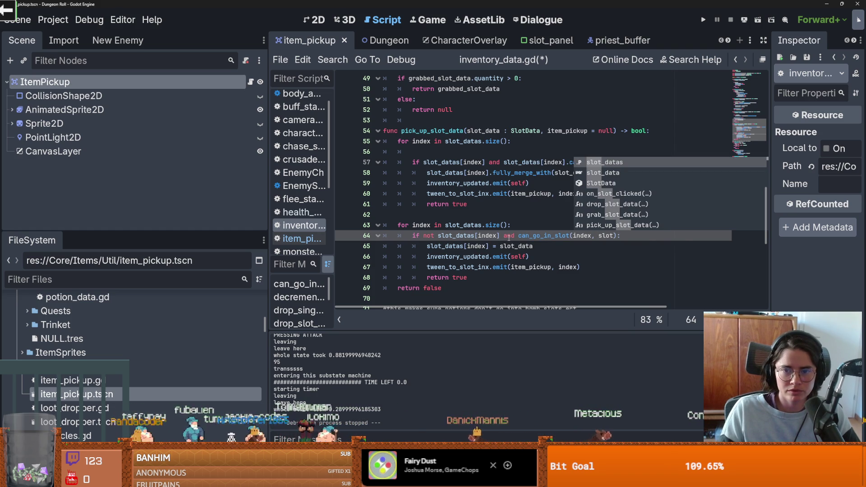
{"action": "key", "text": "Return"}
{"action": "type", "text": ".item"}
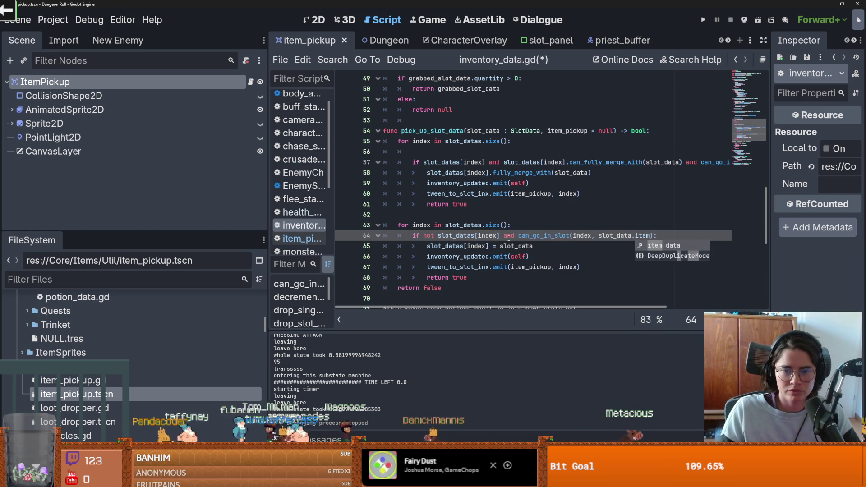
{"action": "key", "text": "Return"}
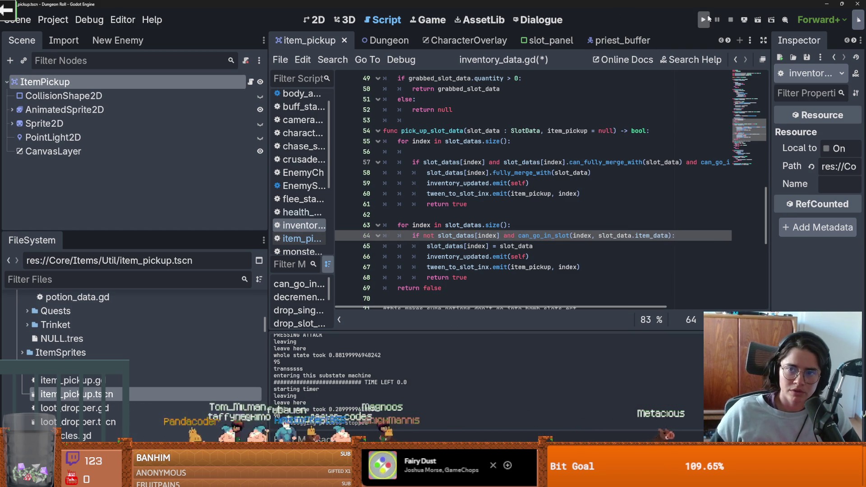
{"action": "left_click", "coordinate": [709, 18]}
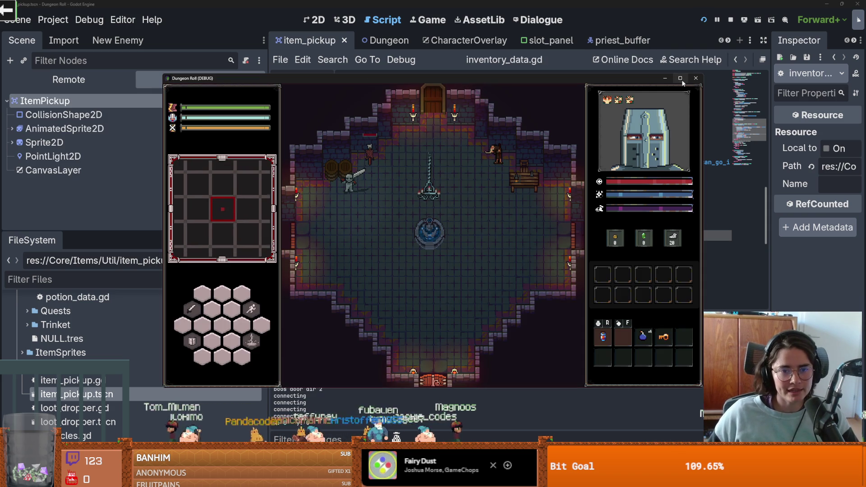
- Make the knight attack twice in the dungeon, then stop the test run and return to inventory_data.gd
{"action": "left_click", "coordinate": [348, 149]}
{"action": "left_click", "coordinate": [354, 159]}
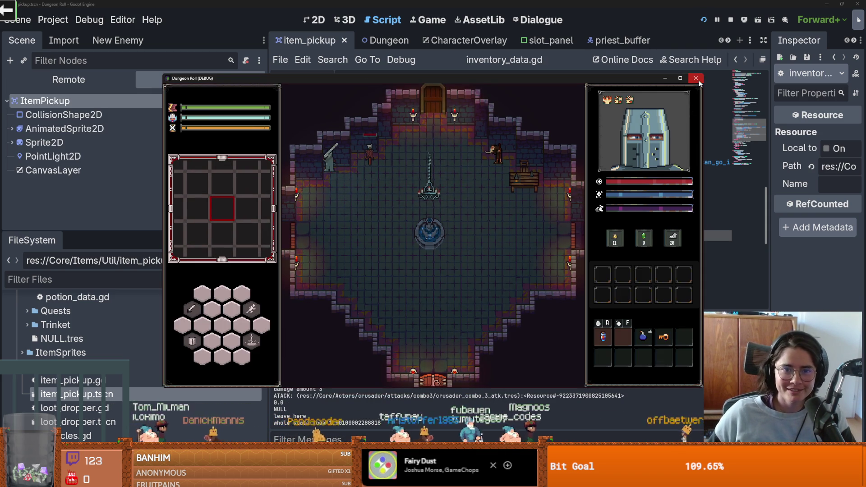
{"action": "key", "text": "Escape"}
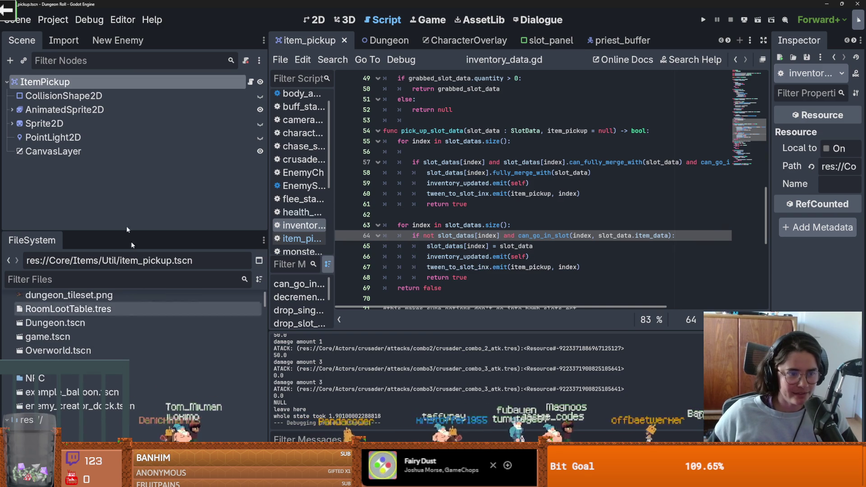
{"action": "scroll", "coordinate": [670, 43], "scroll_direction": "down", "scroll_amount": 4}
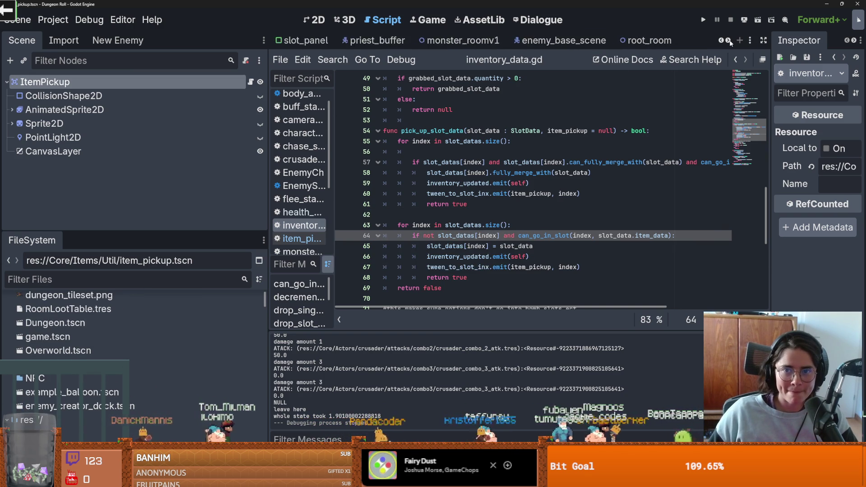
- Open the root_room scene and pick the Destroyable > crate tile in the enlarged Tiles panel
{"action": "left_click", "coordinate": [582, 40]}
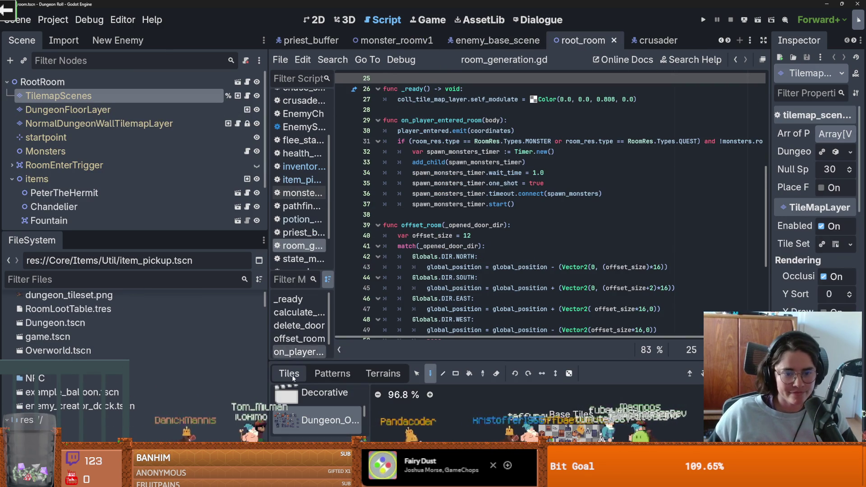
{"action": "left_click_drag", "start_coordinate": [392, 360], "coordinate": [393, 163]}
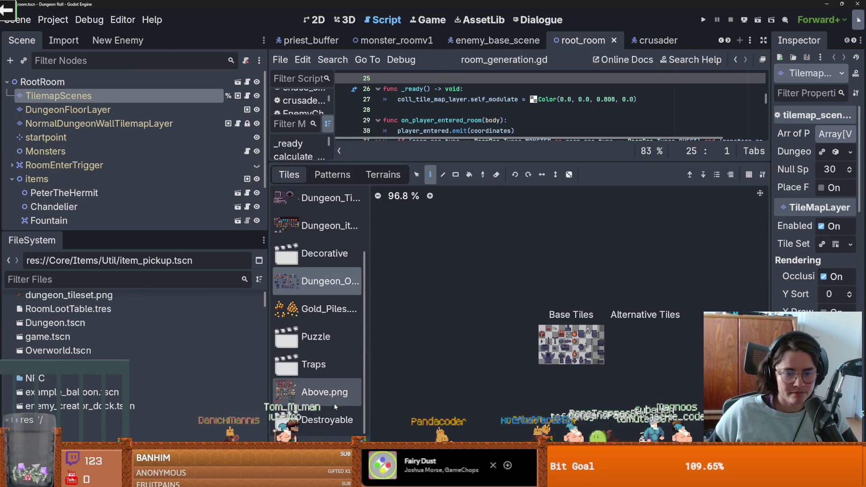
{"action": "left_click", "coordinate": [337, 409]}
{"action": "left_click", "coordinate": [433, 204]}
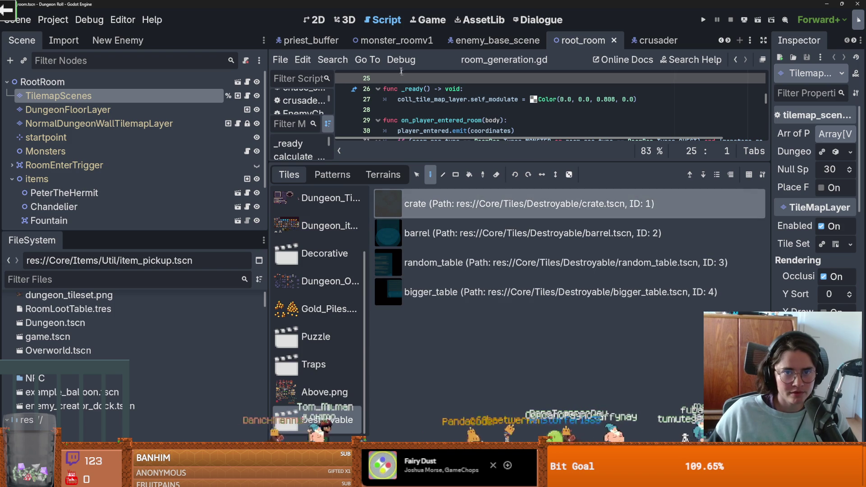
- Paint crates in rings around the fountain in the 2D view, then save and launch the game
{"action": "left_click", "coordinate": [318, 20]}
{"action": "left_click_drag", "start_coordinate": [393, 163], "coordinate": [392, 361]}
{"action": "mouse_move", "coordinate": [430, 264]}
{"action": "left_mouse_down"}
{"action": "mouse_move", "coordinate": [587, 279]}
{"action": "mouse_move", "coordinate": [519, 203]}
{"action": "mouse_move", "coordinate": [456, 194]}
{"action": "left_mouse_up"}
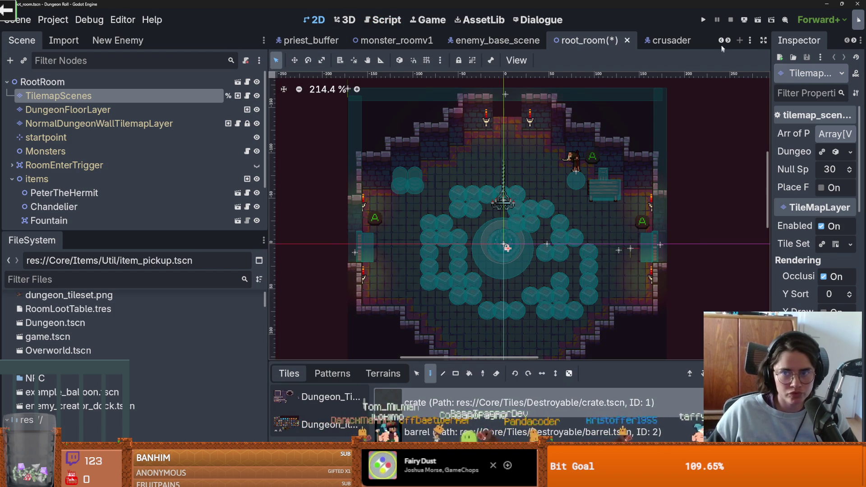
{"action": "left_click", "coordinate": [703, 21]}
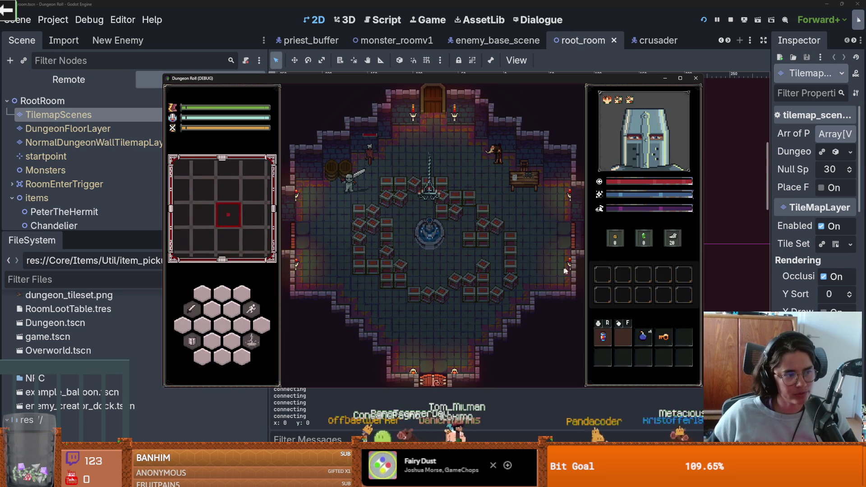
- Run on_destroy_crates from the in-game dev console to clear the crates, then close the game
{"action": "key", "text": "grave"}
{"action": "type", "text": "on_q"}
{"action": "key", "text": "BackSpace"}
{"action": "key", "text": "Tab"}
{"action": "key", "text": "Return"}
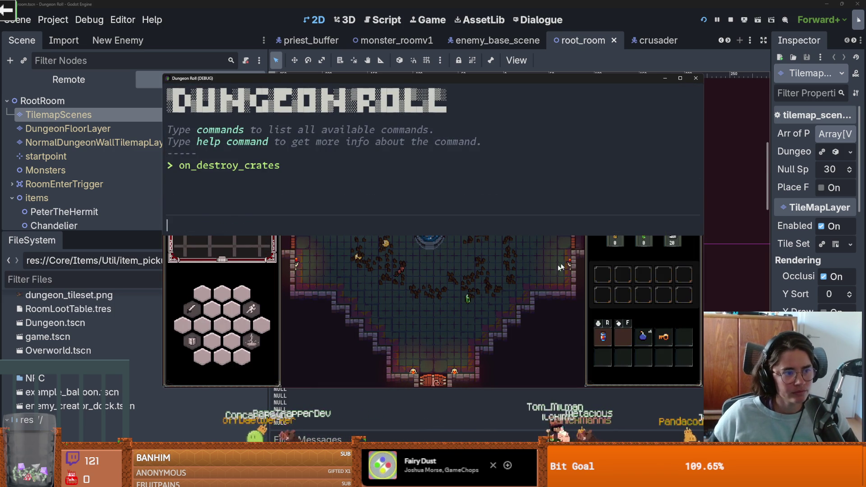
{"action": "key", "text": "grave"}
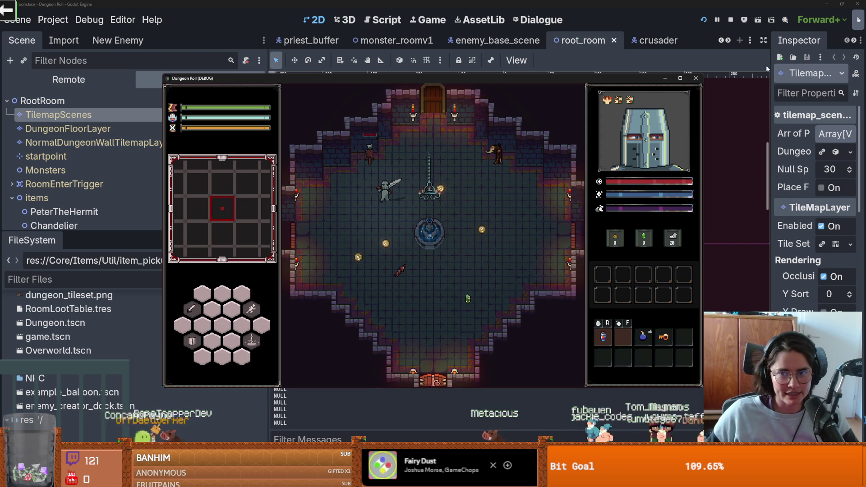
{"action": "left_click", "coordinate": [696, 78]}
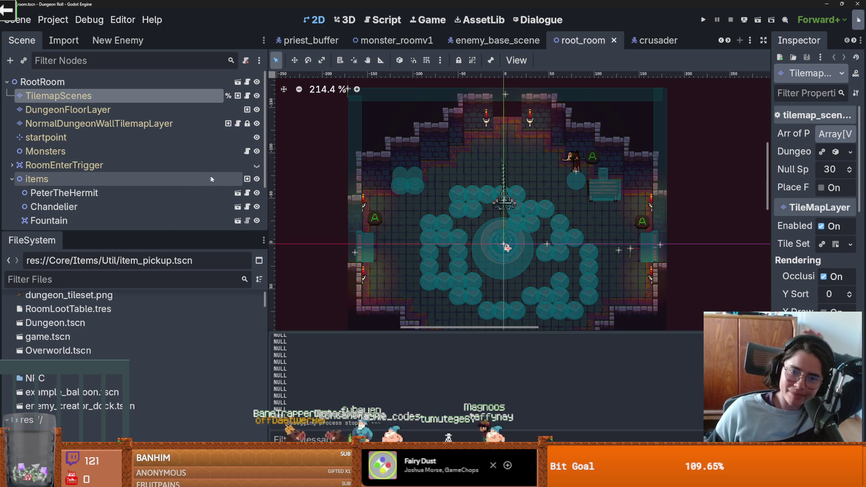
- Select the TilemapScenes layer and choose the Destroyable > crate tile
{"action": "scroll", "coordinate": [122, 227], "scroll_direction": "down", "scroll_amount": 3}
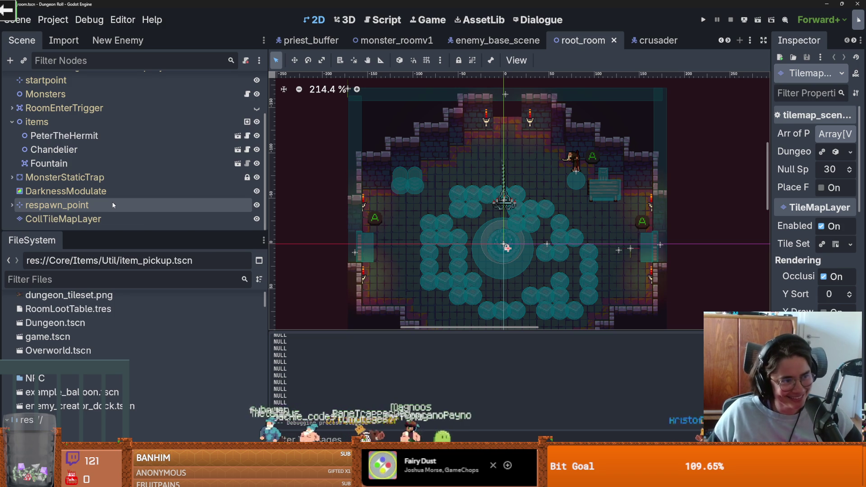
{"action": "scroll", "coordinate": [113, 205], "scroll_direction": "up", "scroll_amount": 3}
{"action": "left_click", "coordinate": [58, 95]}
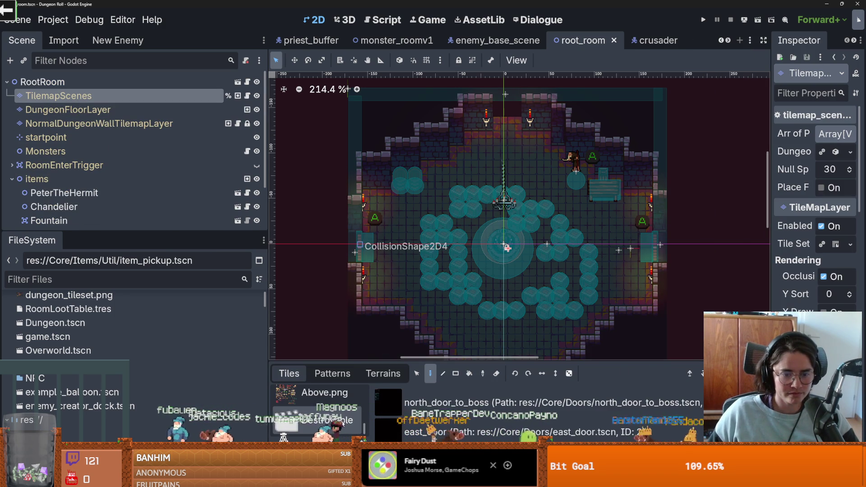
{"action": "left_click", "coordinate": [341, 422]}
{"action": "scroll", "coordinate": [537, 415], "scroll_direction": "down", "scroll_amount": 2}
{"action": "scroll", "coordinate": [537, 415], "scroll_direction": "up", "scroll_amount": 2}
{"action": "left_click", "coordinate": [496, 403]}
- Paint crates across the left, lower and right parts of the room, then save and launch
{"action": "mouse_move", "coordinate": [417, 273]}
{"action": "left_mouse_down"}
{"action": "mouse_move", "coordinate": [389, 264]}
{"action": "mouse_move", "coordinate": [405, 254]}
{"action": "mouse_move", "coordinate": [477, 305]}
{"action": "left_mouse_up"}
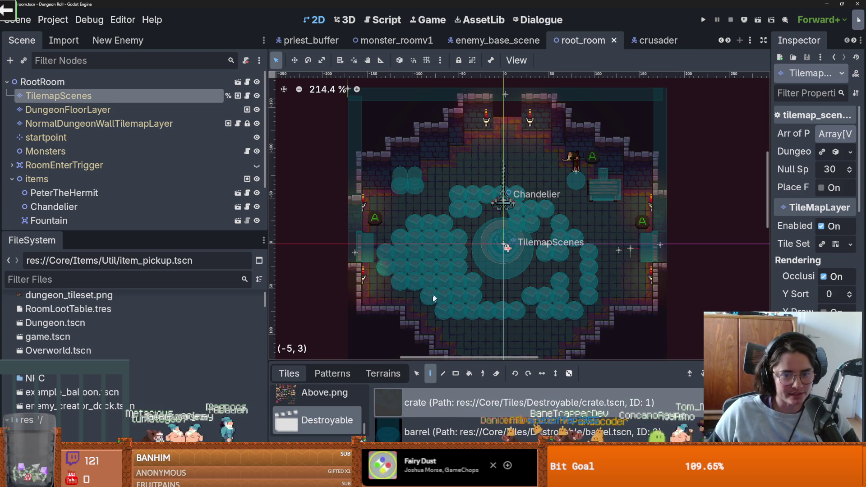
{"action": "scroll", "coordinate": [435, 297], "scroll_direction": "down", "scroll_amount": 4}
{"action": "scroll", "coordinate": [435, 297], "scroll_direction": "right", "scroll_amount": 5}
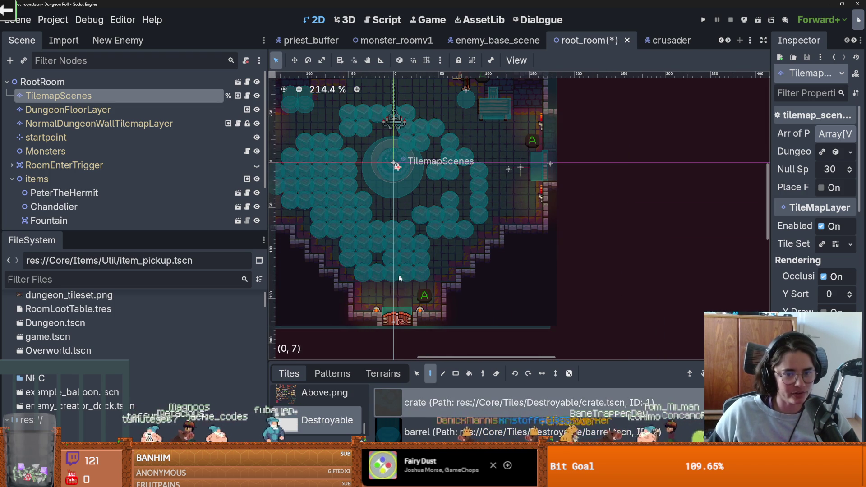
{"action": "left_click_drag", "start_coordinate": [412, 293], "coordinate": [458, 236]}
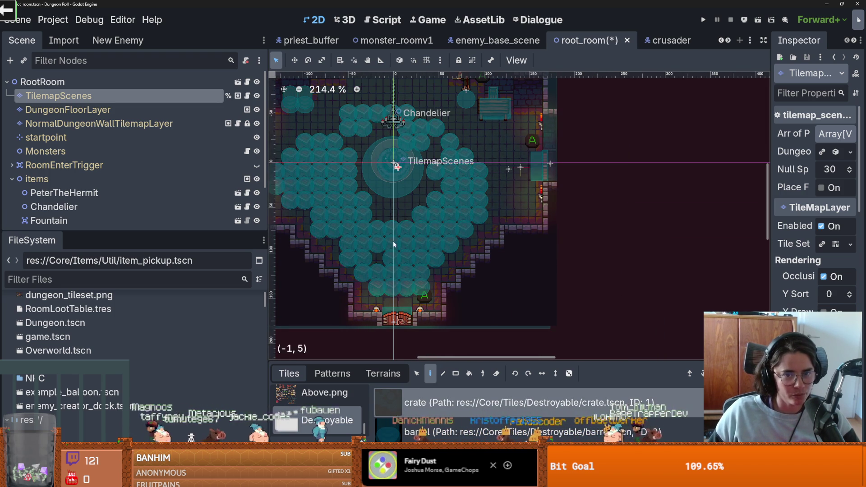
{"action": "scroll", "coordinate": [458, 194], "scroll_direction": "up", "scroll_amount": 2}
{"action": "scroll", "coordinate": [451, 239], "scroll_direction": "right", "scroll_amount": 1}
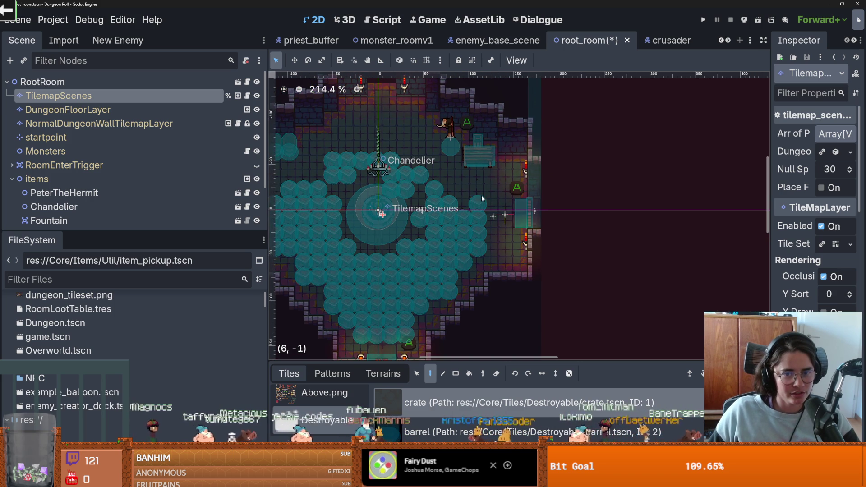
{"action": "left_click_drag", "start_coordinate": [484, 202], "coordinate": [421, 166]}
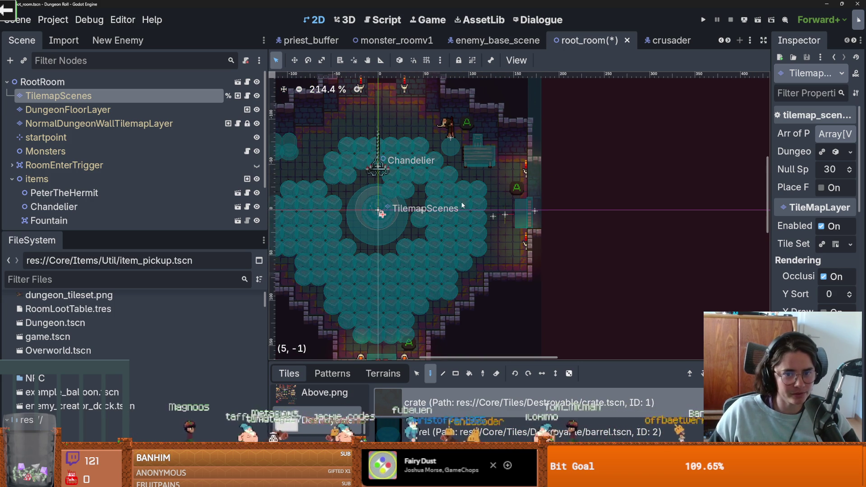
{"action": "scroll", "coordinate": [392, 180], "scroll_direction": "up", "scroll_amount": 2}
{"action": "scroll", "coordinate": [392, 180], "scroll_direction": "left", "scroll_amount": 3}
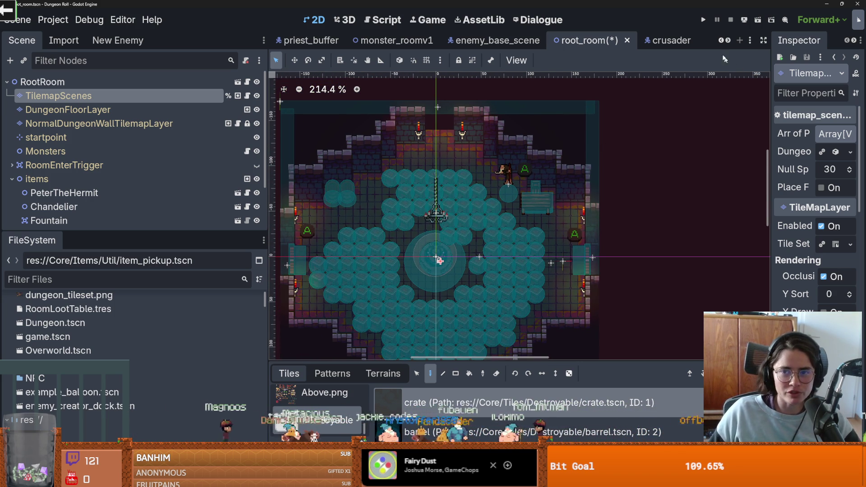
{"action": "left_click", "coordinate": [707, 21]}
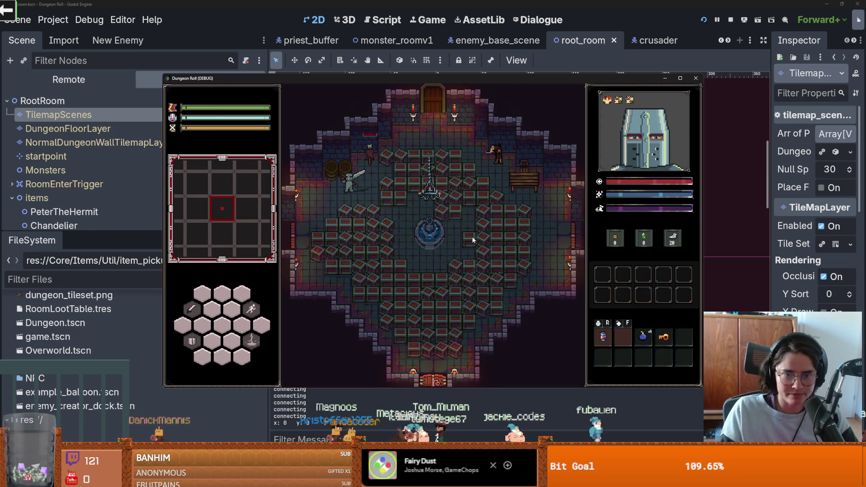
- Maximize the game window and run on_destroy_crates in the debug console to destroy every crate
{"action": "left_click", "coordinate": [680, 77]}
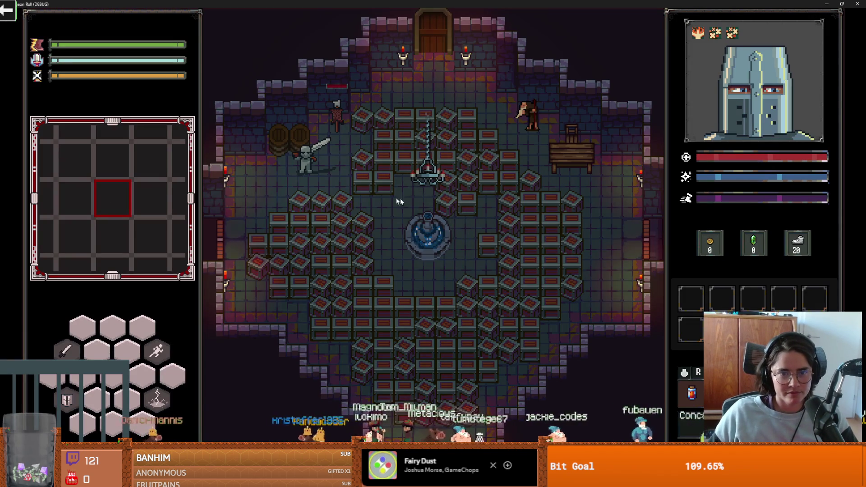
{"action": "key", "text": "grave"}
{"action": "type", "text": "on"}
{"action": "key", "text": "Tab"}
{"action": "key", "text": "Return"}
{"action": "key", "text": "grave"}
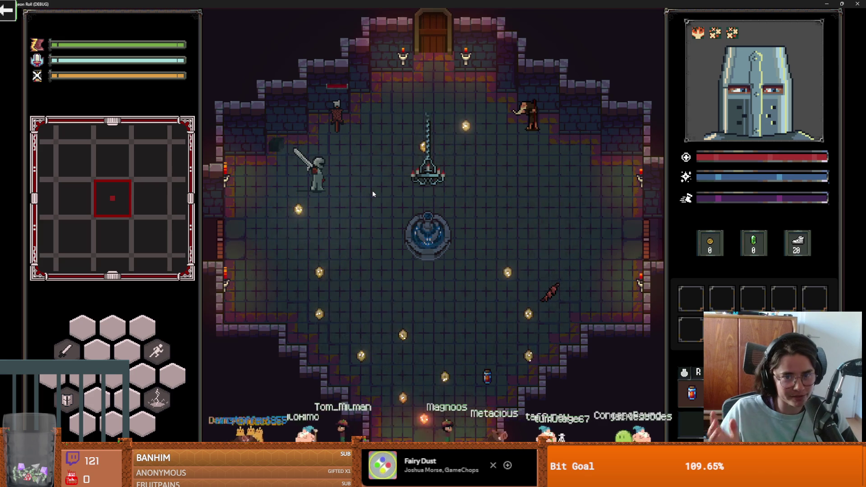
- Walk the knight over the dropped coins until the counter reaches 17
{"action": "key", "text": "s"}
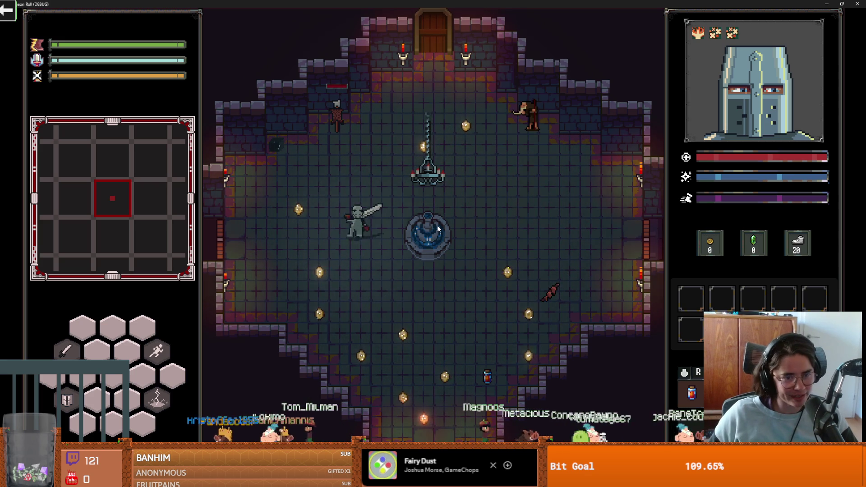
{"action": "key", "text": "d"}
{"action": "key", "text": "s"}
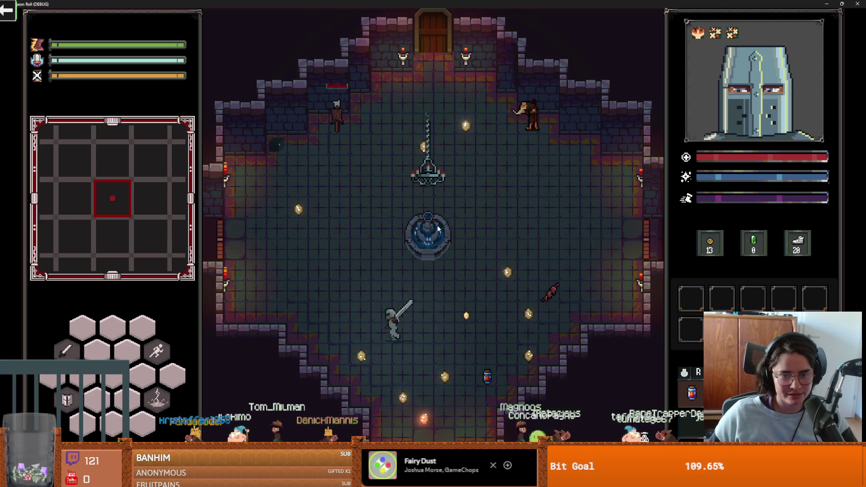
{"action": "key", "text": "d"}
{"action": "key", "text": "w"}
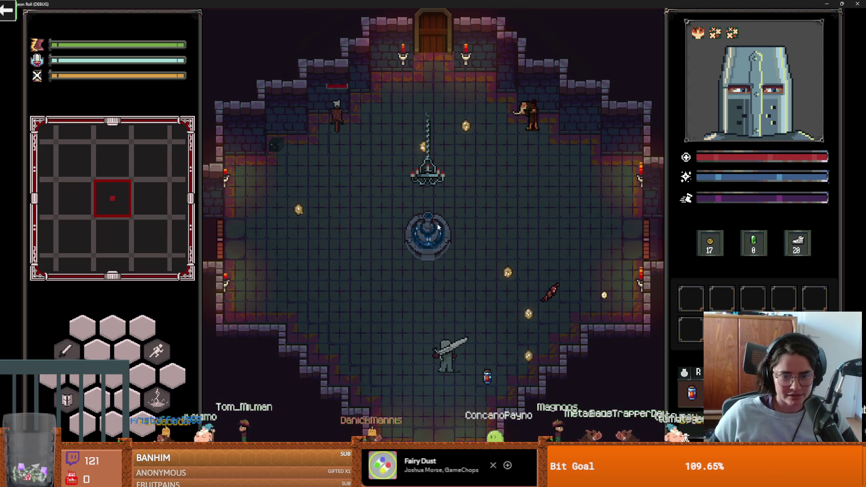
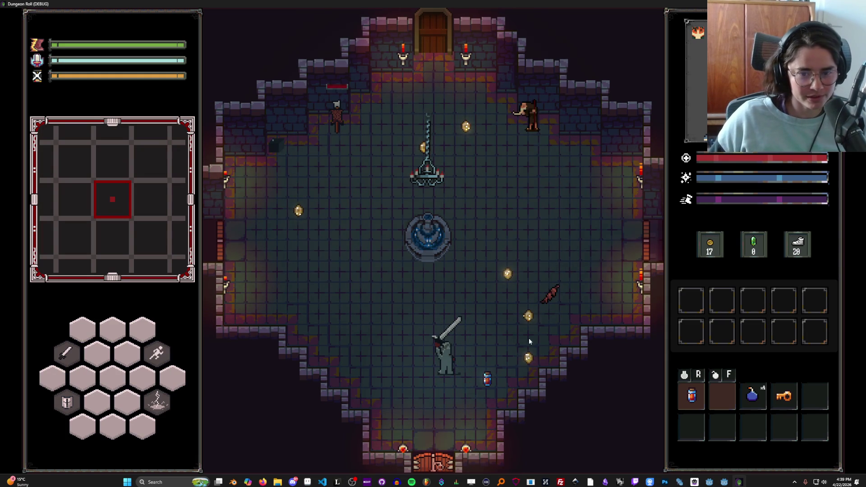
- Walk right onto the potion to collect it, then stop the debug run with F8
{"action": "key", "text": "d"}
{"action": "key", "text": "d"}
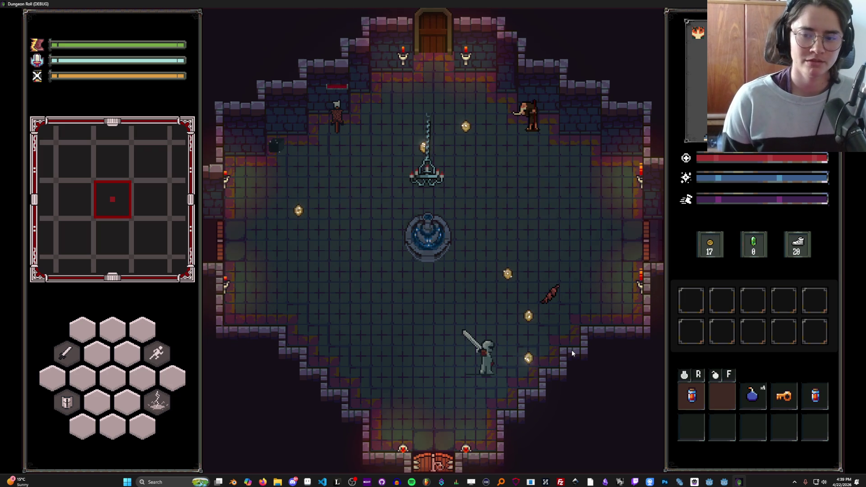
{"action": "key", "text": "F8"}
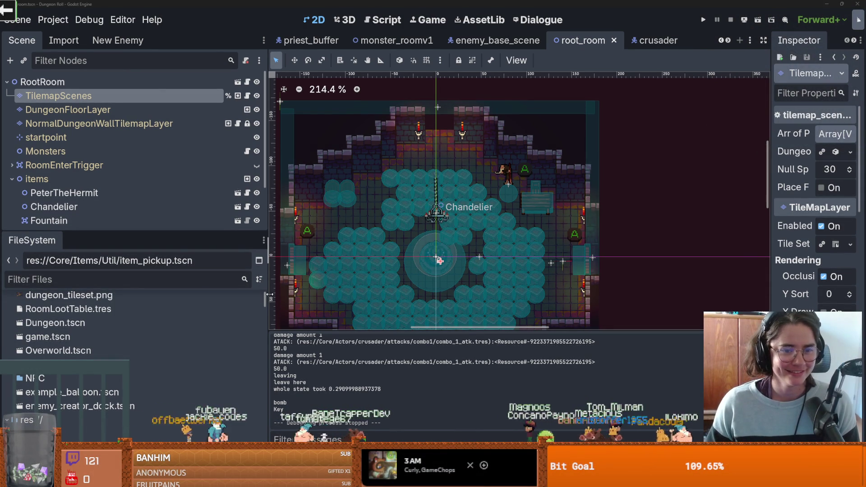
- Widen the Scene and FileSystem docks and select root_room's TilemapScenes layer
{"action": "left_click_drag", "start_coordinate": [268, 287], "coordinate": [304, 287]}
{"action": "left_click_drag", "start_coordinate": [213, 232], "coordinate": [213, 297]}
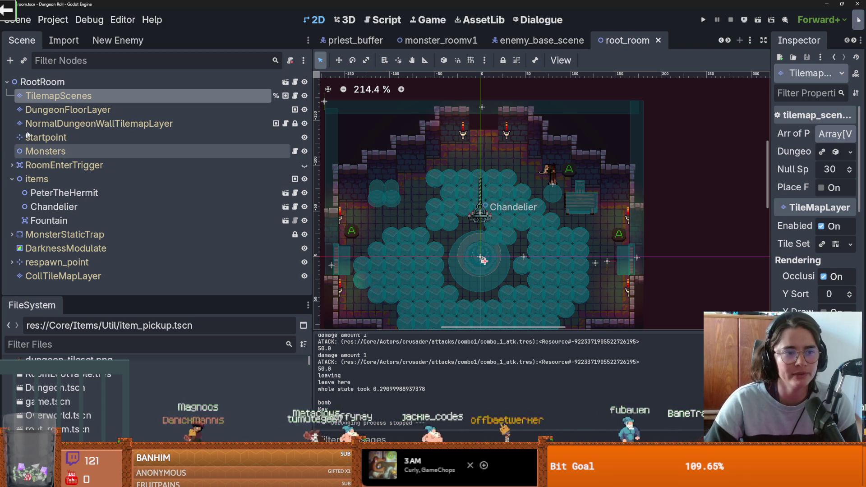
{"action": "left_click", "coordinate": [67, 110]}
{"action": "scroll", "coordinate": [465, 199], "scroll_direction": "down", "scroll_amount": 3}
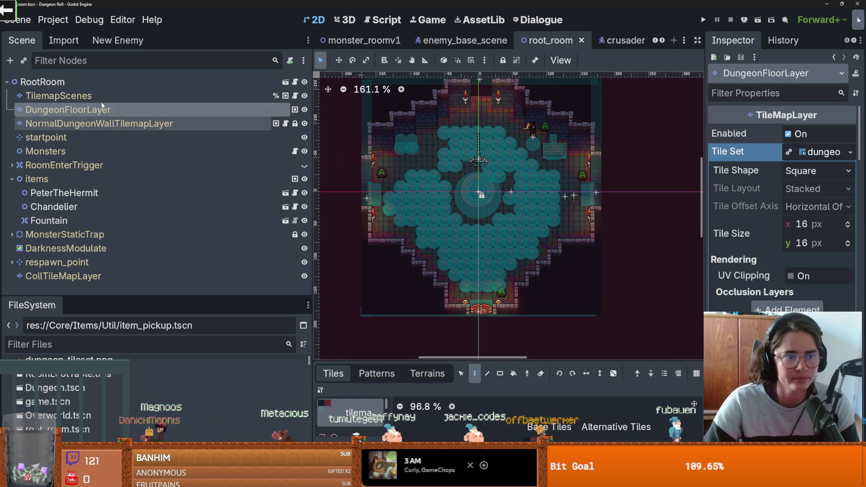
{"action": "left_click", "coordinate": [59, 96]}
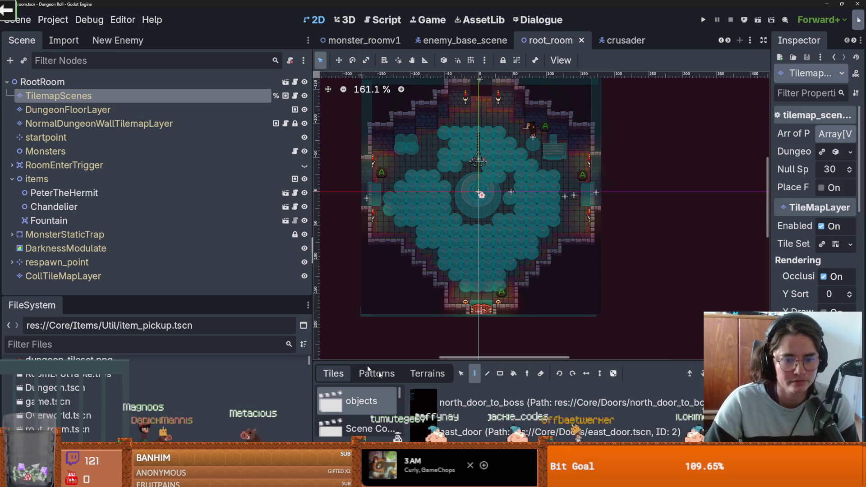
- Pick the crate from the Destroyable collection, erase most crates from the floor, and save
{"action": "left_click", "coordinate": [387, 426]}
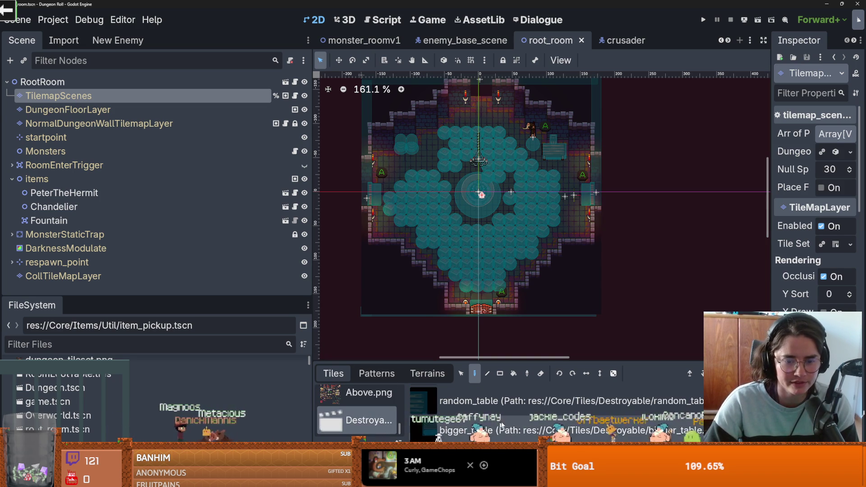
{"action": "left_click", "coordinate": [481, 403]}
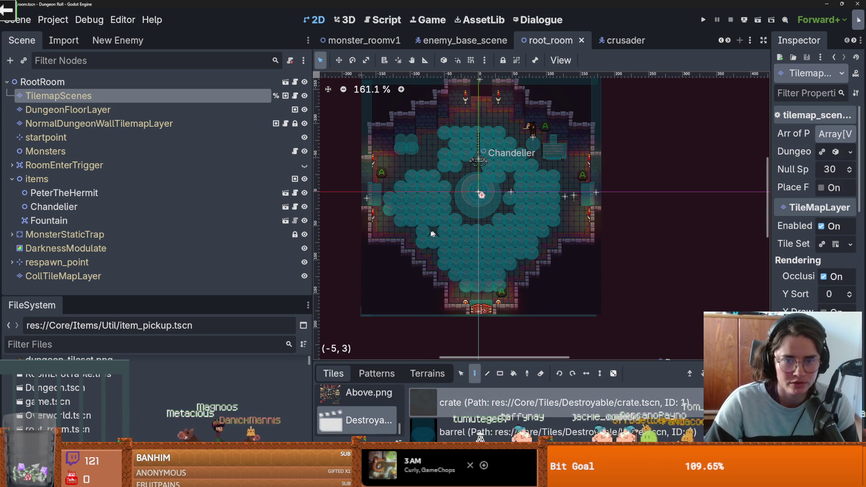
{"action": "left_click_drag", "start_coordinate": [428, 194], "coordinate": [406, 220]}
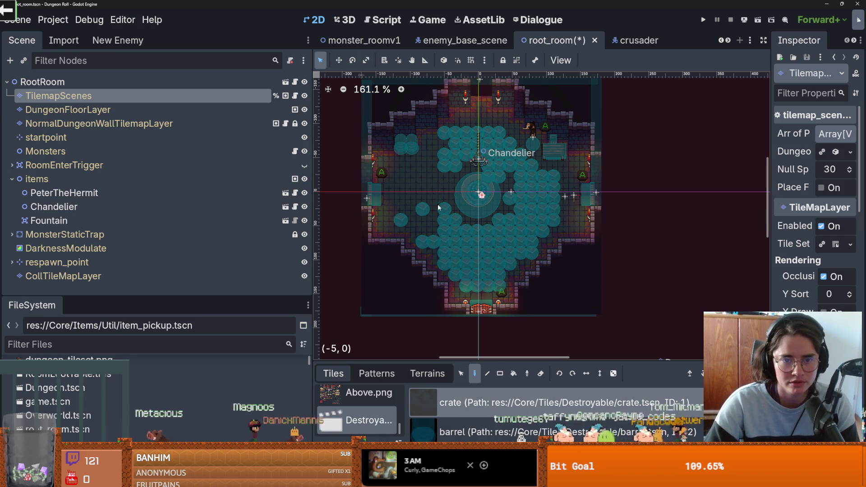
{"action": "mouse_move", "coordinate": [429, 249]}
{"action": "left_mouse_down"}
{"action": "mouse_move", "coordinate": [519, 291]}
{"action": "mouse_move", "coordinate": [477, 266]}
{"action": "left_mouse_up"}
{"action": "key", "text": "ctrl+z"}
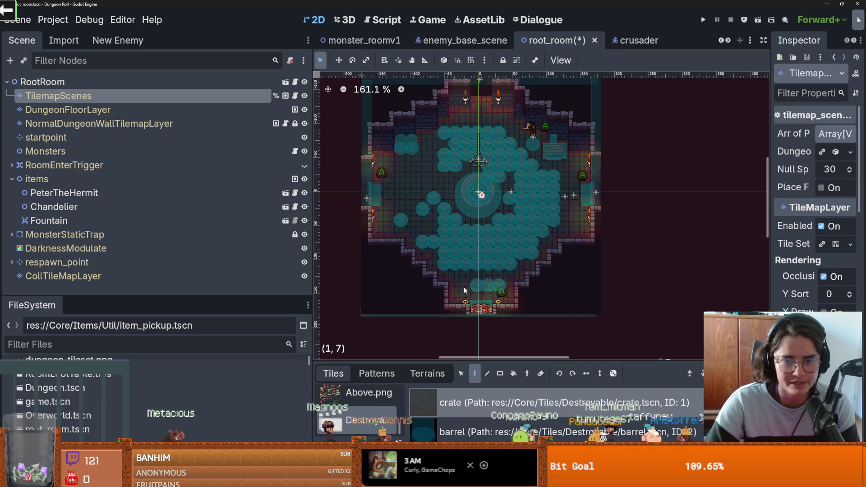
{"action": "mouse_move", "coordinate": [421, 268]}
{"action": "left_mouse_down"}
{"action": "mouse_move", "coordinate": [480, 261]}
{"action": "mouse_move", "coordinate": [485, 250]}
{"action": "mouse_move", "coordinate": [446, 231]}
{"action": "mouse_move", "coordinate": [435, 199]}
{"action": "left_mouse_up"}
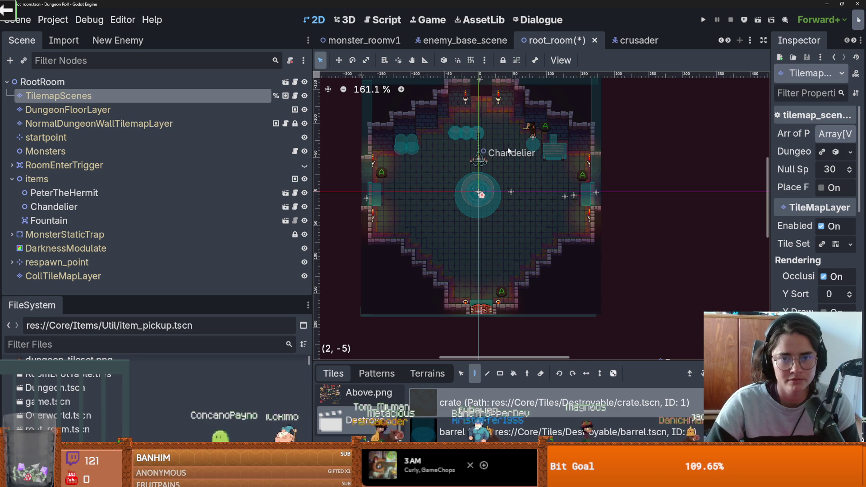
{"action": "key", "text": "ctrl+s"}
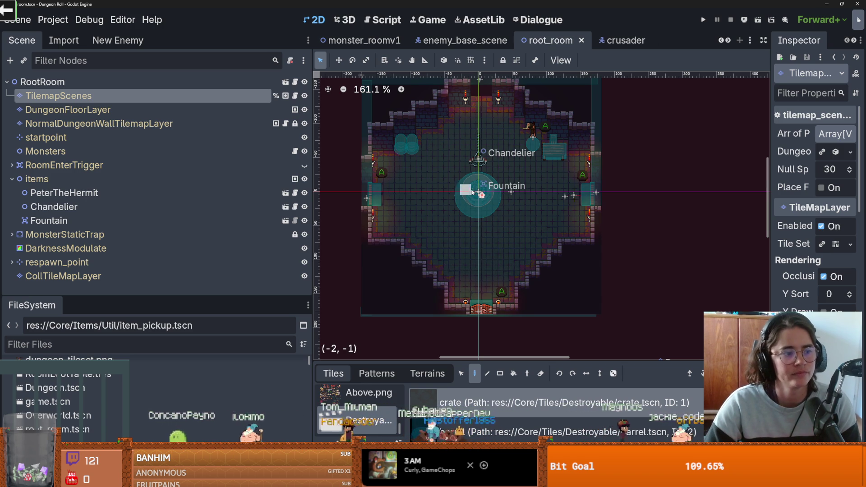
{"action": "scroll", "coordinate": [502, 199], "scroll_direction": "up", "scroll_amount": 1}
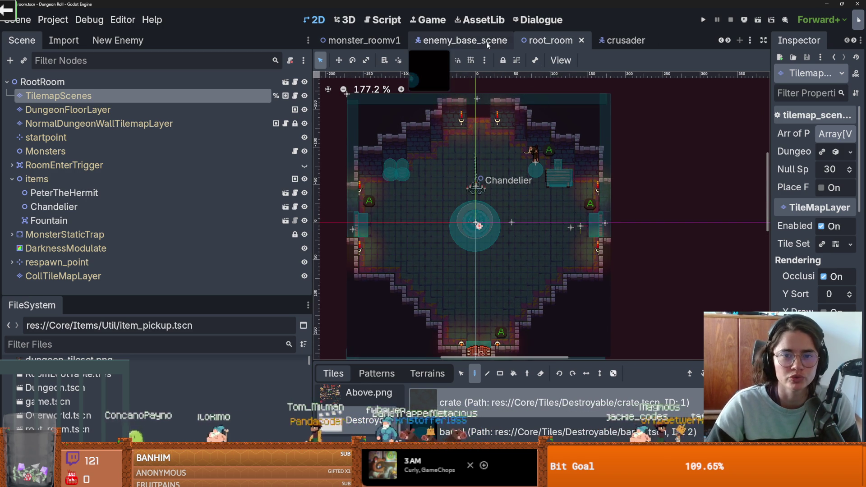
- Filter the FileSystem for 'room_2' and open the grace_room_2 scene
{"action": "left_click", "coordinate": [465, 40]}
{"action": "scroll", "coordinate": [496, 199], "scroll_direction": "down", "scroll_amount": 7}
{"action": "right_click", "coordinate": [496, 197]}
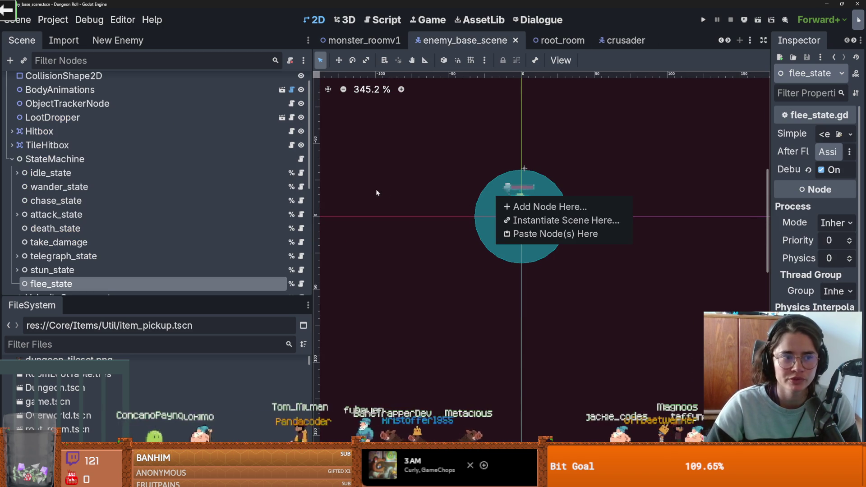
{"action": "left_click", "coordinate": [474, 184]}
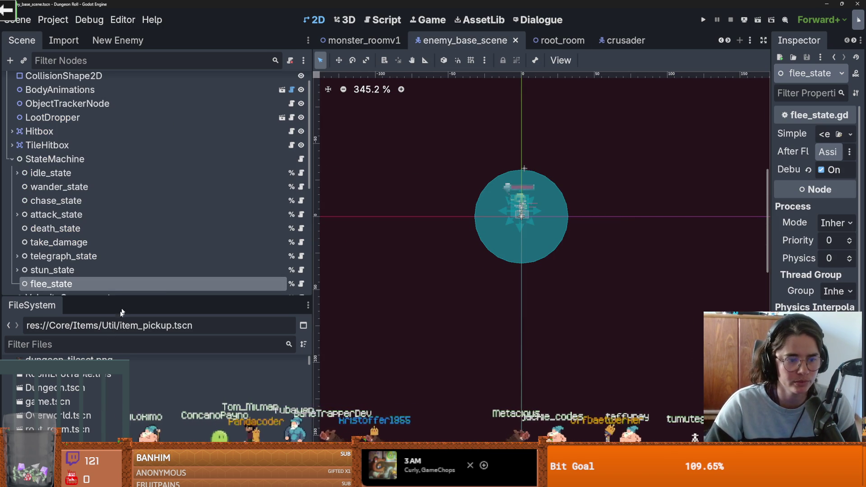
{"action": "left_click", "coordinate": [111, 342]}
{"action": "type", "text": "room_2"}
{"action": "left_click_drag", "start_coordinate": [132, 299], "coordinate": [174, 133]}
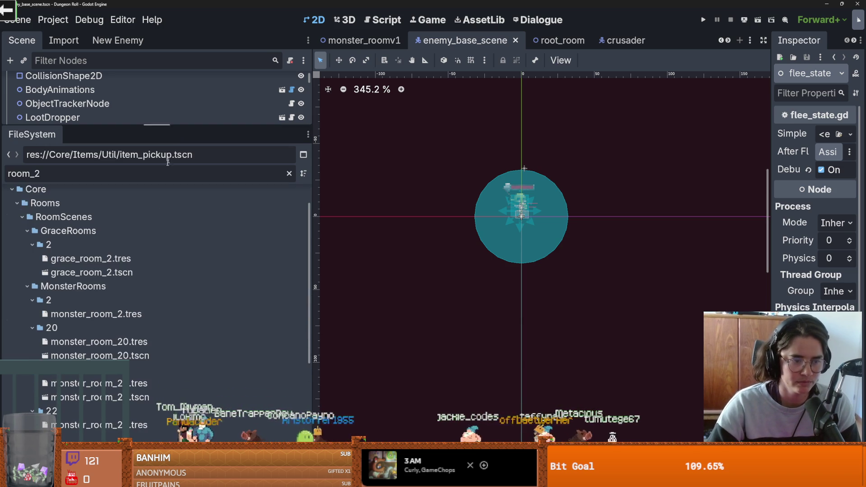
{"action": "double_click", "coordinate": [109, 274]}
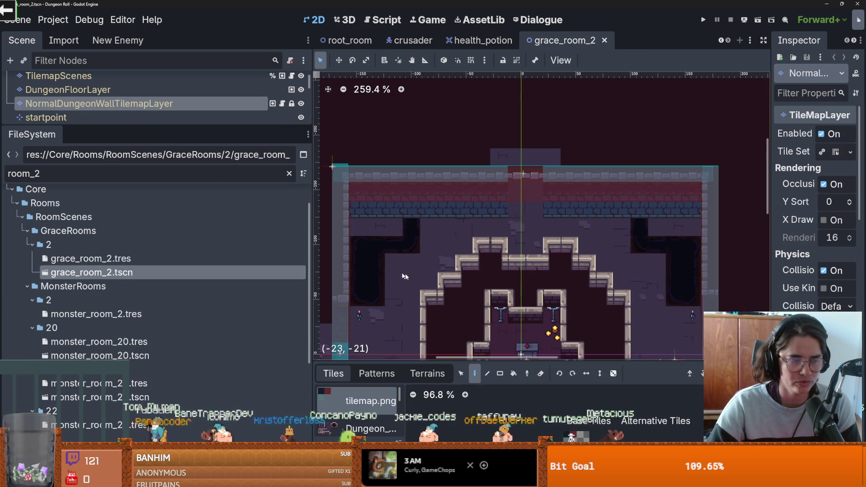
{"action": "mouse_move", "coordinate": [122, 126]}
{"action": "left_mouse_down"}
{"action": "mouse_move", "coordinate": [128, 206]}
{"action": "mouse_move", "coordinate": [128, 176]}
{"action": "left_mouse_up"}
{"action": "key", "text": "ctrl+minus"}
{"action": "key", "text": "ctrl+minus"}
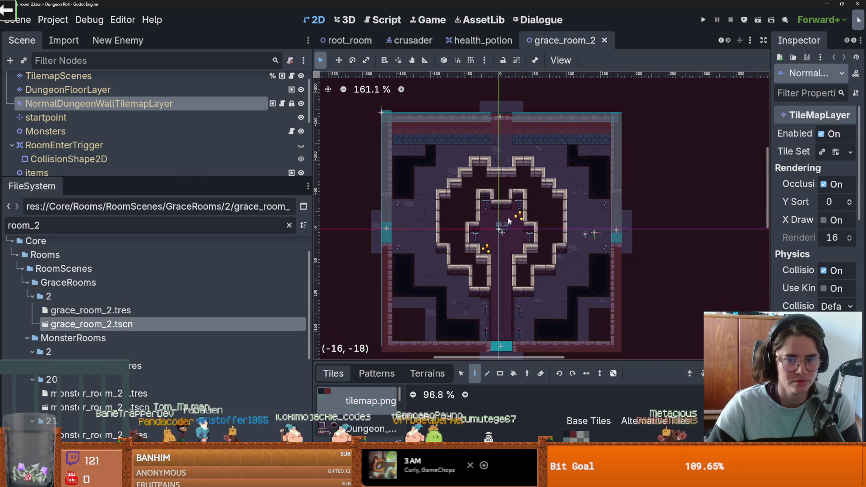
{"action": "scroll", "coordinate": [122, 332], "scroll_direction": "up", "scroll_amount": 2}
- Change the filter to 'monster' and open monster_roomv2.tscn
{"action": "double_click", "coordinate": [68, 230]}
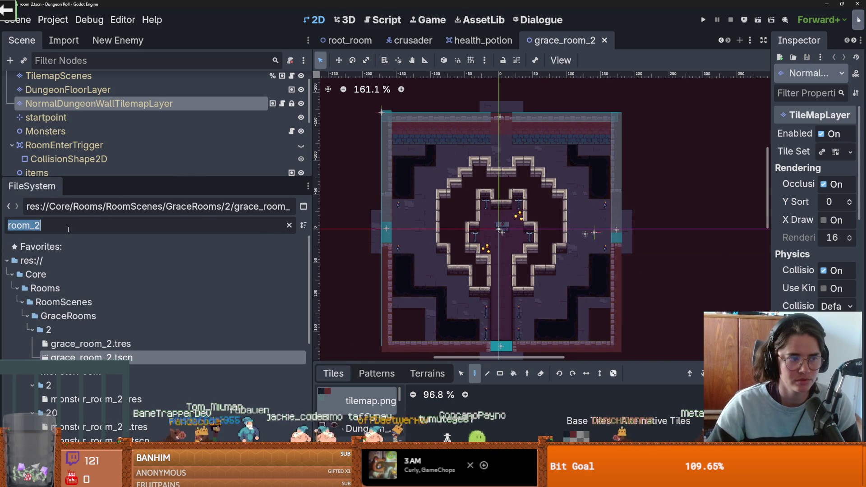
{"action": "type", "text": "monster"}
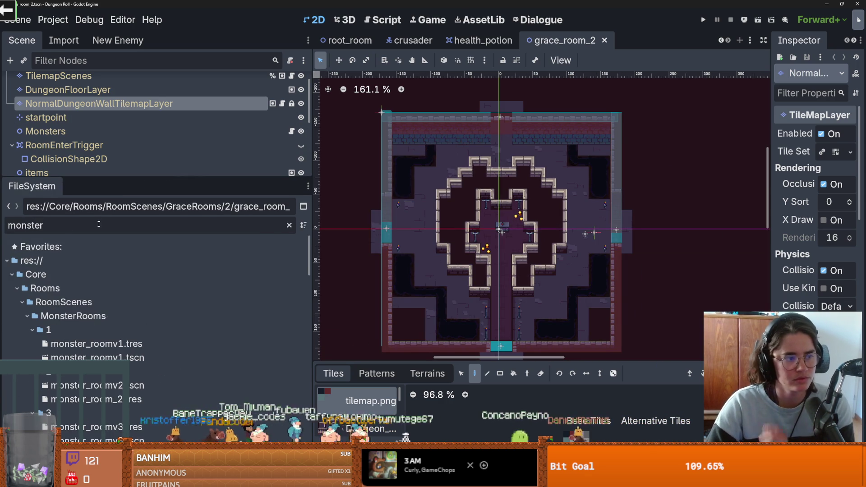
{"action": "scroll", "coordinate": [108, 283], "scroll_direction": "down", "scroll_amount": 3}
{"action": "double_click", "coordinate": [97, 301]}
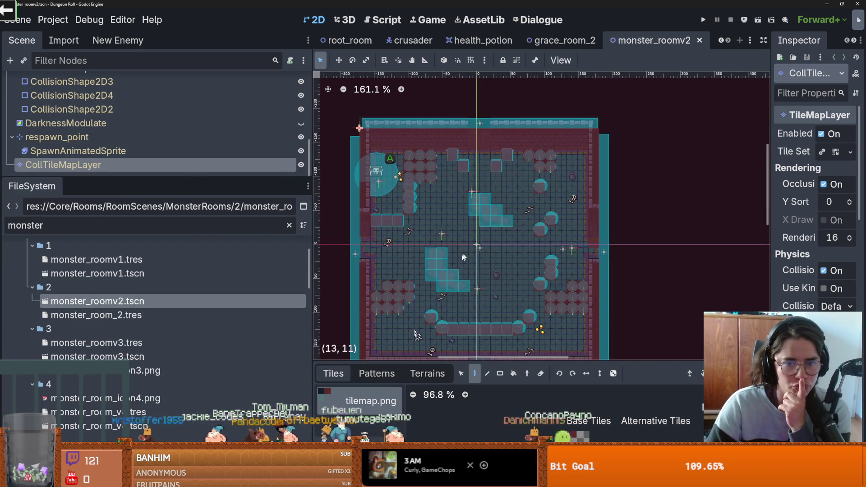
- Open monster_roomv3.tscn and enlarge the Scene tree to show all its nodes
{"action": "scroll", "coordinate": [443, 216], "scroll_direction": "down", "scroll_amount": 4}
{"action": "scroll", "coordinate": [90, 285], "scroll_direction": "down", "scroll_amount": 3}
{"action": "left_click", "coordinate": [90, 284]}
{"action": "scroll", "coordinate": [90, 284], "scroll_direction": "up", "scroll_amount": 5}
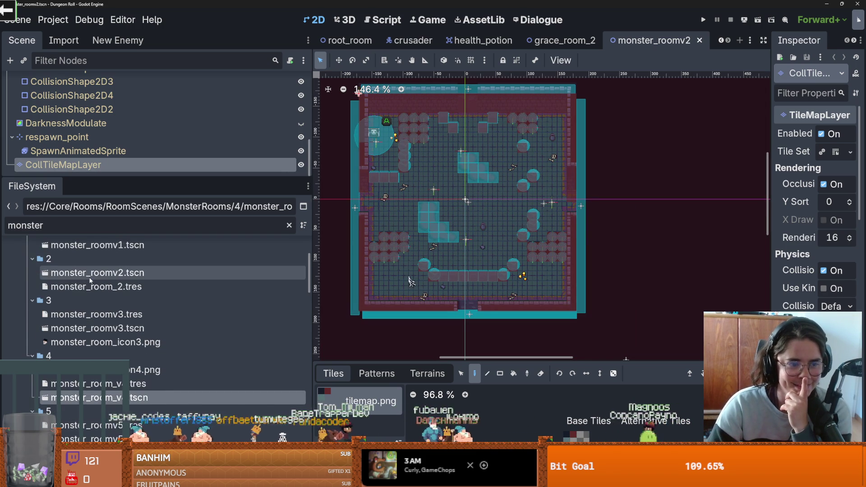
{"action": "left_click", "coordinate": [117, 276]}
{"action": "double_click", "coordinate": [118, 329]}
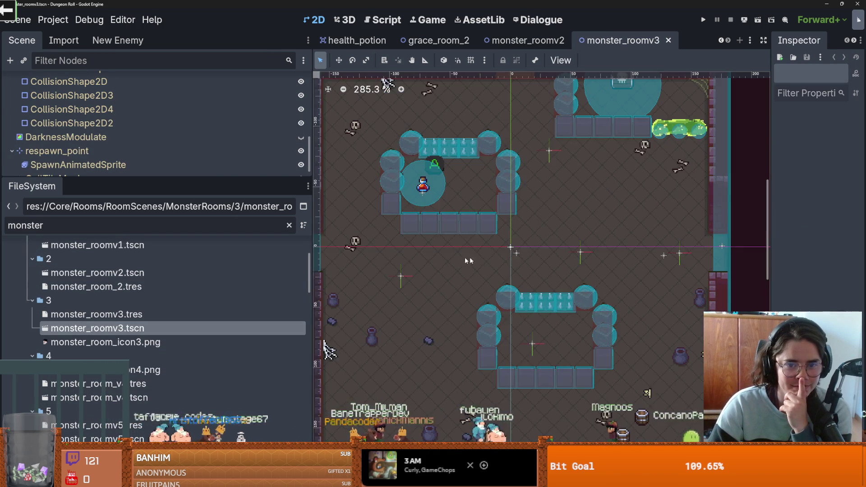
{"action": "scroll", "coordinate": [506, 288], "scroll_direction": "down", "scroll_amount": 1}
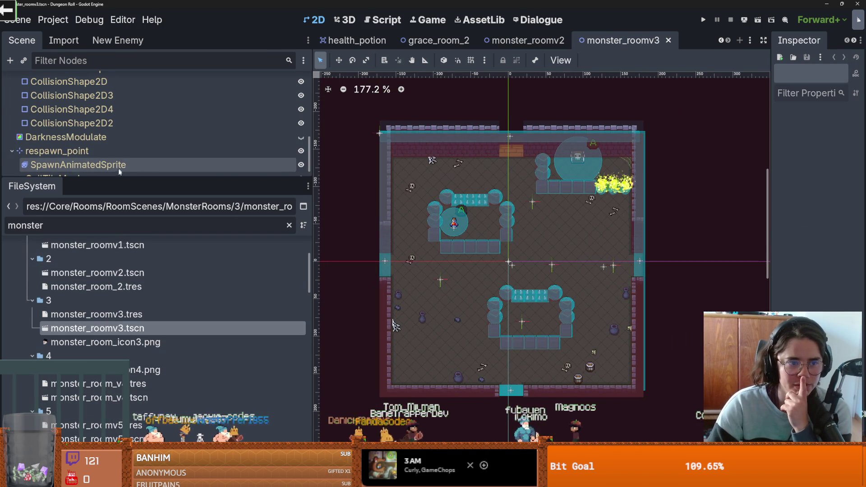
{"action": "left_click_drag", "start_coordinate": [119, 176], "coordinate": [120, 398]}
- Check the Enemy set on MonsterMarker1–4, then open the Monsters node's monsters.gd script
{"action": "left_click", "coordinate": [90, 184]}
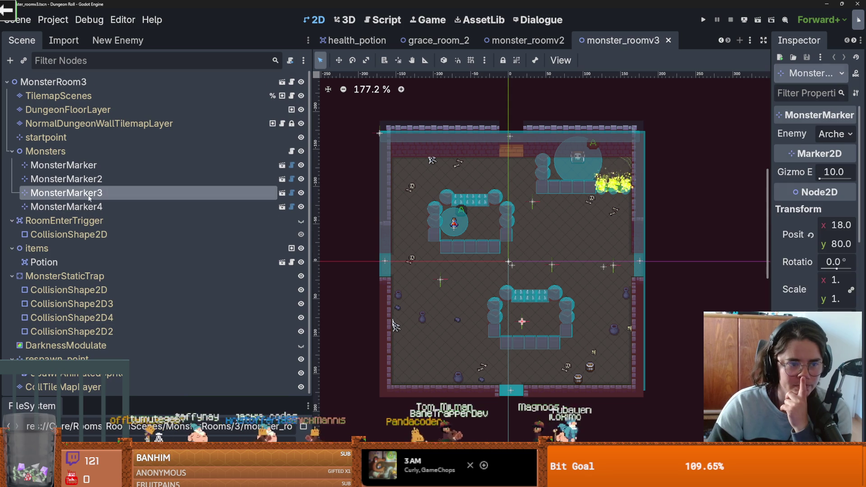
{"action": "left_click", "coordinate": [86, 165]}
{"action": "left_click", "coordinate": [90, 193]}
{"action": "left_click", "coordinate": [95, 180]}
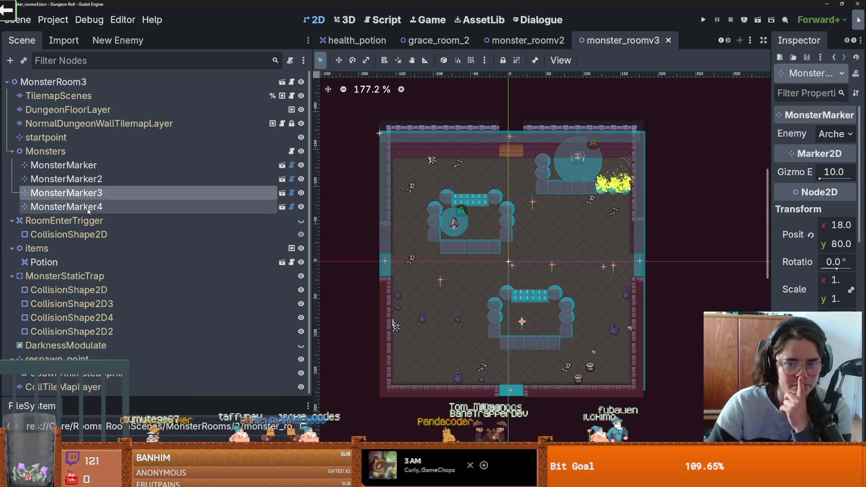
{"action": "left_click", "coordinate": [113, 208]}
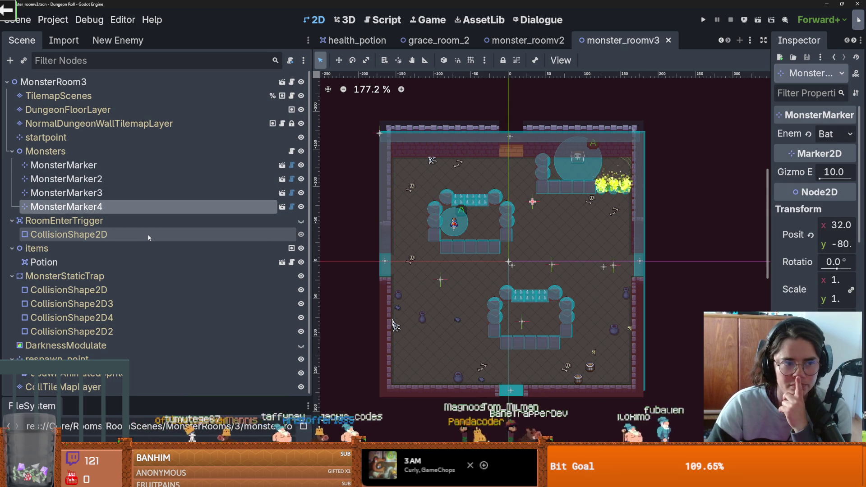
{"action": "left_click", "coordinate": [292, 151]}
{"action": "scroll", "coordinate": [498, 268], "scroll_direction": "down", "scroll_amount": 6}
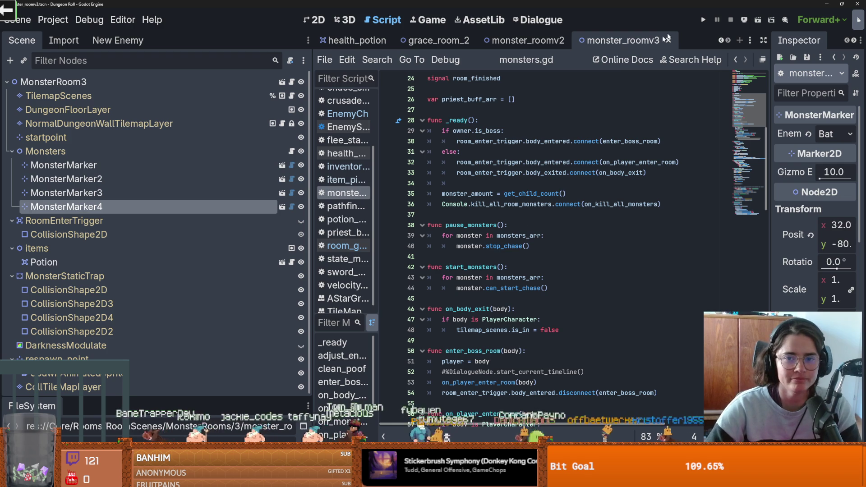
- Switch to the priest_buffer scene and its script
{"action": "left_click", "coordinate": [722, 41]}
{"action": "left_click", "coordinate": [723, 41]}
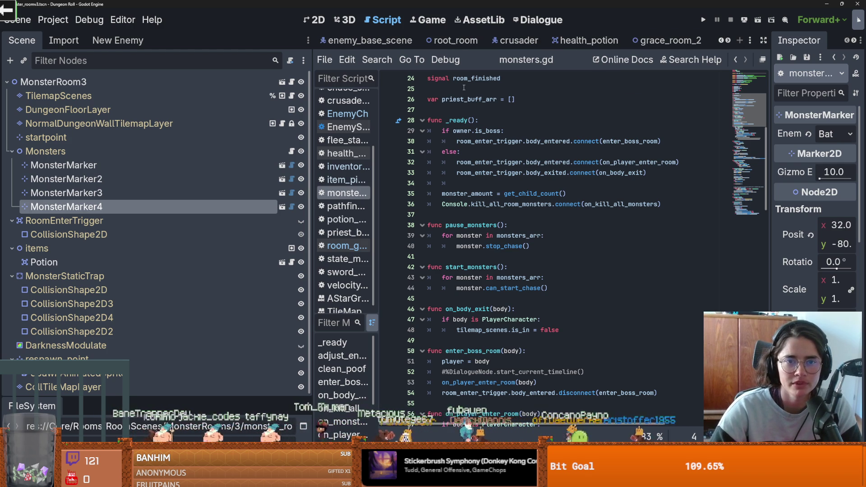
{"action": "left_click", "coordinate": [728, 41]}
{"action": "left_click", "coordinate": [729, 41]}
{"action": "left_click", "coordinate": [720, 42]}
{"action": "left_click", "coordinate": [720, 42]}
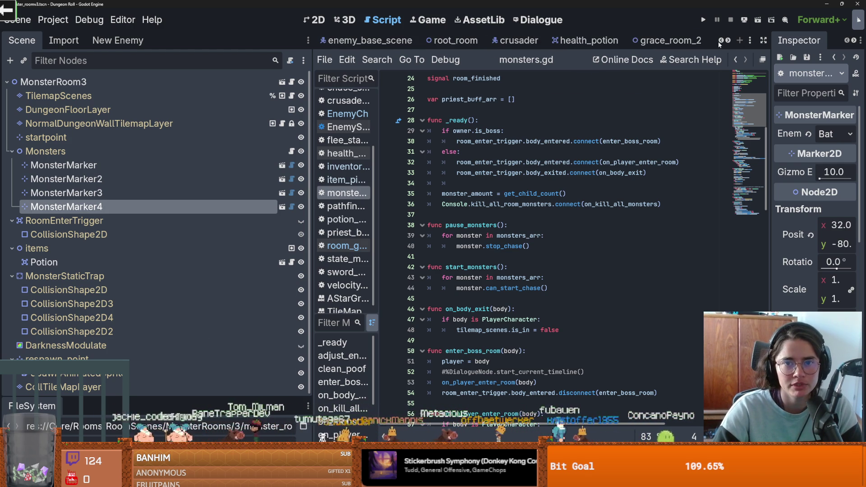
{"action": "left_click", "coordinate": [720, 41]}
{"action": "left_click", "coordinate": [721, 41]}
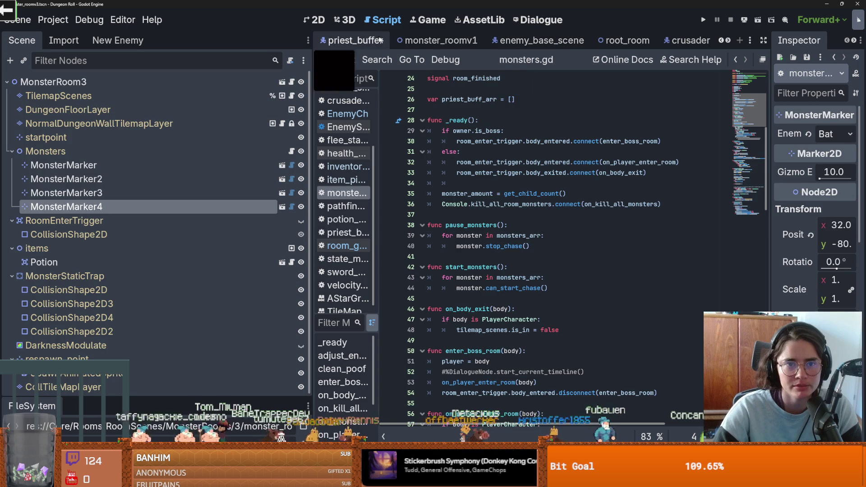
{"action": "left_click", "coordinate": [356, 40]}
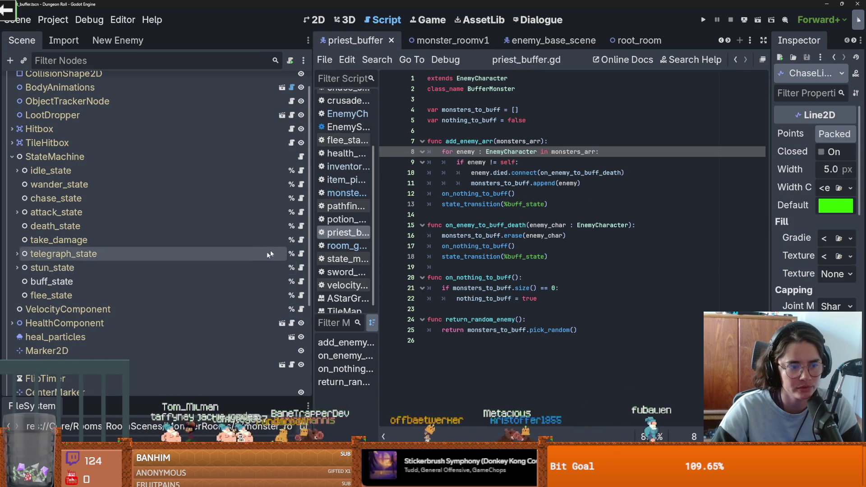
- Review add_enemy_arr and its monsters_to_buff and on_nothing_to_buff usage in priest_buffer.gd
{"action": "scroll", "coordinate": [136, 244], "scroll_direction": "up", "scroll_amount": 2}
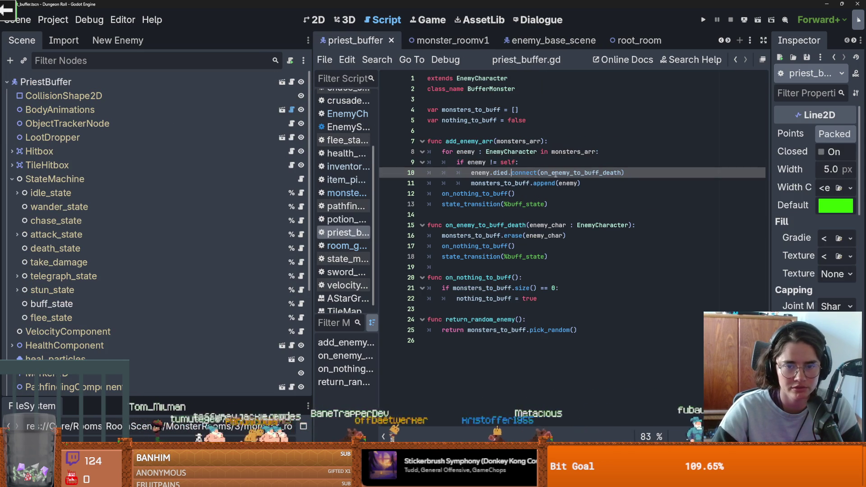
{"action": "left_click", "coordinate": [497, 183], "text": "ctrl"}
{"action": "left_click", "coordinate": [486, 135]}
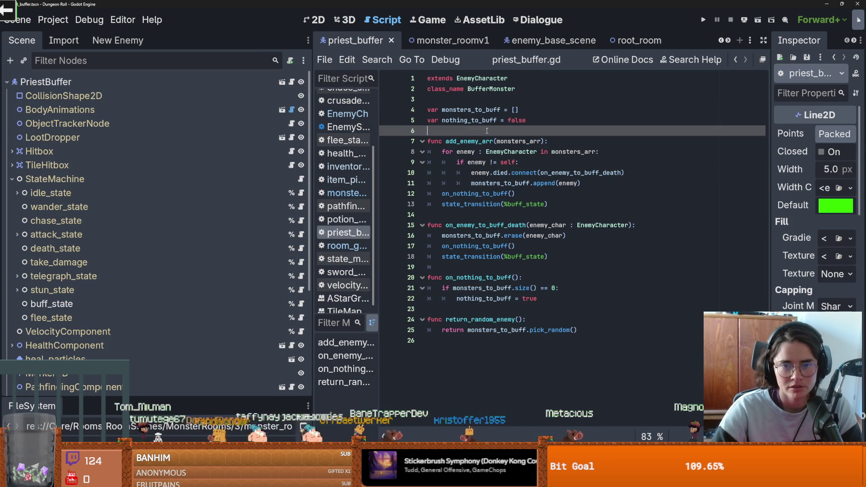
{"action": "double_click", "coordinate": [476, 141]}
{"action": "left_click", "coordinate": [477, 173]}
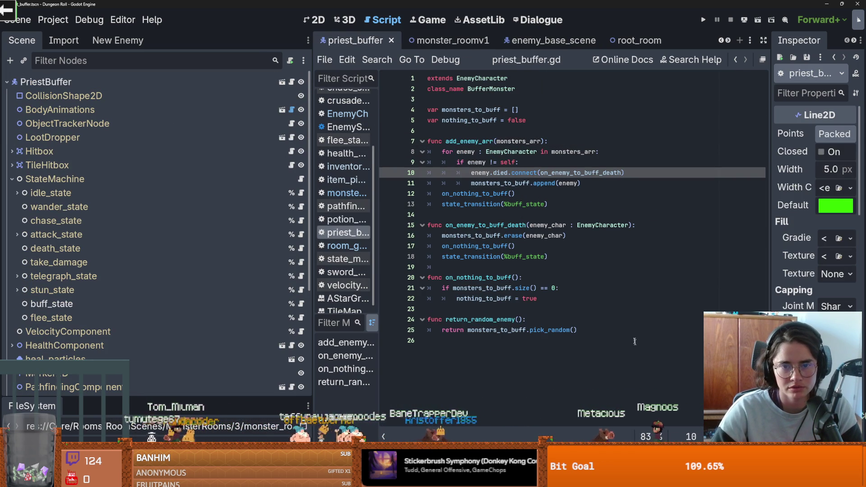
{"action": "double_click", "coordinate": [469, 142]}
{"action": "double_click", "coordinate": [472, 198]}
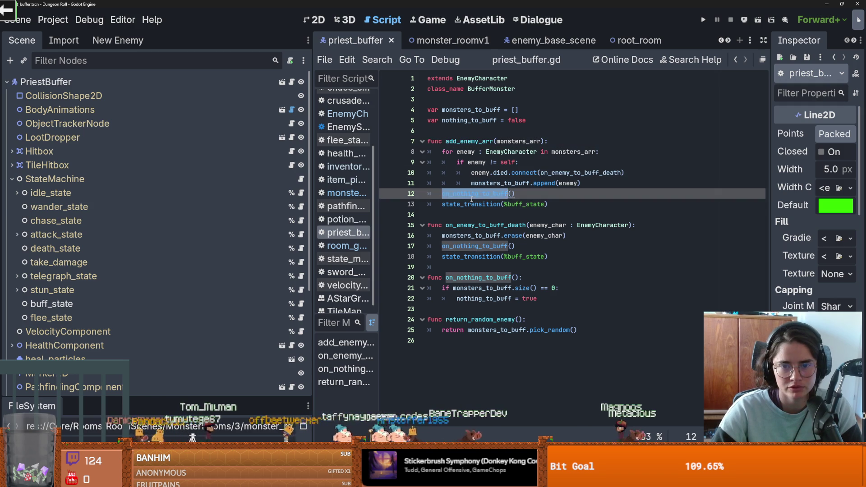
{"action": "double_click", "coordinate": [473, 204]}
{"action": "left_click", "coordinate": [482, 204]}
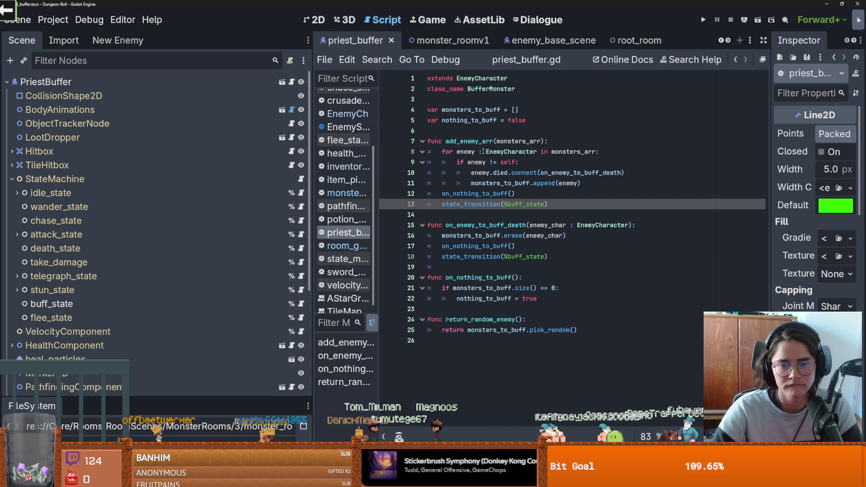
{"action": "left_click", "coordinate": [479, 193]}
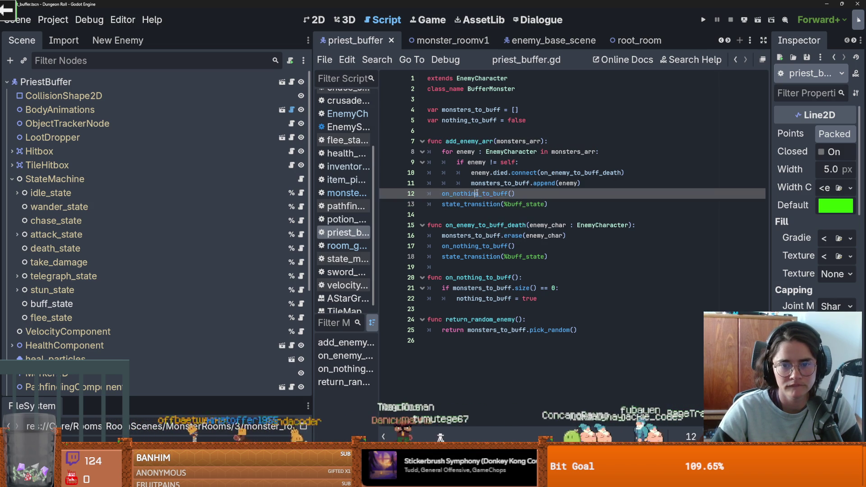
- Copy the add_enemy_arr function from priest_buffer.gd into EnemyCharacter.gd
{"action": "left_click_drag", "start_coordinate": [599, 187], "coordinate": [429, 140]}
{"action": "key", "text": "ctrl+c"}
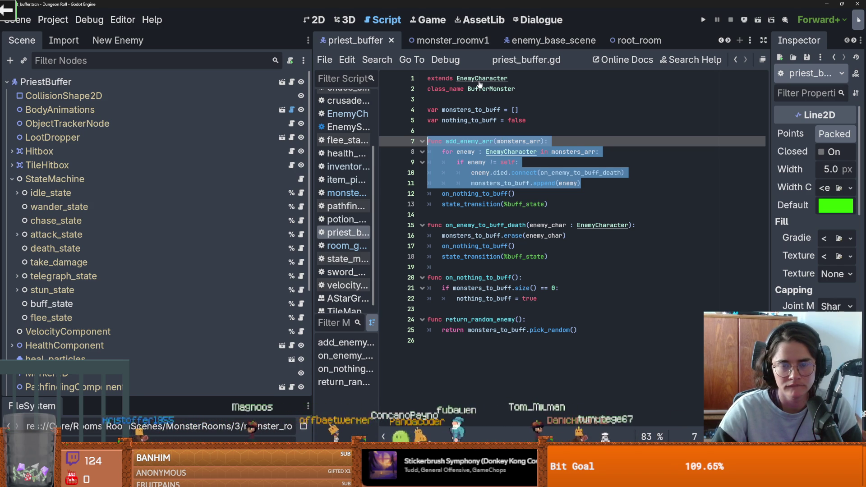
{"action": "left_click", "coordinate": [480, 80], "text": "ctrl"}
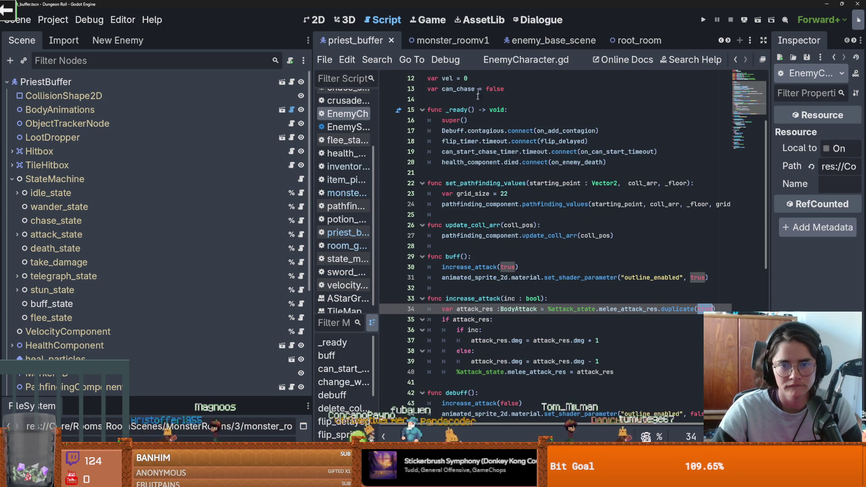
{"action": "scroll", "coordinate": [474, 208], "scroll_direction": "up", "scroll_amount": 4}
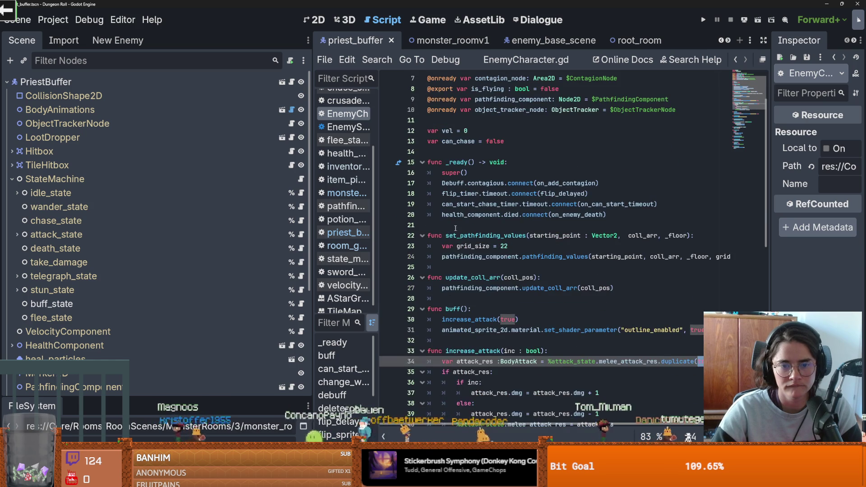
{"action": "key", "text": "ctrl+v"}
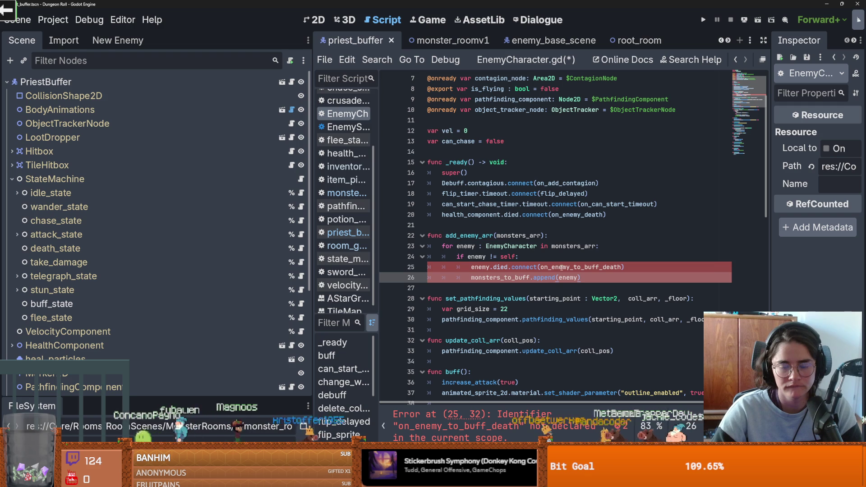
- Copy the on_enemy_to_buff_death function into EnemyCharacter.gd below add_enemy_arr
{"action": "double_click", "coordinate": [561, 267]}
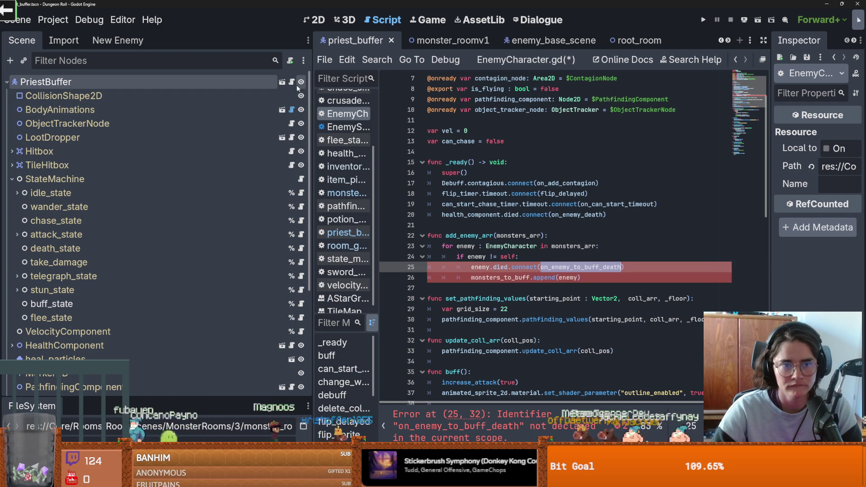
{"action": "left_click", "coordinate": [291, 82]}
{"action": "double_click", "coordinate": [581, 173]}
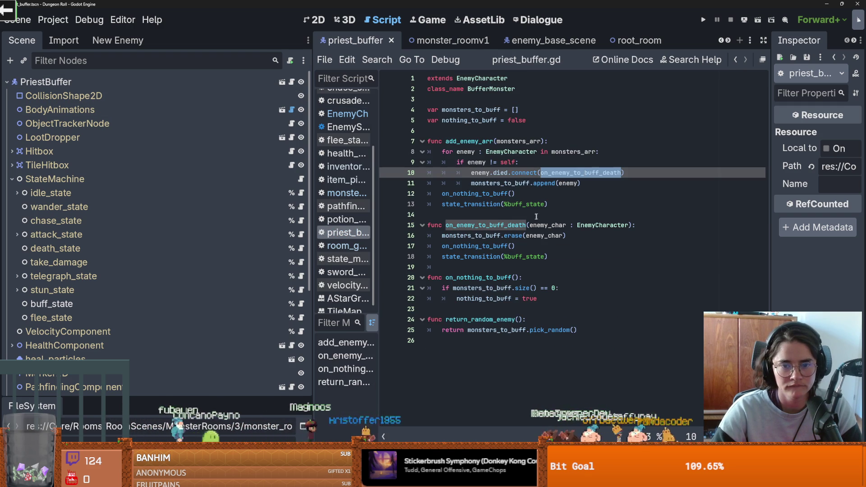
{"action": "left_click_drag", "start_coordinate": [521, 245], "coordinate": [428, 225]}
{"action": "key", "text": "ctrl+c"}
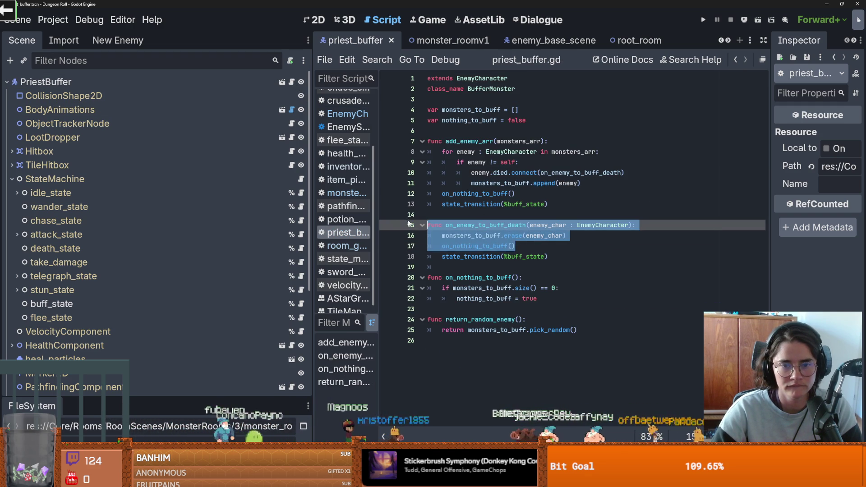
{"action": "left_click", "coordinate": [482, 78], "text": "ctrl"}
{"action": "scroll", "coordinate": [479, 150], "scroll_direction": "down", "scroll_amount": 2}
{"action": "left_click", "coordinate": [468, 225]}
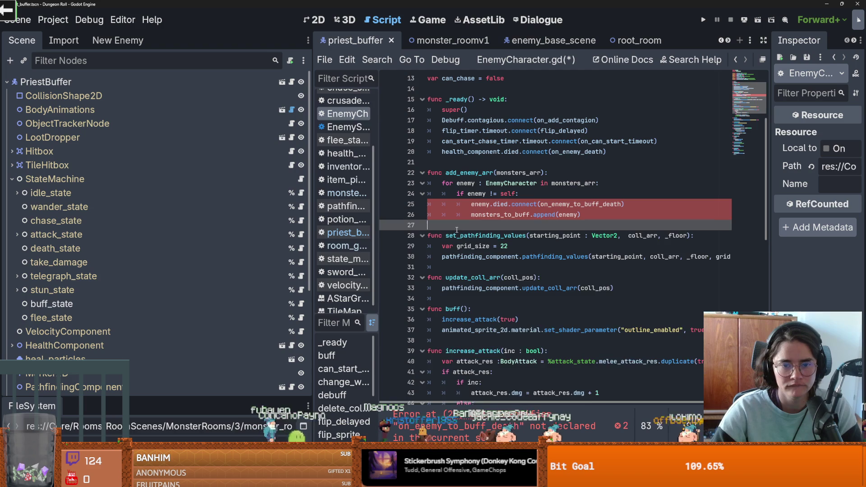
{"action": "key", "text": "Return"}
{"action": "key", "text": "ctrl+v"}
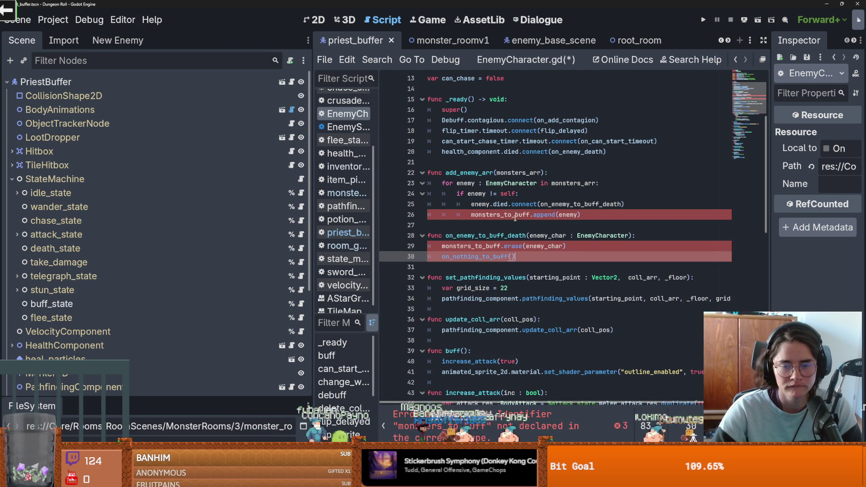
- Declare a new variable monster_arr = [] in EnemyCharacter.gd
{"action": "scroll", "coordinate": [478, 189], "scroll_direction": "up", "scroll_amount": 3}
{"action": "left_click", "coordinate": [458, 152]}
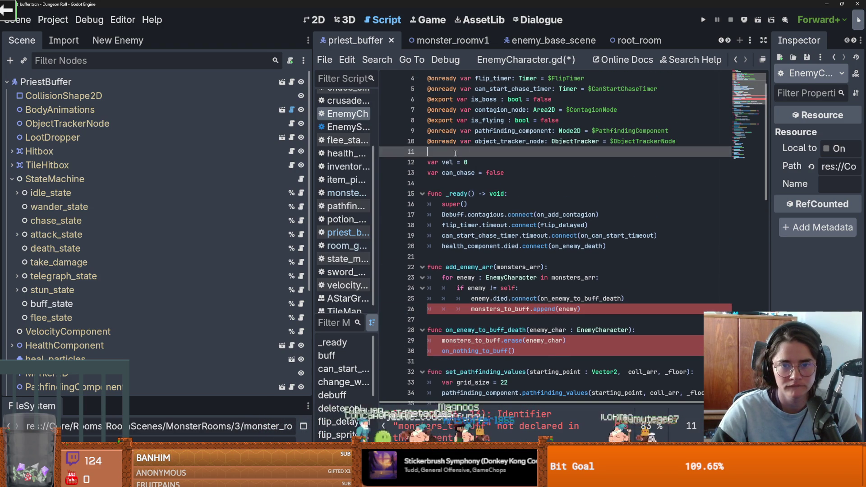
{"action": "key", "text": "Return"}
{"action": "key", "text": "Return"}
{"action": "left_click", "coordinate": [443, 164]}
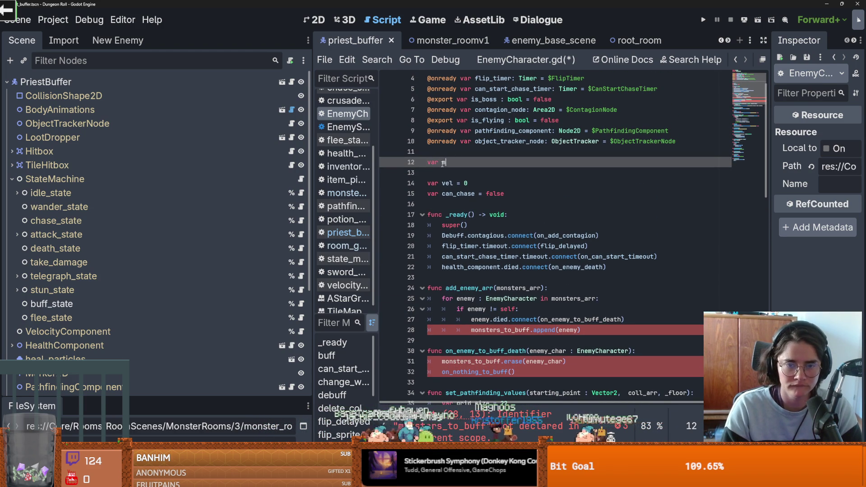
{"action": "type", "text": "var monster_arr ="}
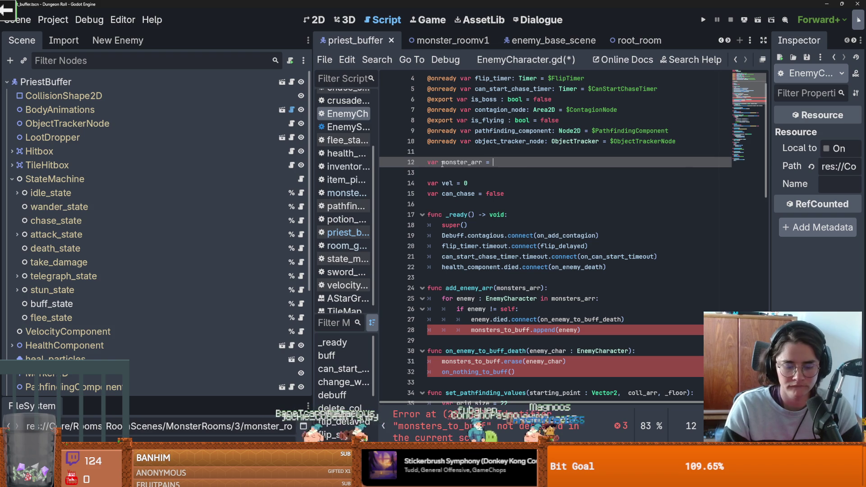
{"action": "type", "text": "["}
{"action": "double_click", "coordinate": [444, 163]}
- Replace monsters_to_buff with monster_arr on lines 28 and 31 and delete the on_nothing_to_buff call
{"action": "scroll", "coordinate": [520, 283], "scroll_direction": "down", "scroll_amount": 2}
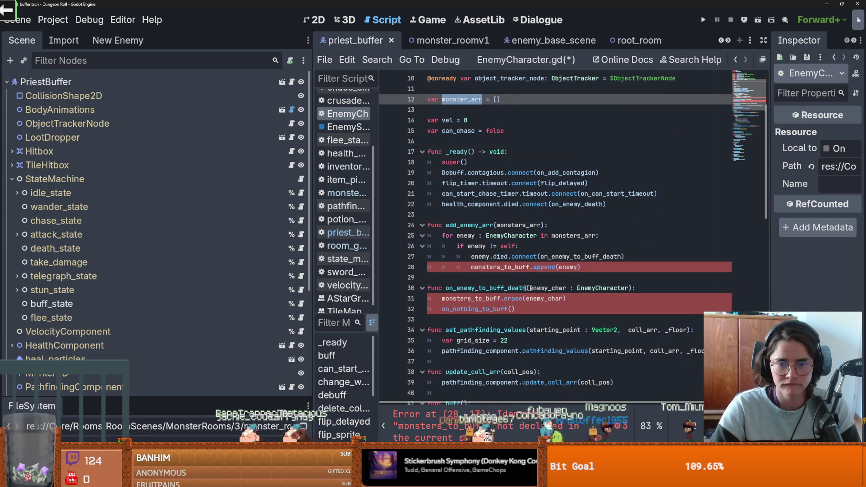
{"action": "double_click", "coordinate": [499, 267]}
{"action": "type", "text": "monster_arr"}
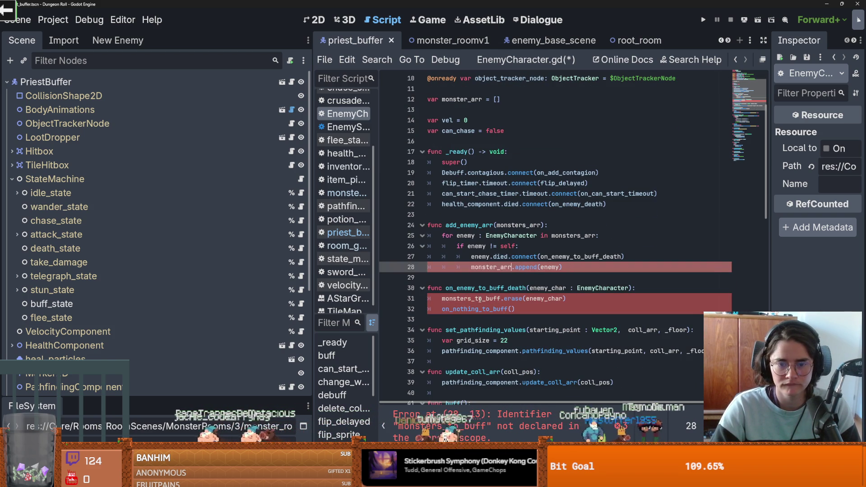
{"action": "double_click", "coordinate": [495, 298]}
{"action": "type", "text": "monster_arr"}
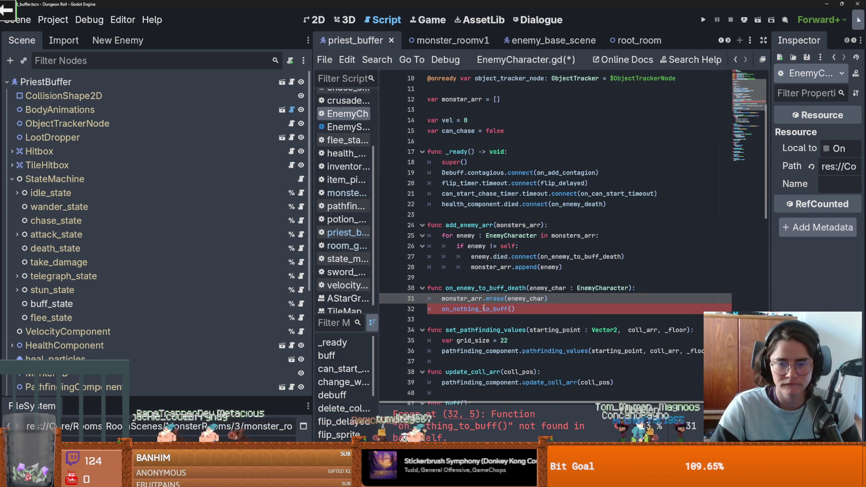
{"action": "triple_click", "coordinate": [484, 309]}
{"action": "key", "text": "BackSpace"}
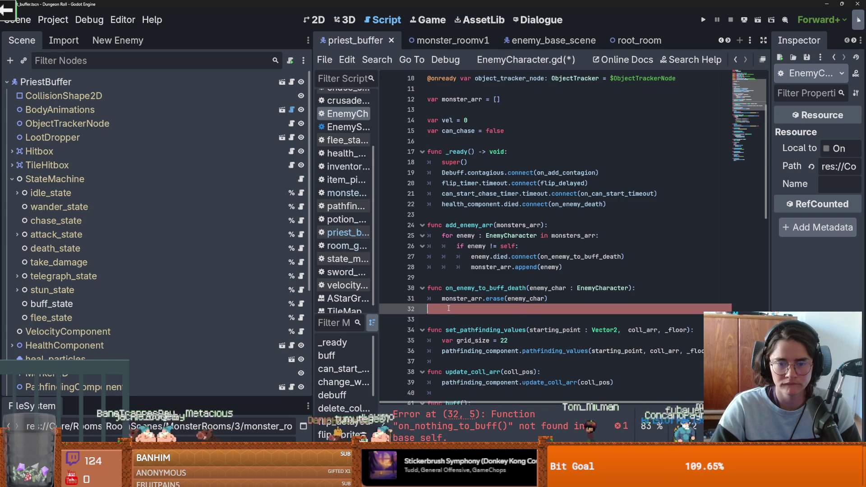
- Review the monster_arr edits in add_enemy_arr and save EnemyCharacter.gd
{"action": "double_click", "coordinate": [581, 257]}
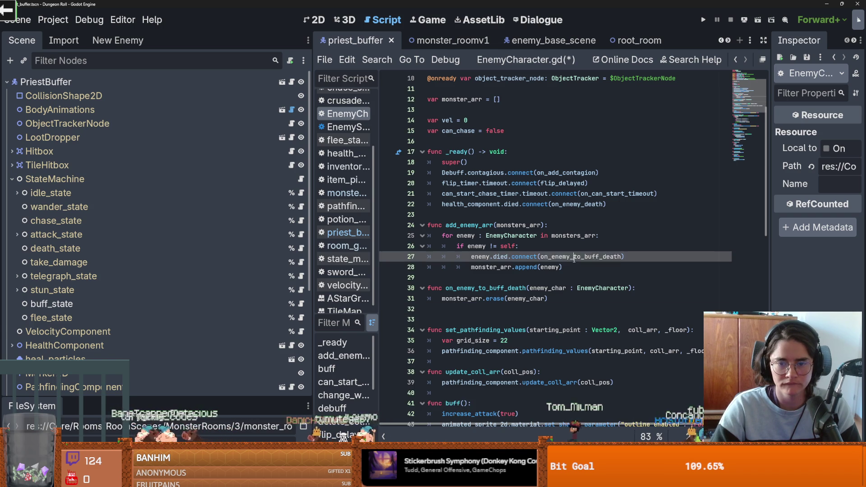
{"action": "left_click", "coordinate": [487, 299]}
{"action": "double_click", "coordinate": [470, 298]}
{"action": "double_click", "coordinate": [480, 267]}
{"action": "scroll", "coordinate": [480, 267], "scroll_direction": "up", "scroll_amount": 1}
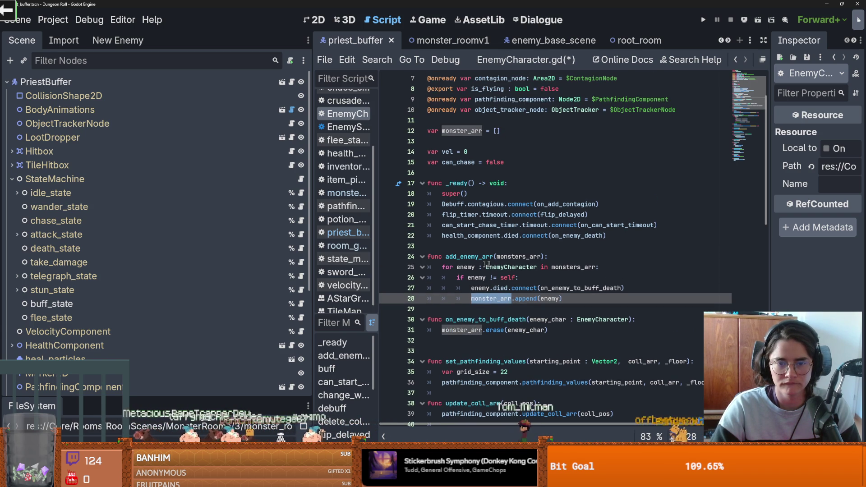
{"action": "left_click_drag", "start_coordinate": [545, 256], "coordinate": [446, 258]}
{"action": "key", "text": "ctrl+s"}
{"action": "left_click", "coordinate": [635, 36]}
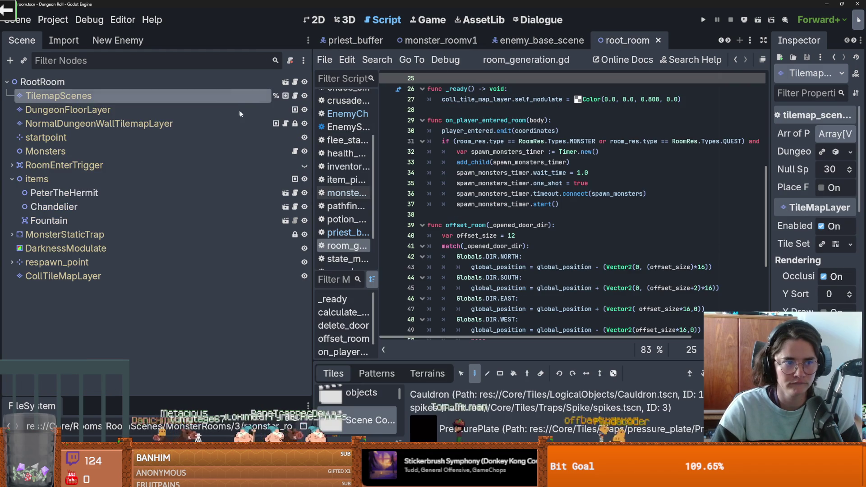
{"action": "left_click", "coordinate": [296, 153]}
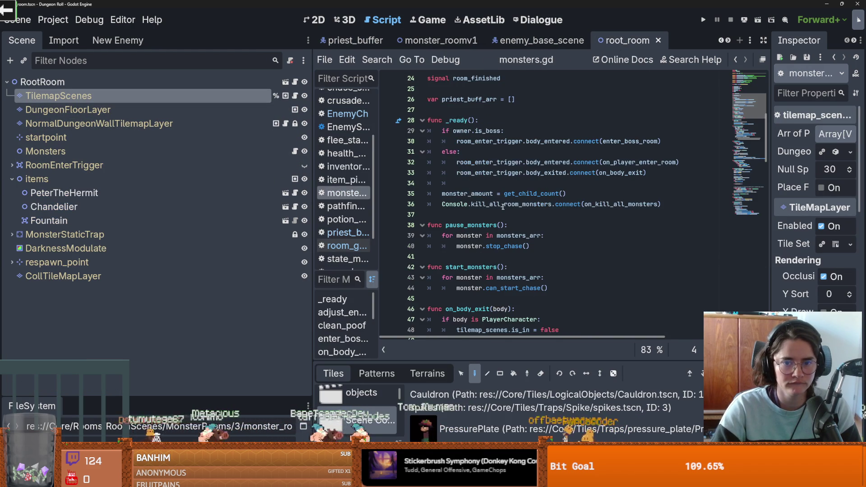
{"action": "scroll", "coordinate": [499, 219], "scroll_direction": "down", "scroll_amount": 10}
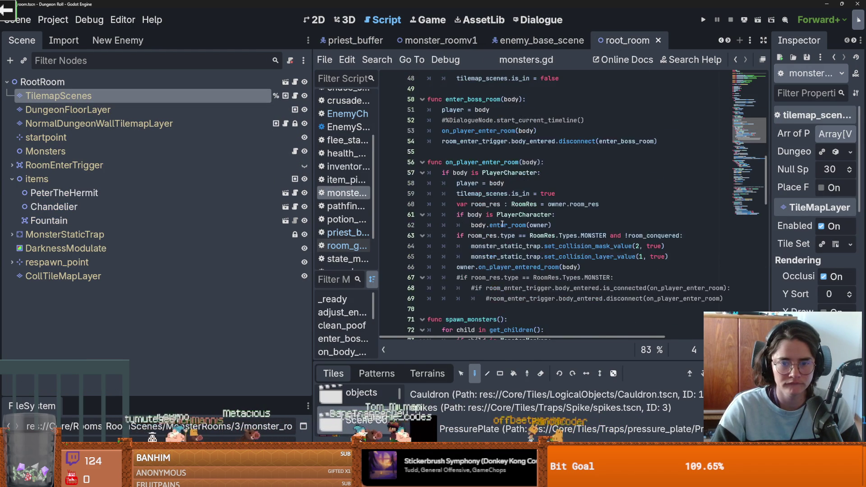
{"action": "scroll", "coordinate": [514, 231], "scroll_direction": "down", "scroll_amount": 2}
{"action": "left_click", "coordinate": [498, 236]}
{"action": "double_click", "coordinate": [516, 237]}
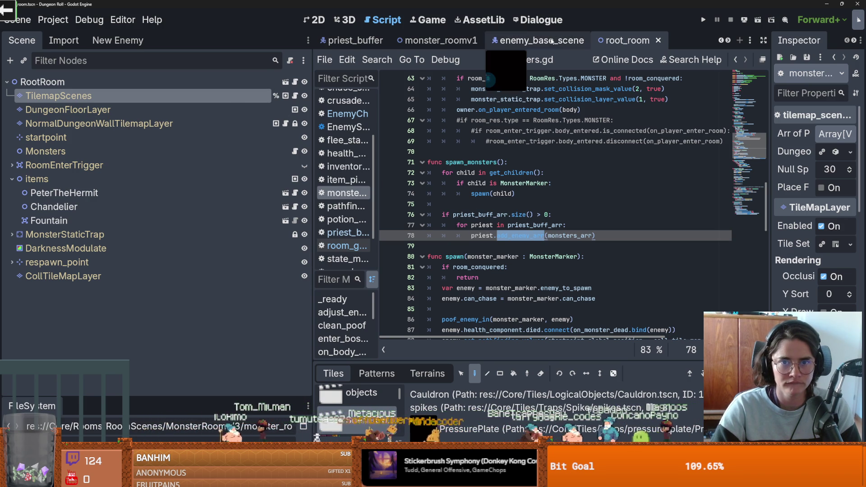
{"action": "left_click", "coordinate": [364, 42]}
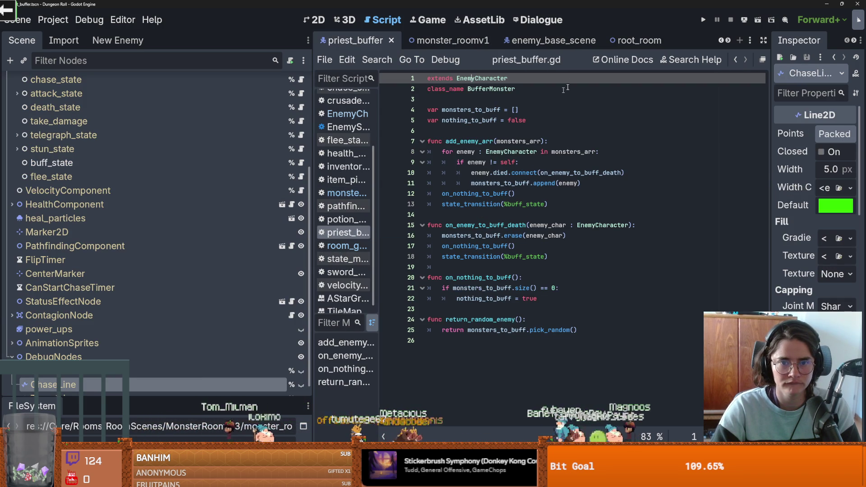
{"action": "left_click", "coordinate": [736, 60]}
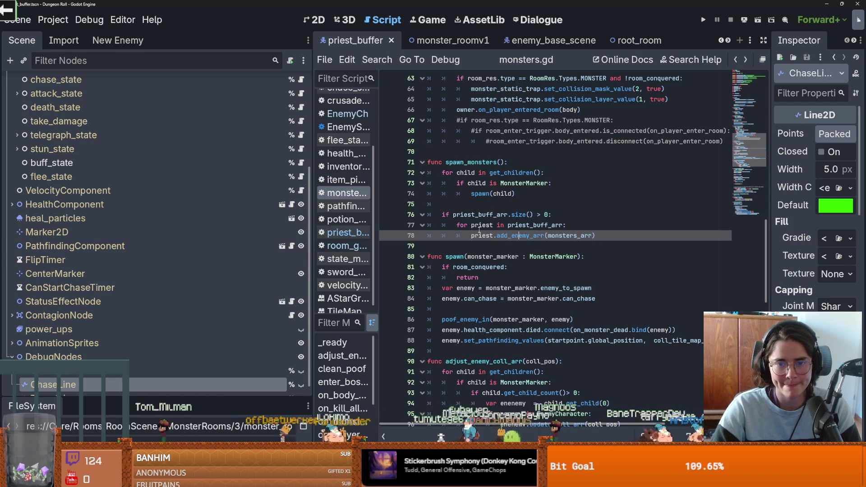
{"action": "scroll", "coordinate": [499, 230], "scroll_direction": "up", "scroll_amount": 1}
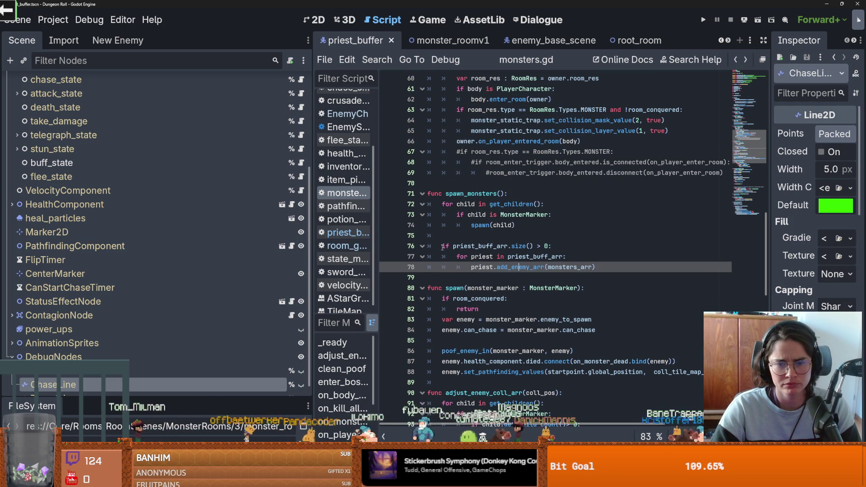
{"action": "scroll", "coordinate": [485, 247], "scroll_direction": "up", "scroll_amount": 15}
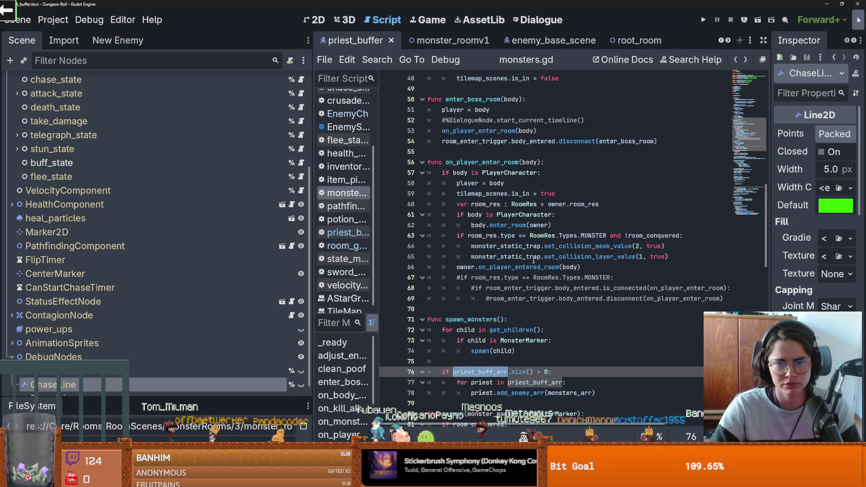
{"action": "scroll", "coordinate": [534, 260], "scroll_direction": "down", "scroll_amount": 16}
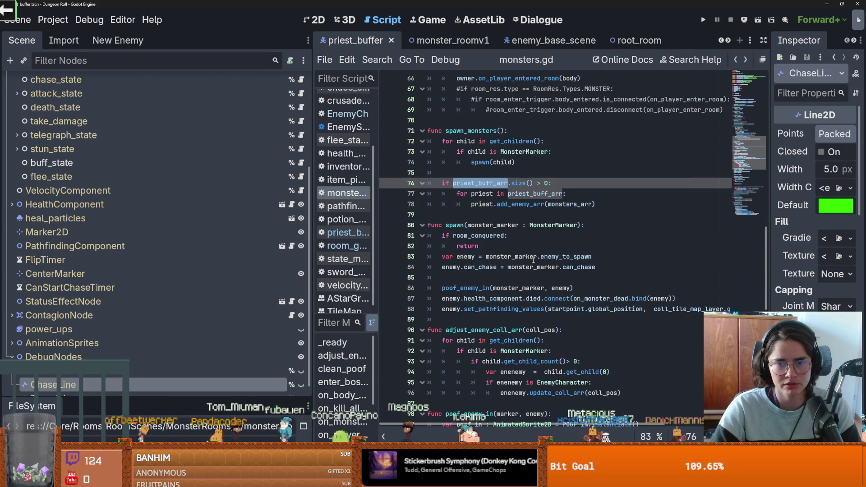
{"action": "scroll", "coordinate": [534, 260], "scroll_direction": "down", "scroll_amount": 10}
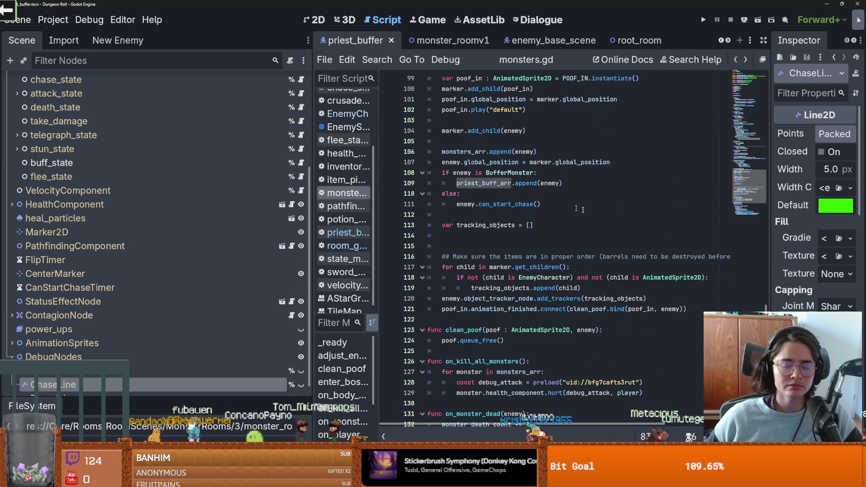
{"action": "scroll", "coordinate": [521, 212], "scroll_direction": "up", "scroll_amount": 1}
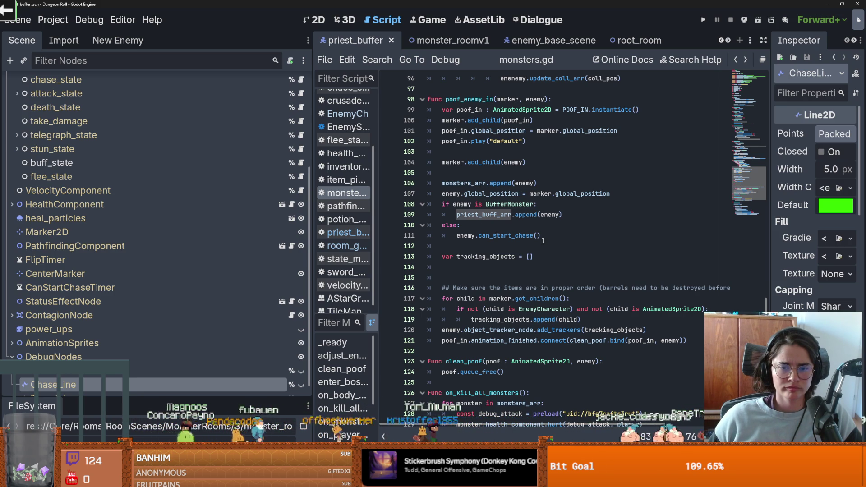
{"action": "double_click", "coordinate": [460, 204]}
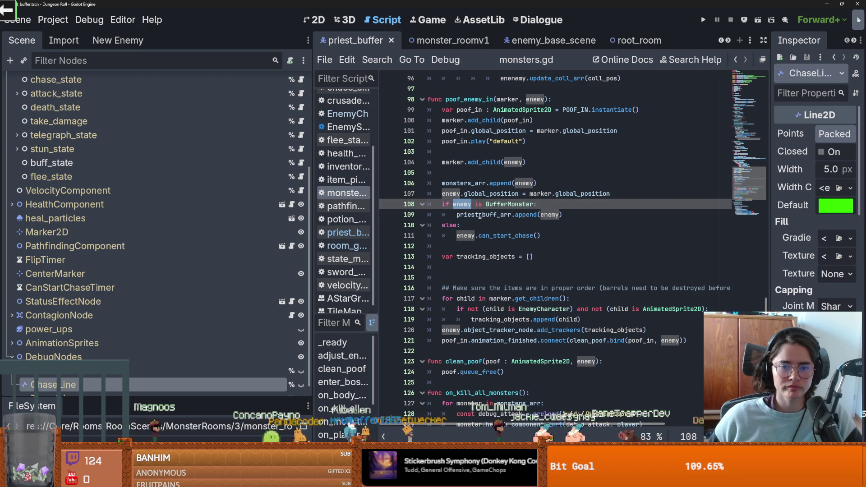
{"action": "left_click", "coordinate": [477, 236]}
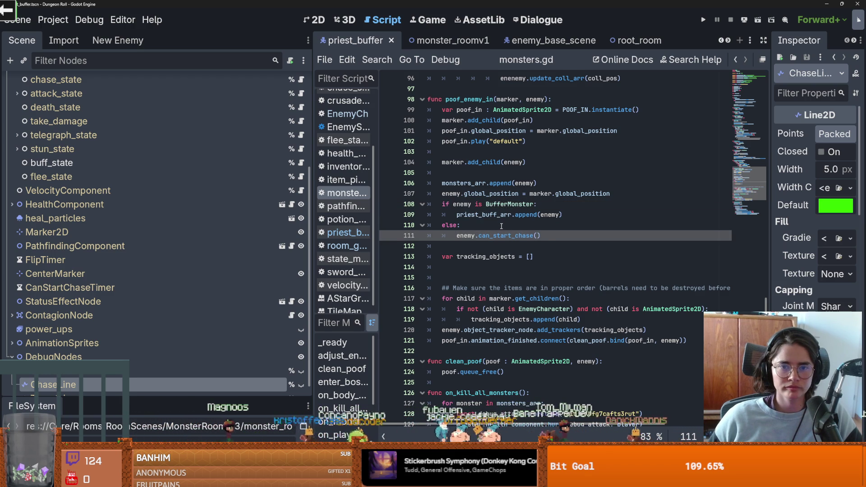
{"action": "scroll", "coordinate": [501, 227], "scroll_direction": "up", "scroll_amount": 1}
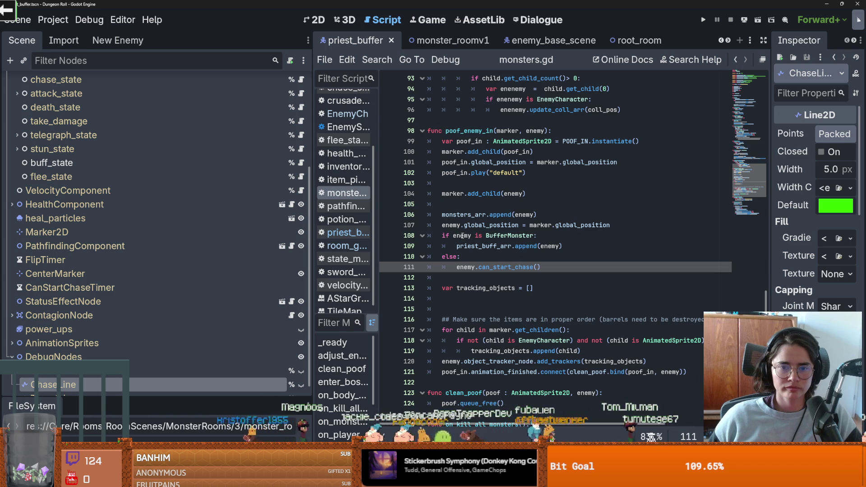
{"action": "left_click", "coordinate": [462, 235]}
{"action": "double_click", "coordinate": [483, 246]}
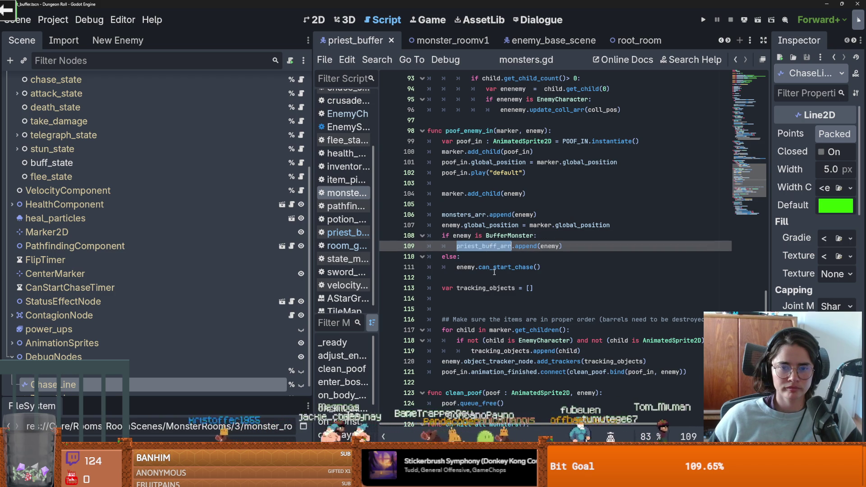
{"action": "scroll", "coordinate": [494, 272], "scroll_direction": "up", "scroll_amount": 2}
{"action": "double_click", "coordinate": [469, 193]}
{"action": "scroll", "coordinate": [535, 256], "scroll_direction": "up", "scroll_amount": 7}
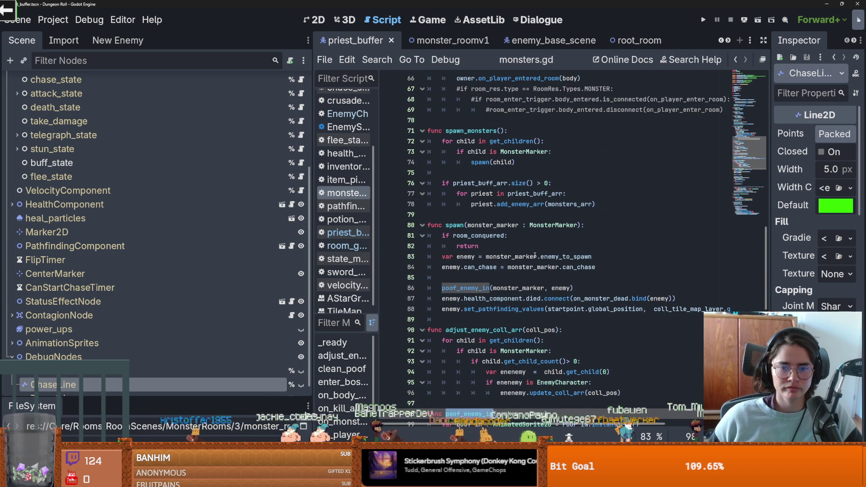
{"action": "scroll", "coordinate": [533, 264], "scroll_direction": "up", "scroll_amount": 6}
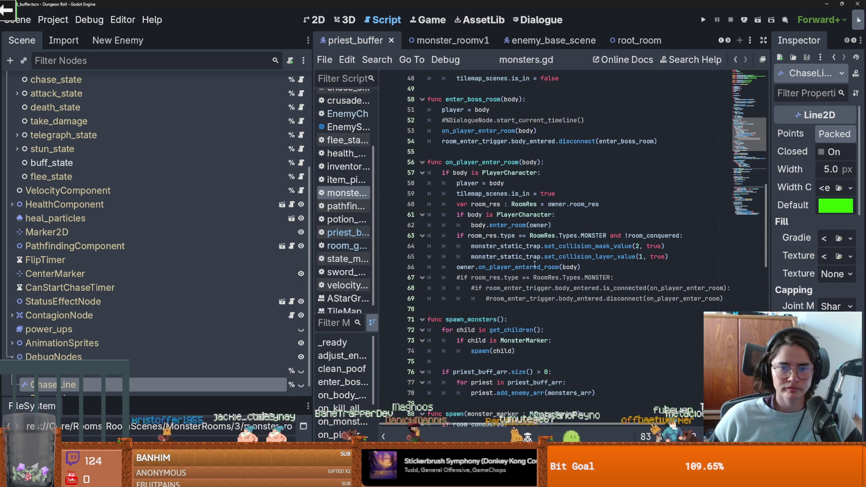
{"action": "scroll", "coordinate": [535, 264], "scroll_direction": "up", "scroll_amount": 5}
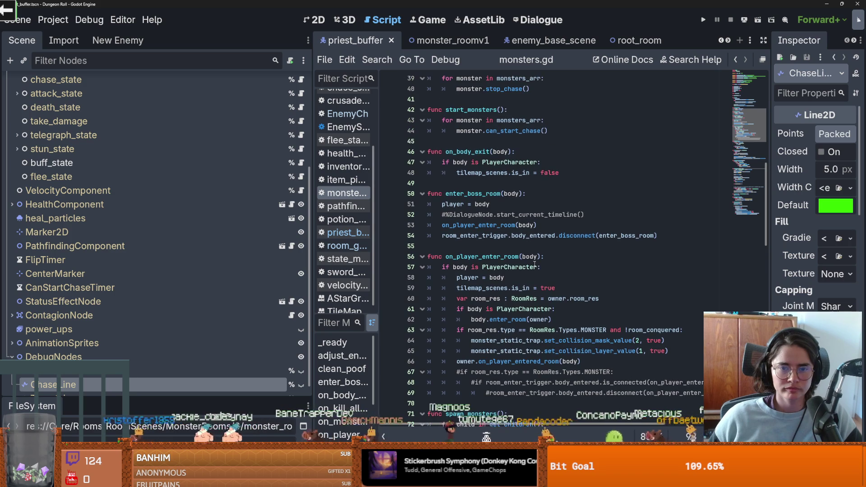
{"action": "scroll", "coordinate": [535, 264], "scroll_direction": "up", "scroll_amount": 3}
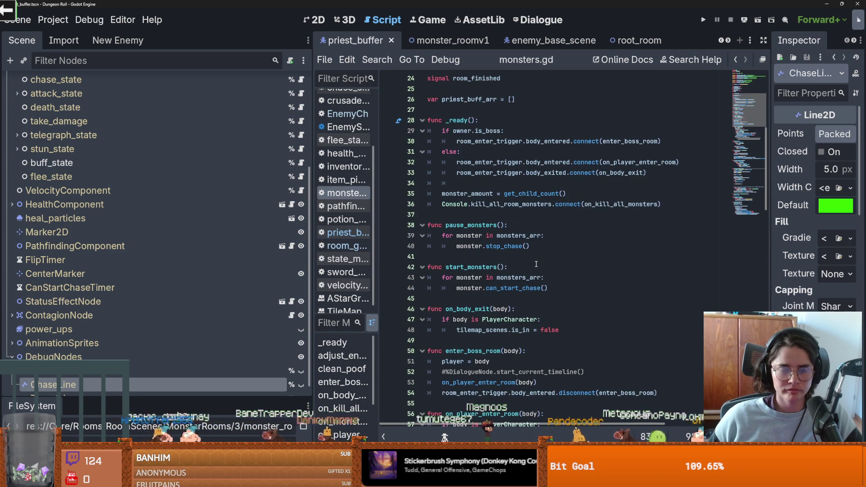
{"action": "scroll", "coordinate": [536, 264], "scroll_direction": "down", "scroll_amount": 5}
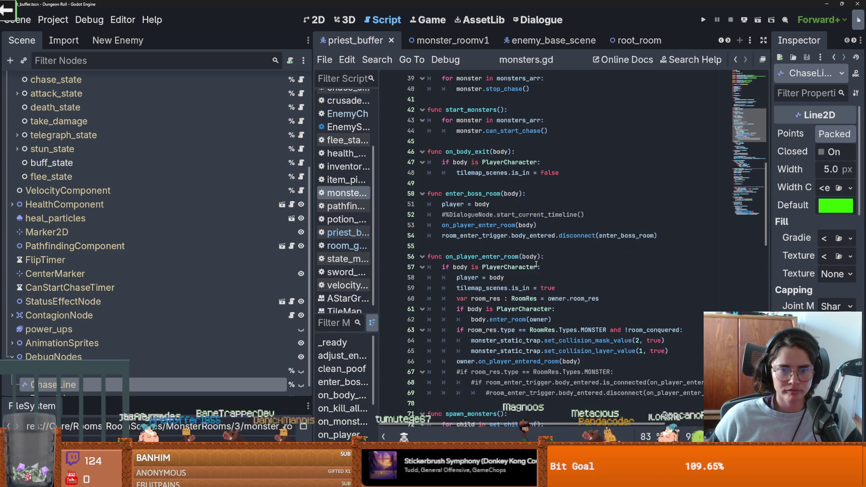
{"action": "scroll", "coordinate": [536, 264], "scroll_direction": "down", "scroll_amount": 1}
{"action": "scroll", "coordinate": [536, 264], "scroll_direction": "down", "scroll_amount": 1}
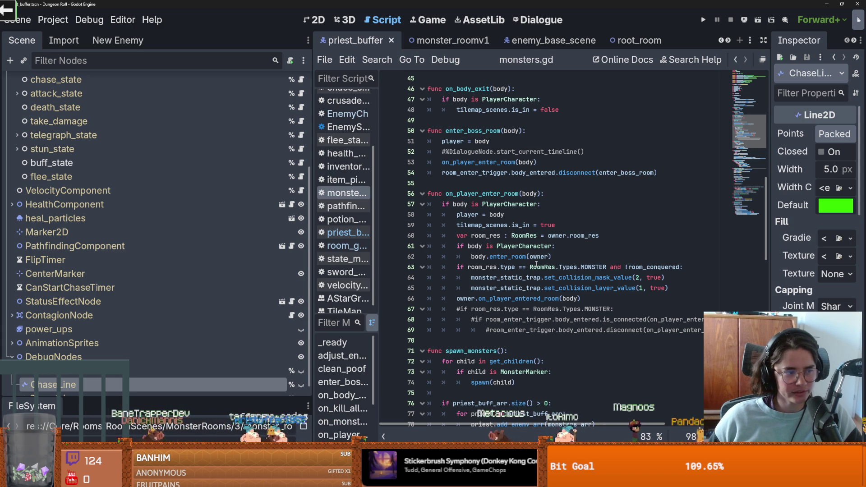
- Browse monsters.gd from on_player_enter_room through spawn_monsters' spawn and poof_enemy_in calls
{"action": "mouse_move", "coordinate": [535, 265]}
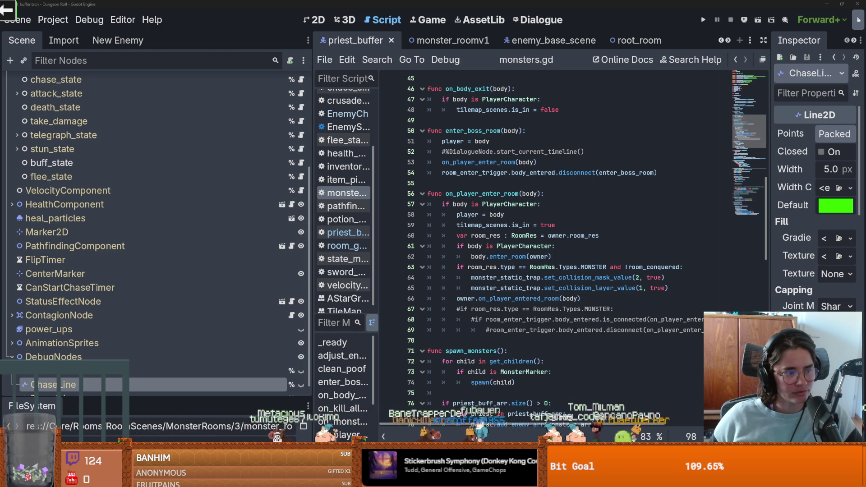
{"action": "left_click", "coordinate": [529, 287]}
{"action": "scroll", "coordinate": [529, 284], "scroll_direction": "down", "scroll_amount": 1}
{"action": "scroll", "coordinate": [529, 283], "scroll_direction": "up", "scroll_amount": 1}
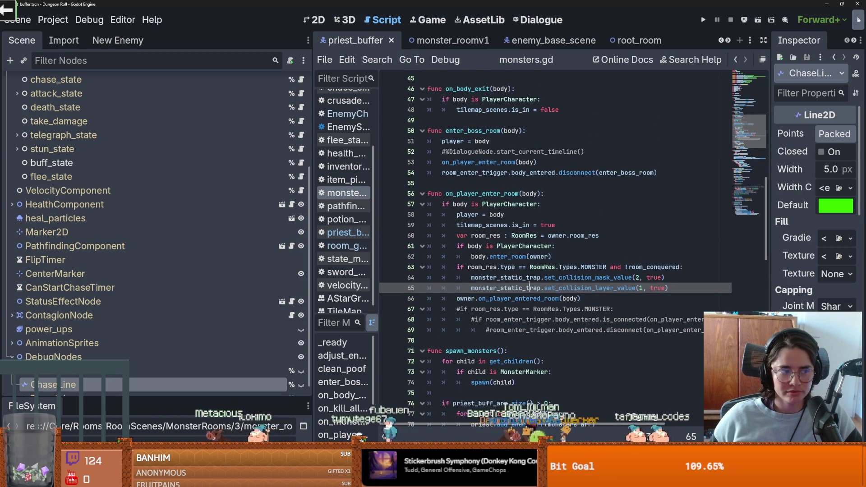
{"action": "scroll", "coordinate": [529, 286], "scroll_direction": "down", "scroll_amount": 2}
{"action": "scroll", "coordinate": [530, 283], "scroll_direction": "down", "scroll_amount": 3}
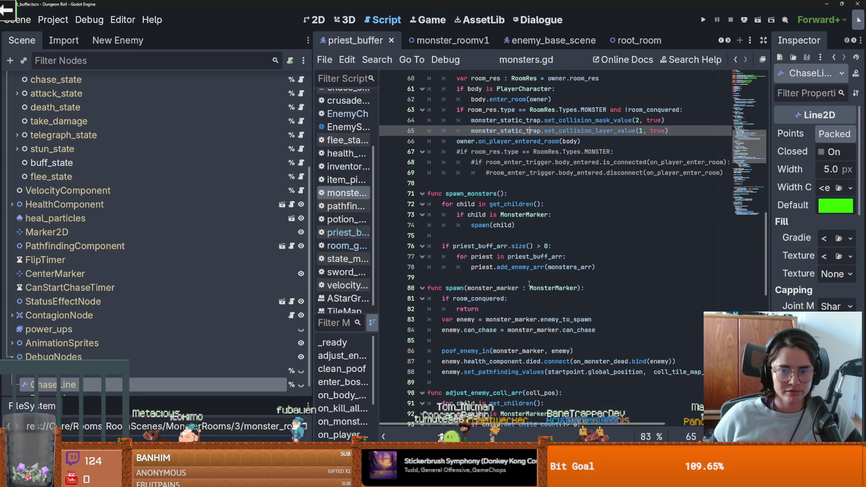
{"action": "left_click", "coordinate": [527, 277]}
{"action": "double_click", "coordinate": [523, 267]}
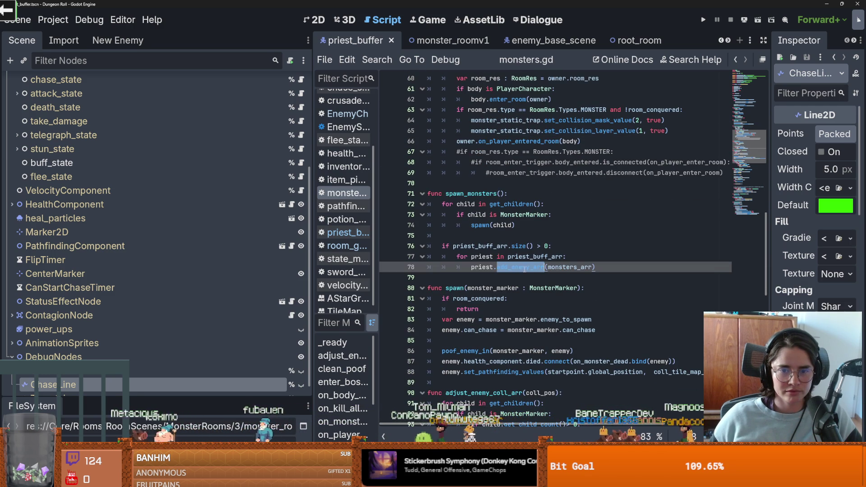
{"action": "left_click", "coordinate": [477, 195]}
{"action": "double_click", "coordinate": [479, 225]}
{"action": "scroll", "coordinate": [482, 225], "scroll_direction": "down", "scroll_amount": 2}
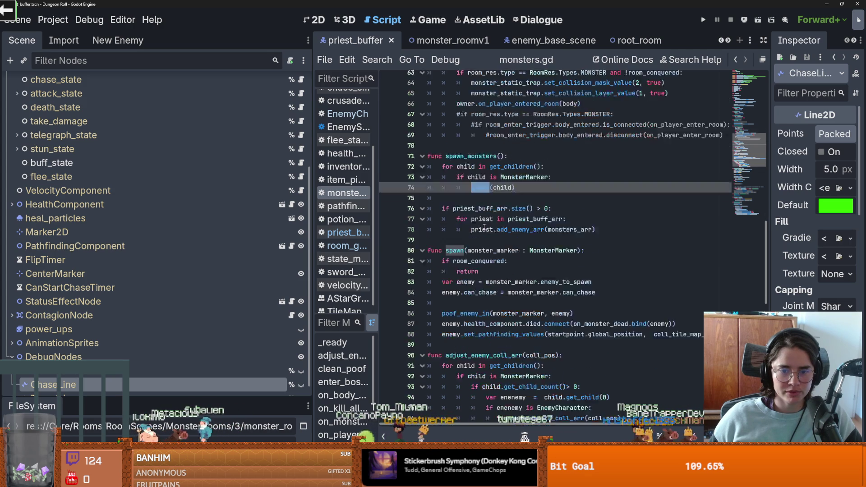
{"action": "scroll", "coordinate": [484, 227], "scroll_direction": "down", "scroll_amount": 3}
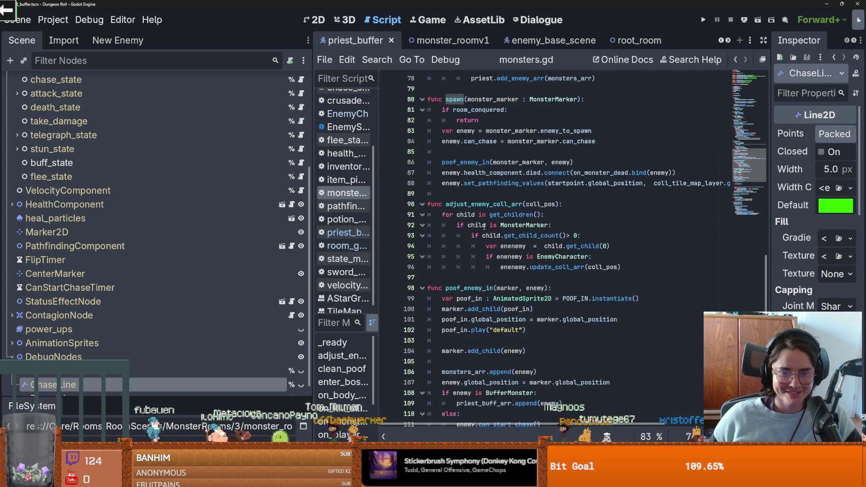
{"action": "scroll", "coordinate": [484, 227], "scroll_direction": "up", "scroll_amount": 1}
{"action": "double_click", "coordinate": [484, 225]}
{"action": "scroll", "coordinate": [484, 227], "scroll_direction": "up", "scroll_amount": 1}
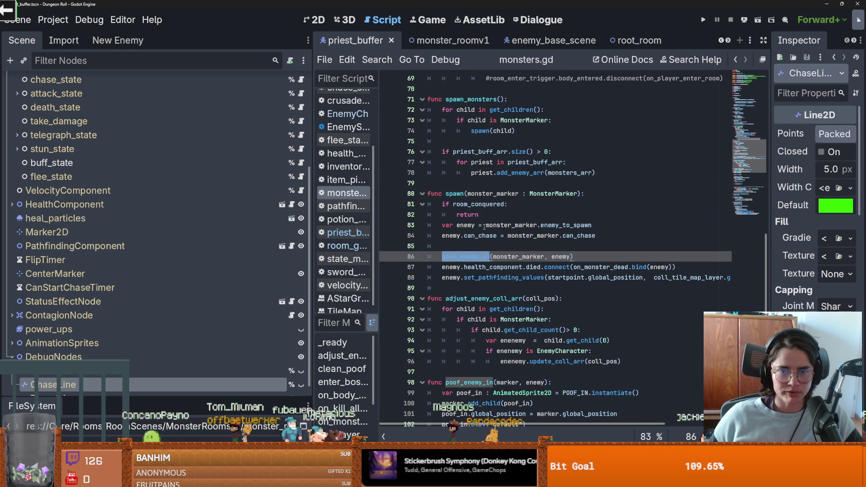
- Open a new line after the priest_buff_arr loop's add_enemy_arr call on line 78
{"action": "mouse_move", "coordinate": [487, 221]}
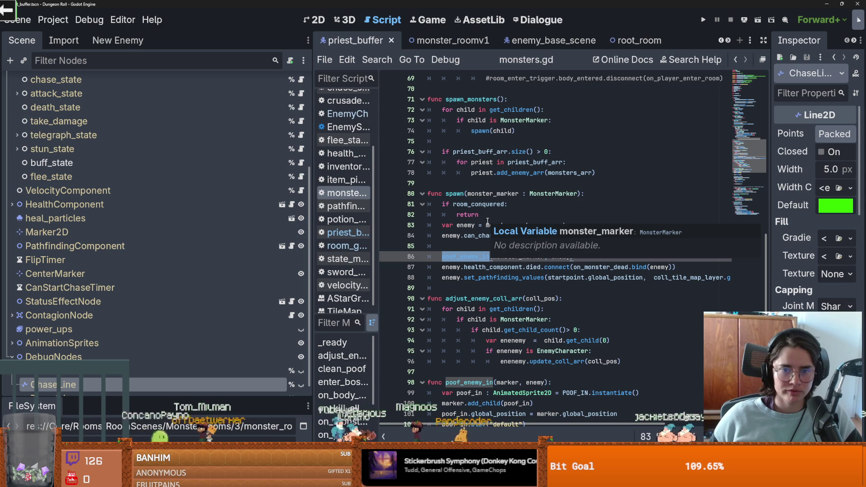
{"action": "double_click", "coordinate": [511, 172]}
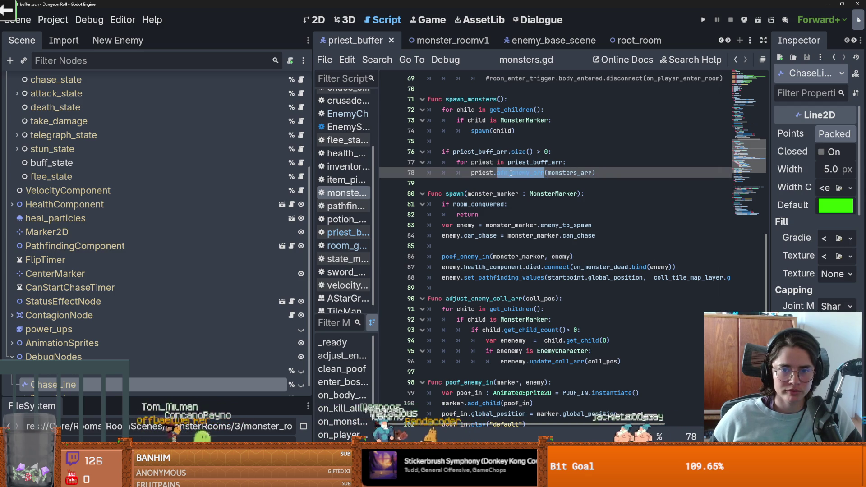
{"action": "double_click", "coordinate": [540, 163]}
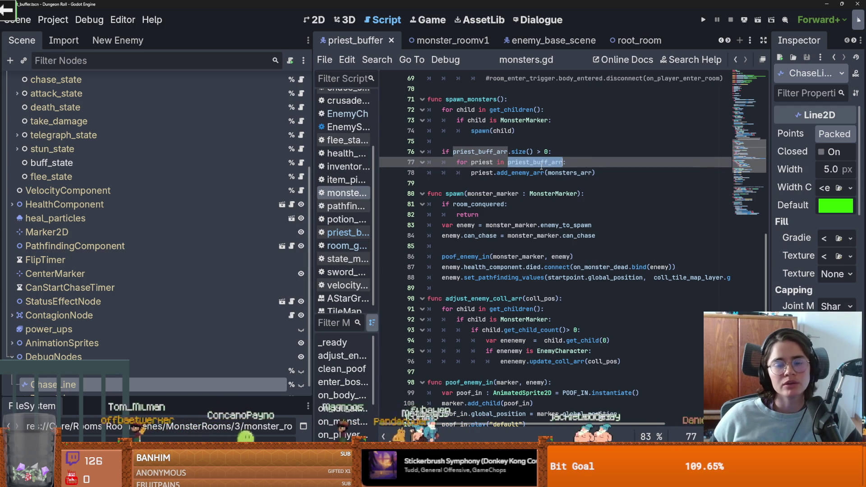
{"action": "scroll", "coordinate": [539, 203], "scroll_direction": "up", "scroll_amount": 18}
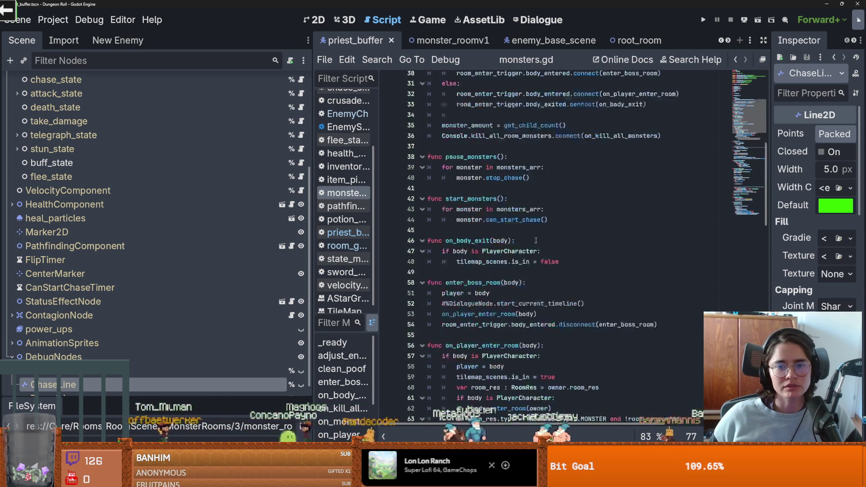
{"action": "scroll", "coordinate": [536, 239], "scroll_direction": "down", "scroll_amount": 20}
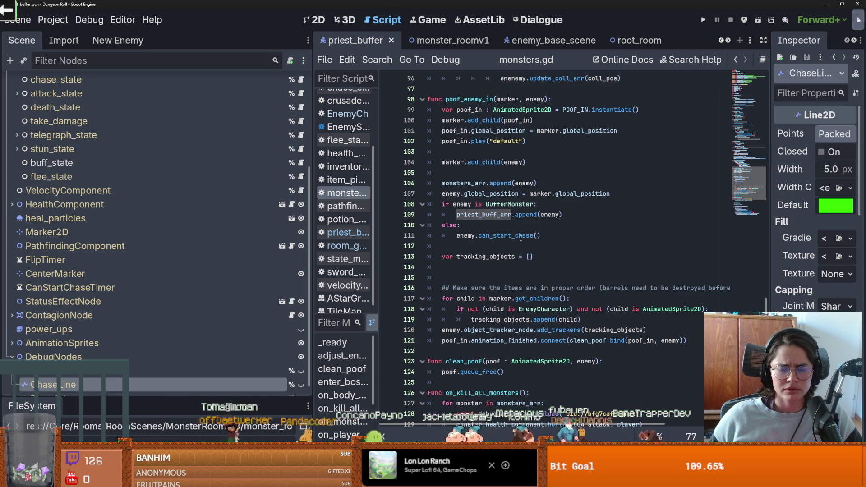
{"action": "scroll", "coordinate": [512, 242], "scroll_direction": "up", "scroll_amount": 9}
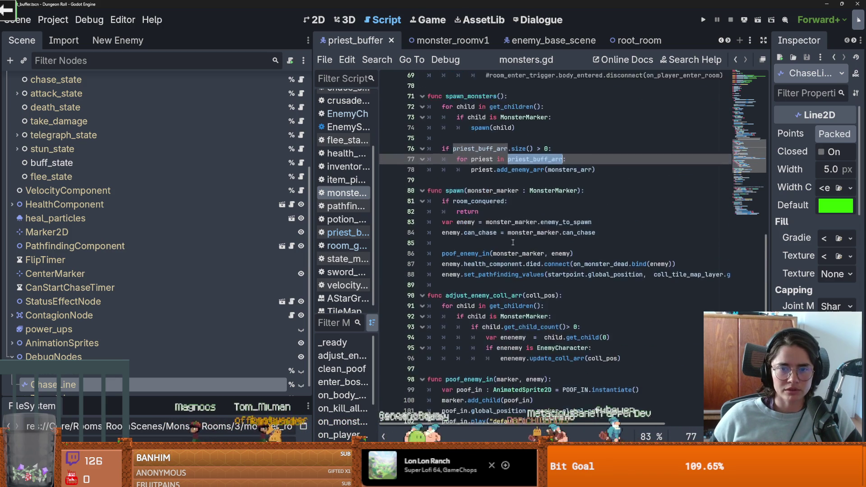
{"action": "left_click", "coordinate": [608, 174]}
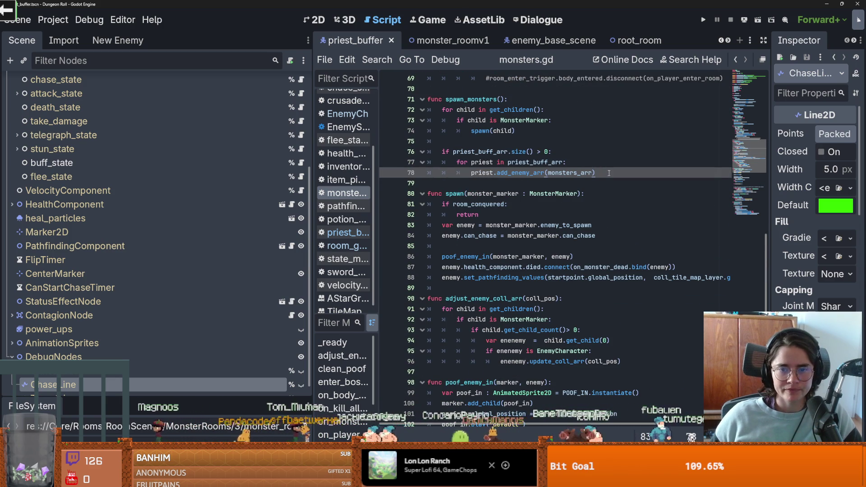
{"action": "mouse_move", "coordinate": [589, 176]}
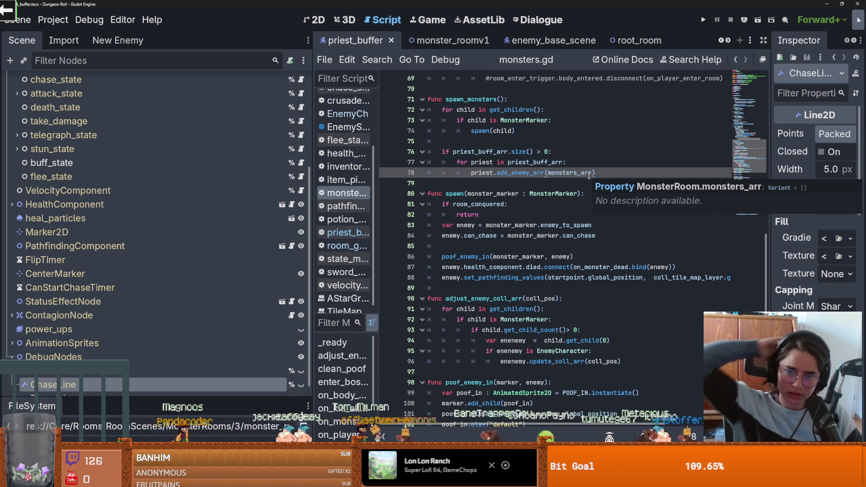
{"action": "key", "text": "Return"}
- Below the priest loop, add 'for enemy in monsters_arr:' with an 'if !(enemy is BufferMonster):' check
{"action": "key", "text": "BackSpace"}
{"action": "key", "text": "BackSpace"}
{"action": "key", "text": "Return"}
{"action": "type", "text": "for enemy in"}
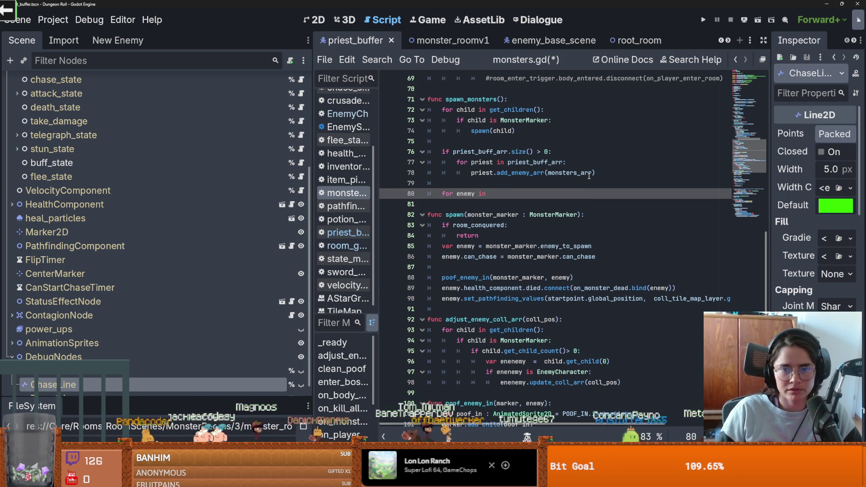
{"action": "scroll", "coordinate": [519, 206], "scroll_direction": "up", "scroll_amount": 20}
{"action": "scroll", "coordinate": [519, 206], "scroll_direction": "down", "scroll_amount": 15}
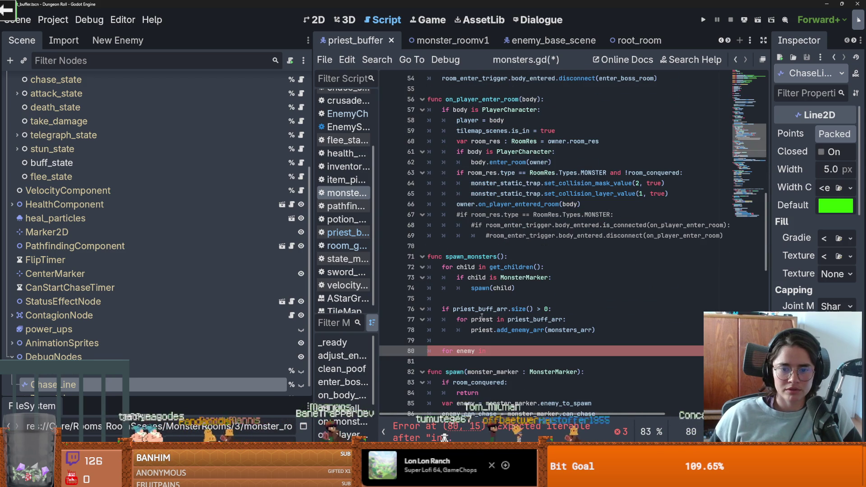
{"action": "scroll", "coordinate": [502, 352], "scroll_direction": "up", "scroll_amount": 14}
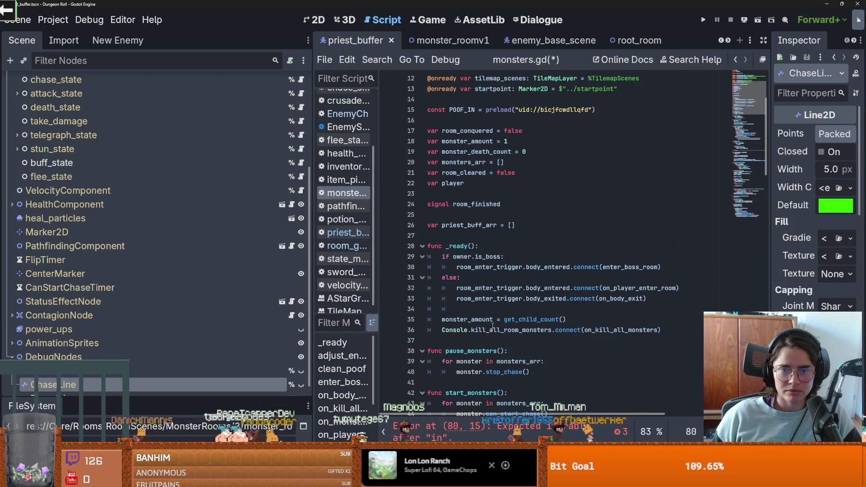
{"action": "scroll", "coordinate": [493, 325], "scroll_direction": "down", "scroll_amount": 12}
{"action": "type", "text": "mons"}
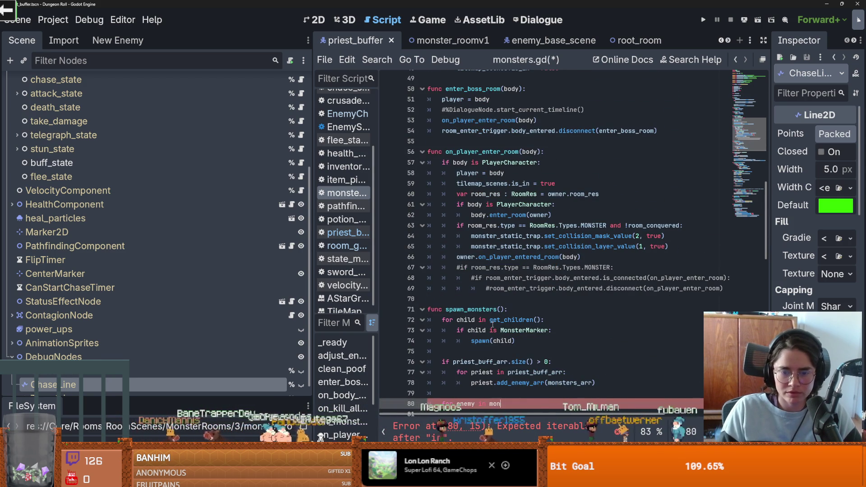
{"action": "key", "text": "Return"}
{"action": "type", "text": ":"}
{"action": "key", "text": "Return"}
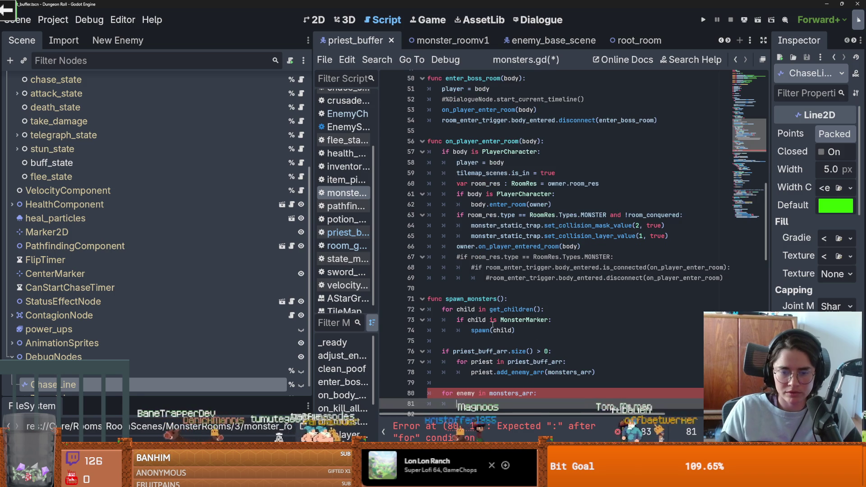
{"action": "type", "text": "if enemy"}
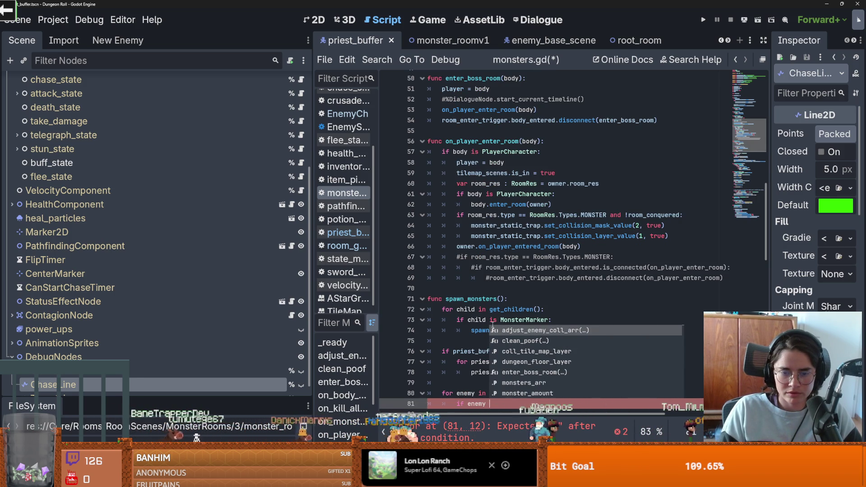
{"action": "type", "text": " is"}
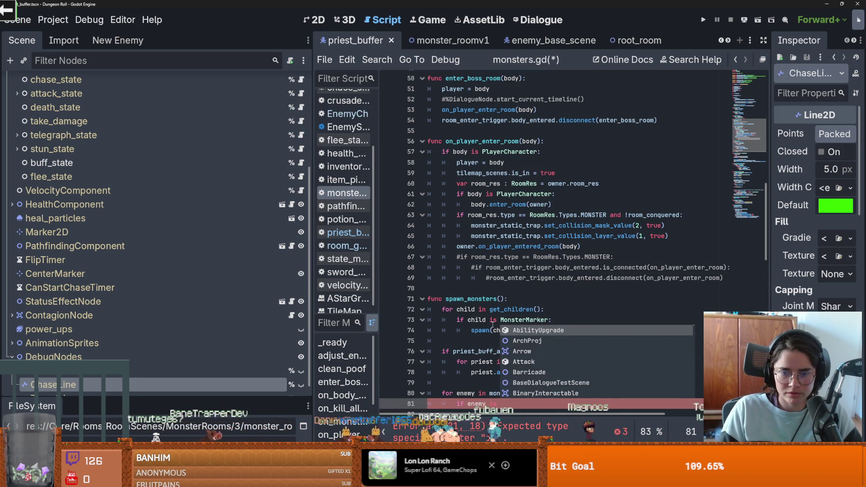
{"action": "type", "text": " Buf"}
{"action": "key", "text": "Return"}
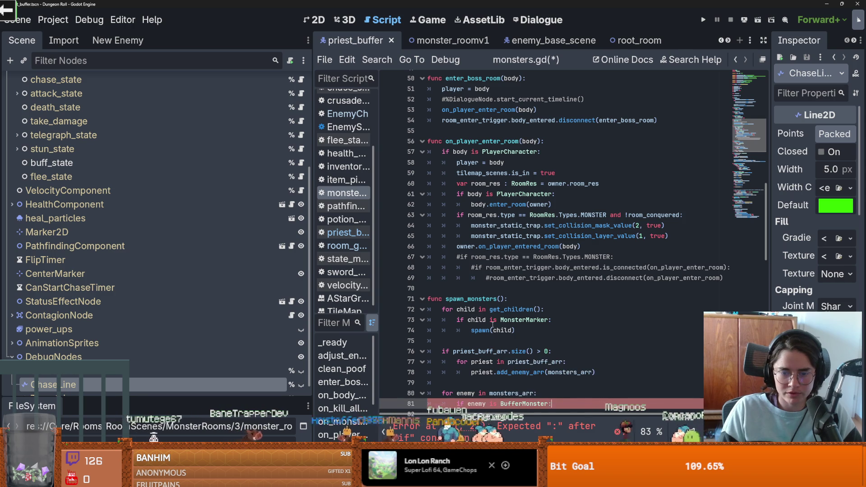
{"action": "type", "text": ":"}
{"action": "key", "text": "Return"}
{"action": "left_click_drag", "start_coordinate": [553, 393], "coordinate": [484, 393]}
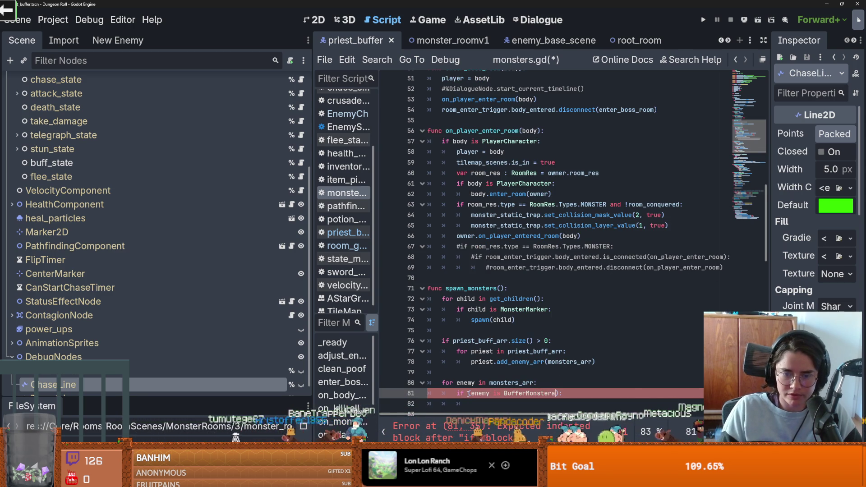
{"action": "type", "text": "!"}
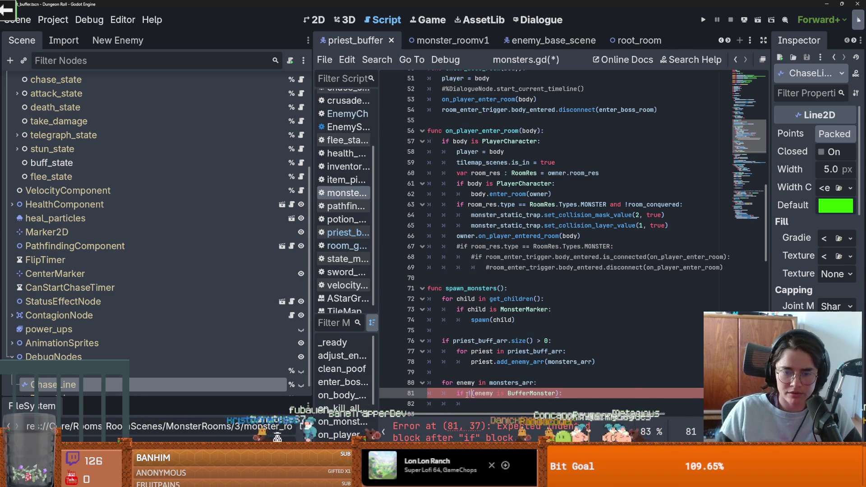
- Call enemy.add_enemy_arr(monsters_arr) inside that check and save monsters.gd
{"action": "scroll", "coordinate": [519, 361], "scroll_direction": "down", "scroll_amount": 2}
{"action": "left_click", "coordinate": [548, 339]}
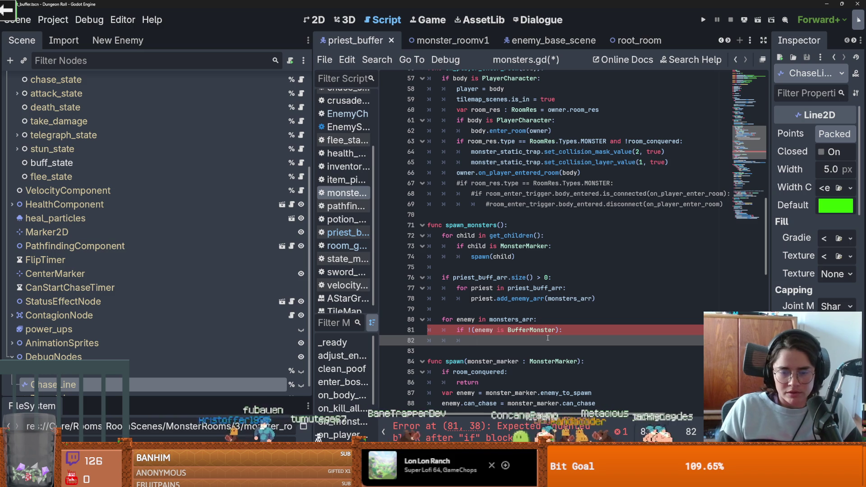
{"action": "type", "text": "enemy.add_enemy_arr(monsters_arr)"}
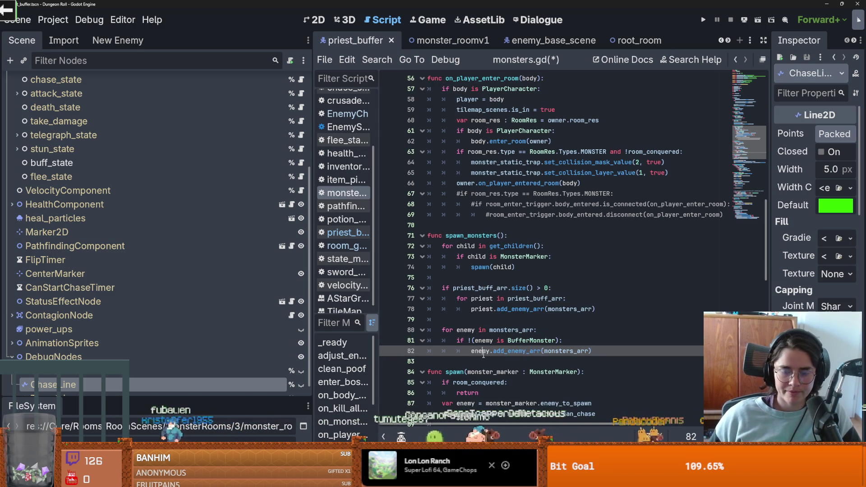
{"action": "double_click", "coordinate": [566, 351]}
{"action": "key", "text": "ctrl+s"}
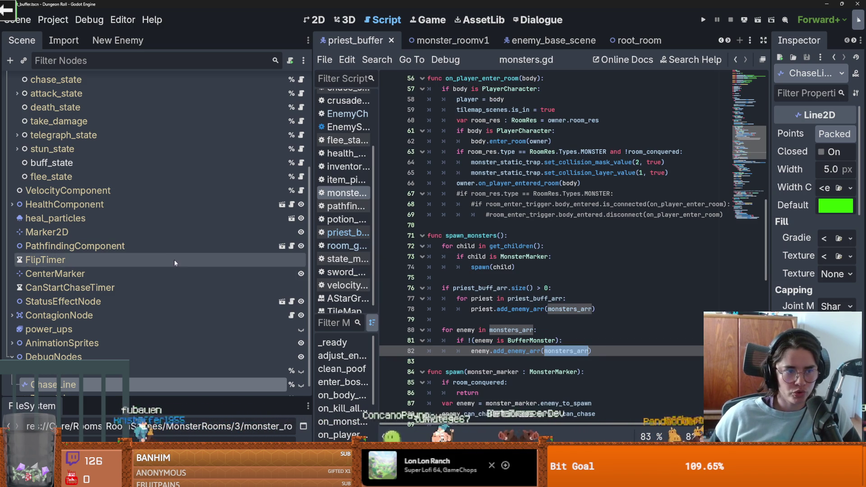
{"action": "scroll", "coordinate": [233, 256], "scroll_direction": "up", "scroll_amount": 4}
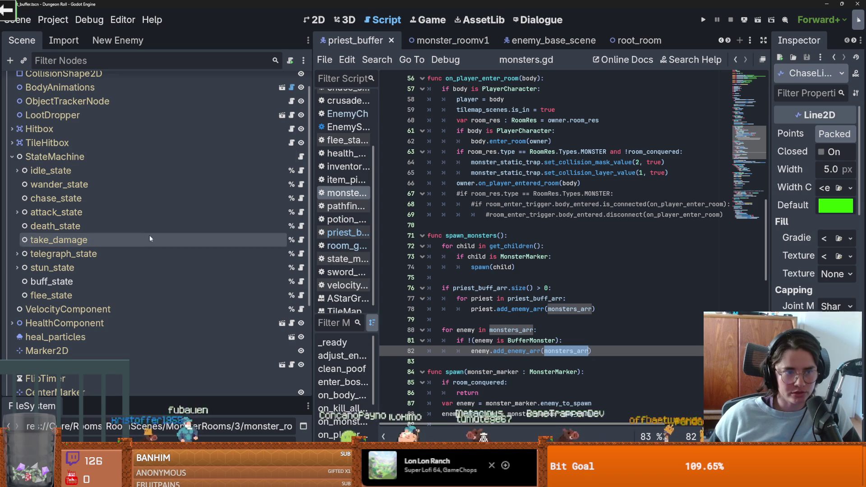
- Open the attack_state script and inspect its state_transition, player and target usages
{"action": "left_click", "coordinate": [301, 211]}
{"action": "key", "text": "Down"}
{"action": "key", "text": "Down"}
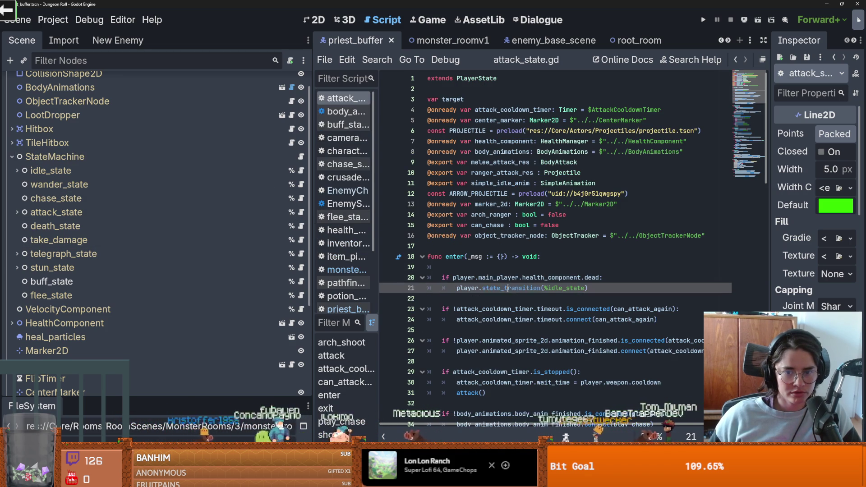
{"action": "double_click", "coordinate": [510, 288]}
{"action": "scroll", "coordinate": [508, 292], "scroll_direction": "down", "scroll_amount": 1}
{"action": "scroll", "coordinate": [508, 292], "scroll_direction": "down", "scroll_amount": 1}
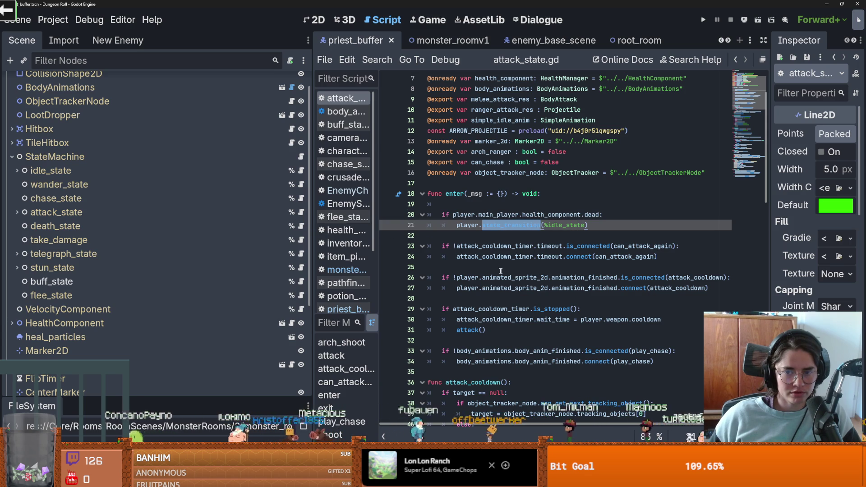
{"action": "scroll", "coordinate": [535, 290], "scroll_direction": "down", "scroll_amount": 2}
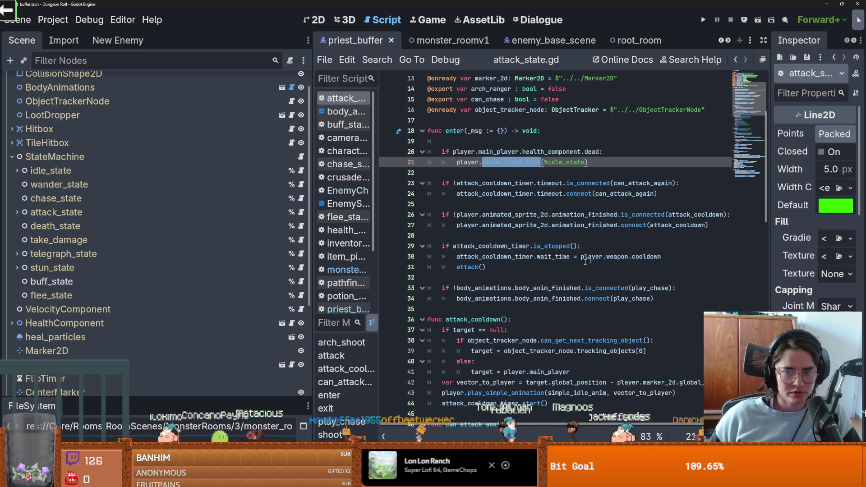
{"action": "scroll", "coordinate": [530, 320], "scroll_direction": "down", "scroll_amount": 2}
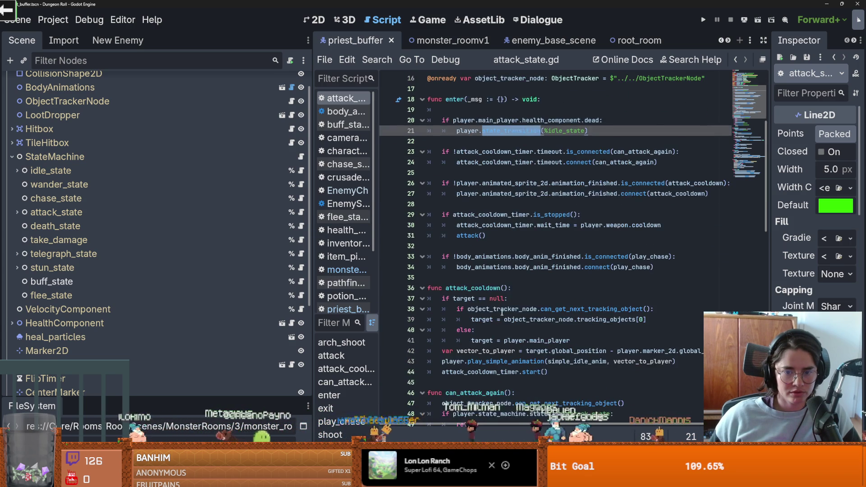
{"action": "double_click", "coordinate": [628, 319]}
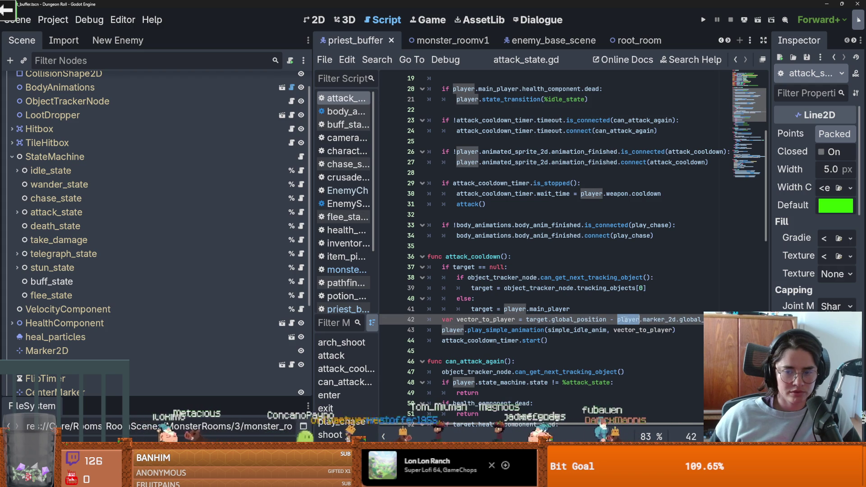
{"action": "left_click", "coordinate": [535, 321]}
- Read through attack_cooldown's targeting code, then bring up priest_buffer.gd
{"action": "scroll", "coordinate": [535, 324], "scroll_direction": "up", "scroll_amount": 4}
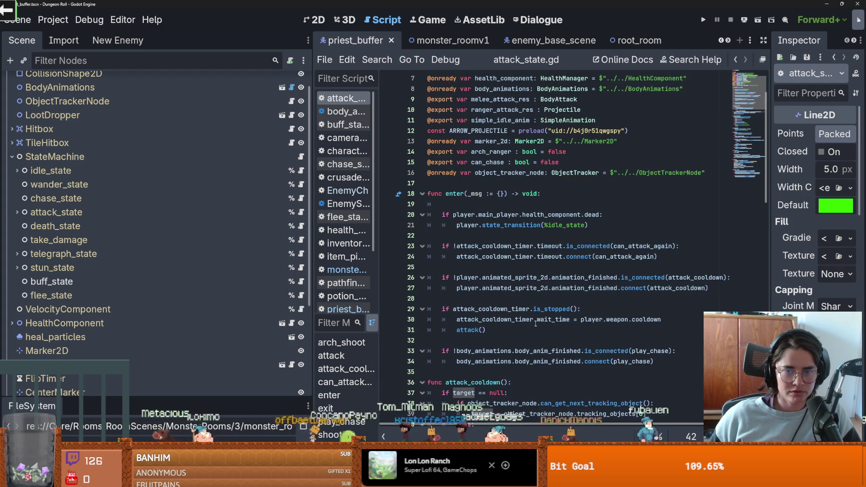
{"action": "scroll", "coordinate": [535, 323], "scroll_direction": "down", "scroll_amount": 1}
{"action": "scroll", "coordinate": [536, 324], "scroll_direction": "up", "scroll_amount": 3}
{"action": "scroll", "coordinate": [536, 323], "scroll_direction": "down", "scroll_amount": 3}
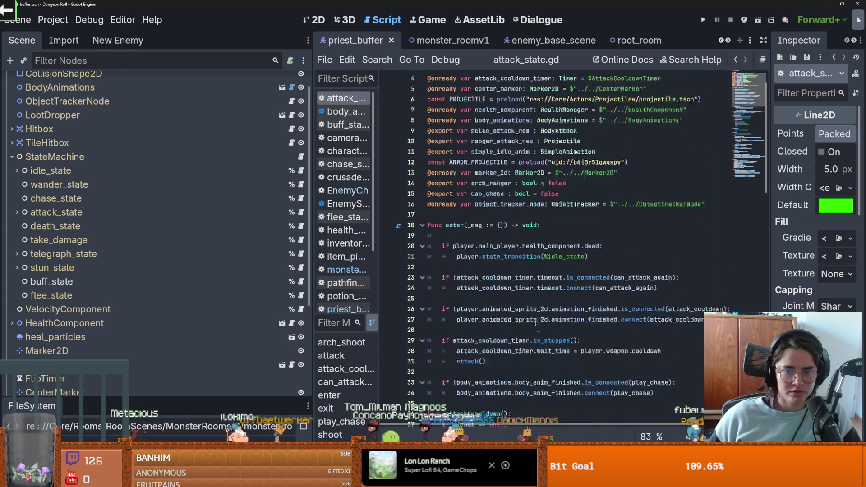
{"action": "scroll", "coordinate": [535, 324], "scroll_direction": "down", "scroll_amount": 2}
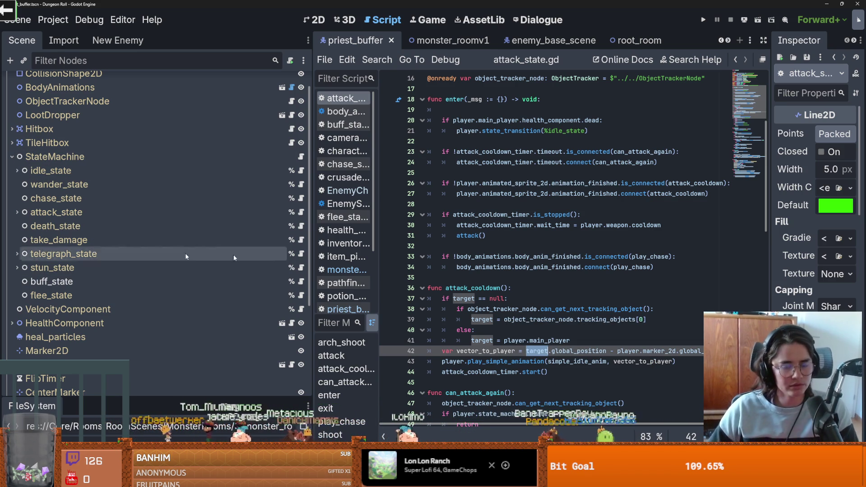
{"action": "scroll", "coordinate": [521, 300], "scroll_direction": "up", "scroll_amount": 2}
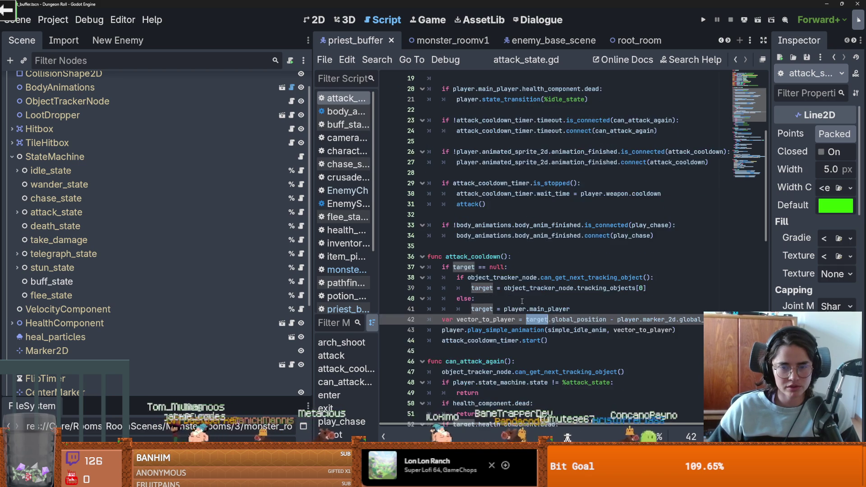
{"action": "scroll", "coordinate": [102, 228], "scroll_direction": "up", "scroll_amount": 2}
{"action": "left_click", "coordinate": [292, 82]}
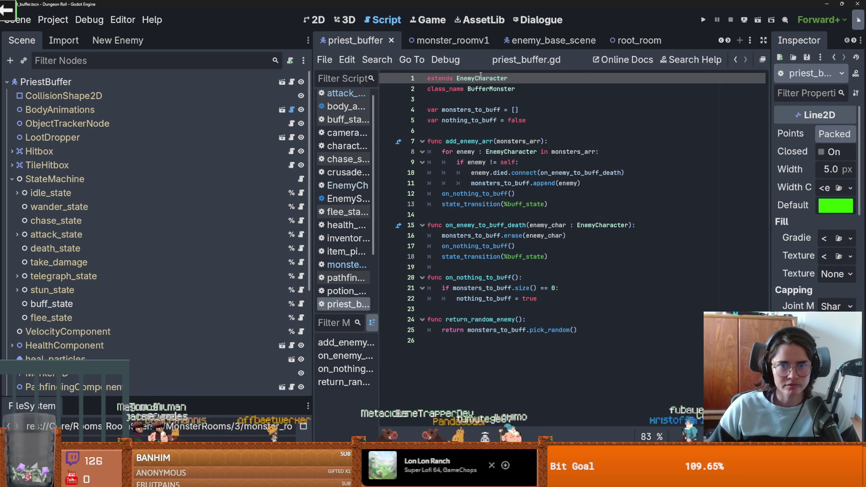
{"action": "left_click", "coordinate": [442, 156], "text": "ctrl"}
{"action": "left_click", "coordinate": [442, 153]}
{"action": "key", "text": "Return"}
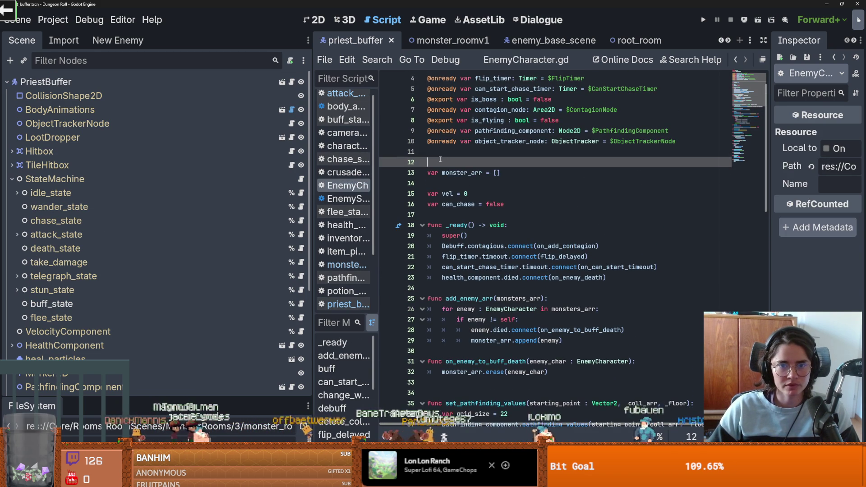
{"action": "type", "text": "@export var target_other_enemies"}
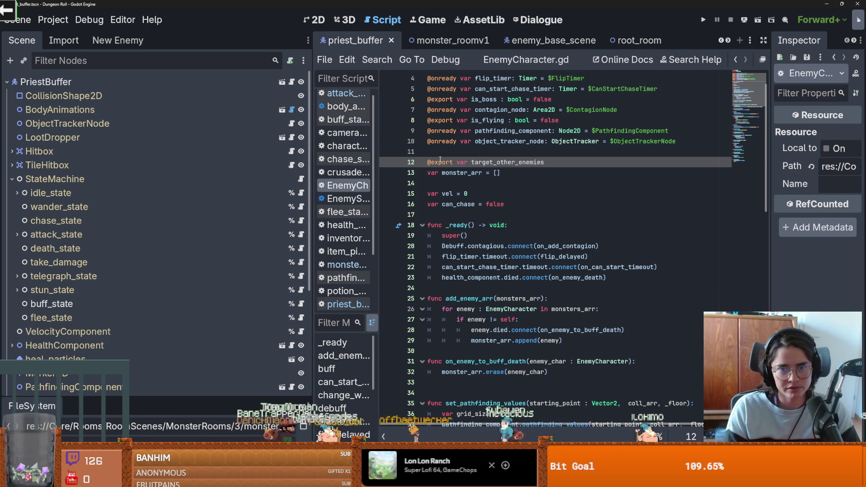
{"action": "key", "text": "BackSpace"}
{"action": "key", "text": "BackSpace"}
{"action": "key", "text": "BackSpace"}
{"action": "type", "text": "bool = false"}
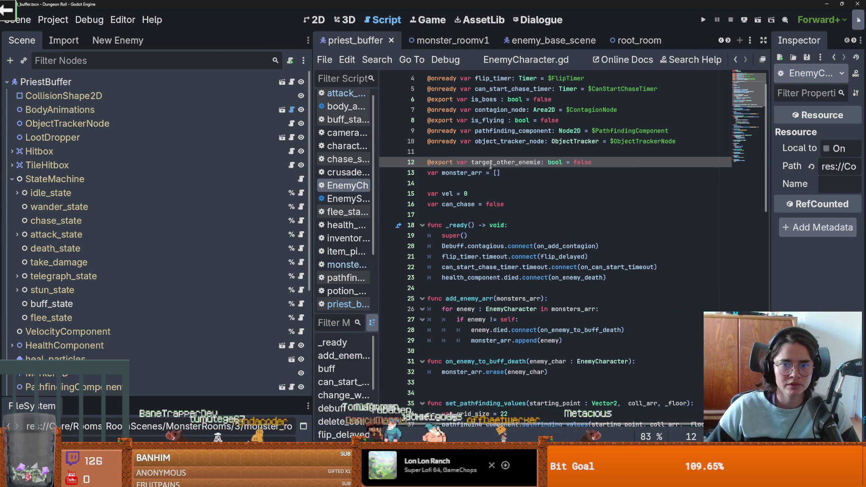
{"action": "double_click", "coordinate": [481, 164]}
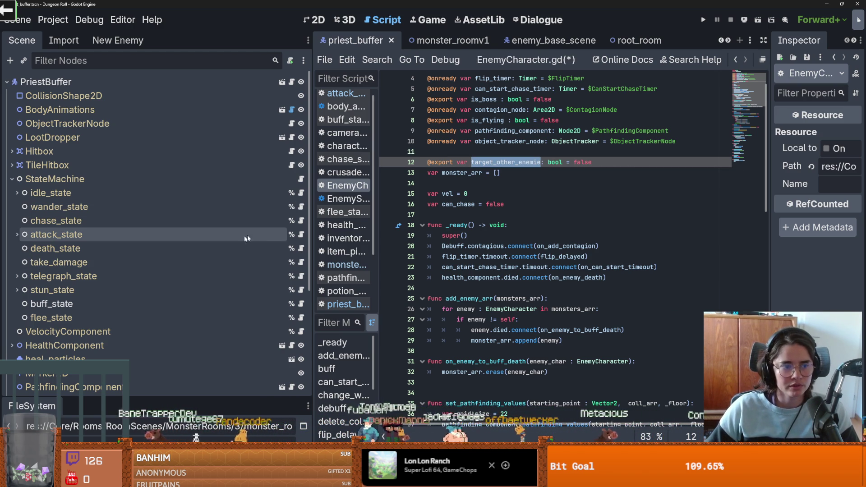
{"action": "left_click", "coordinate": [301, 236]}
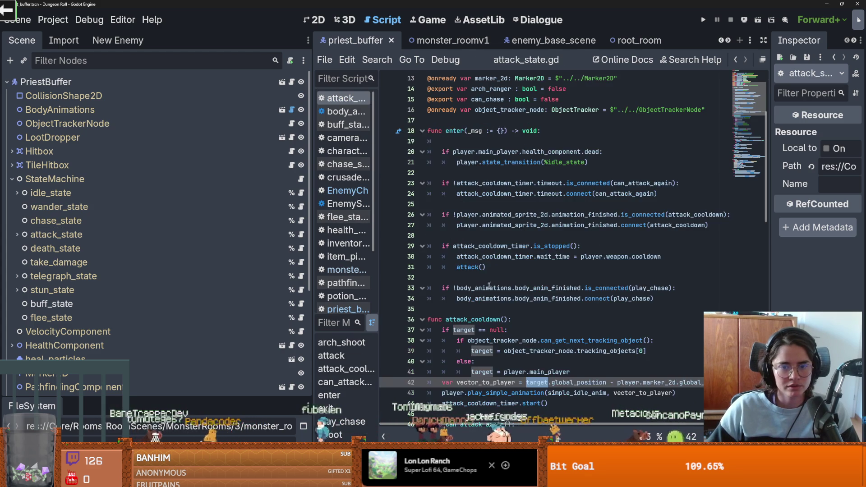
- In attack_cooldown, add an 'if player.target_other_enemies:' branch assigning target from player
{"action": "scroll", "coordinate": [505, 294], "scroll_direction": "down", "scroll_amount": 5}
{"action": "left_click", "coordinate": [505, 298]}
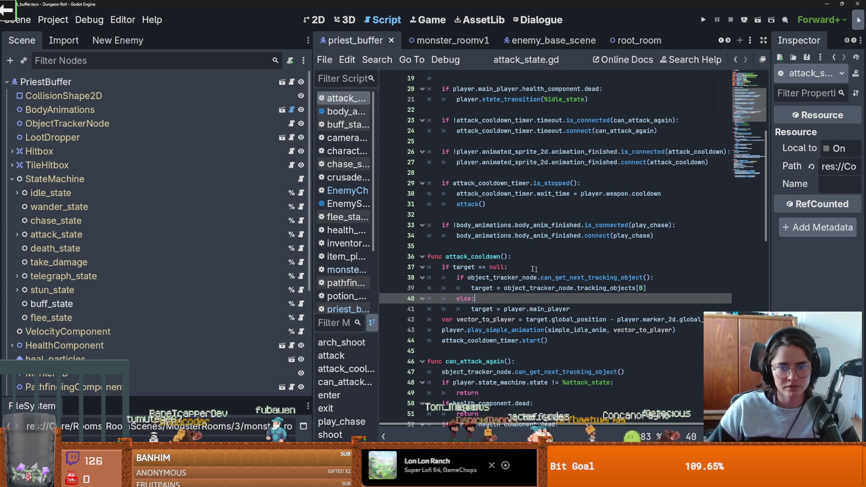
{"action": "left_click", "coordinate": [511, 269]}
{"action": "key", "text": "Return"}
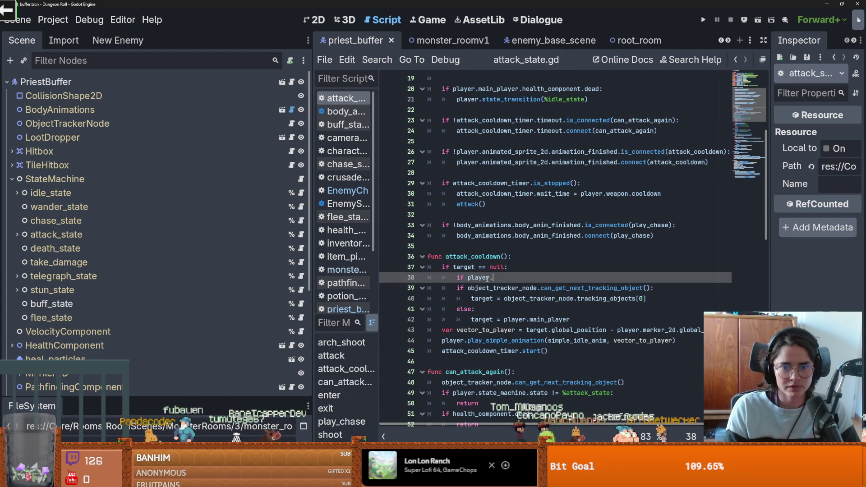
{"action": "type", "text": ".target_other_enemies:"}
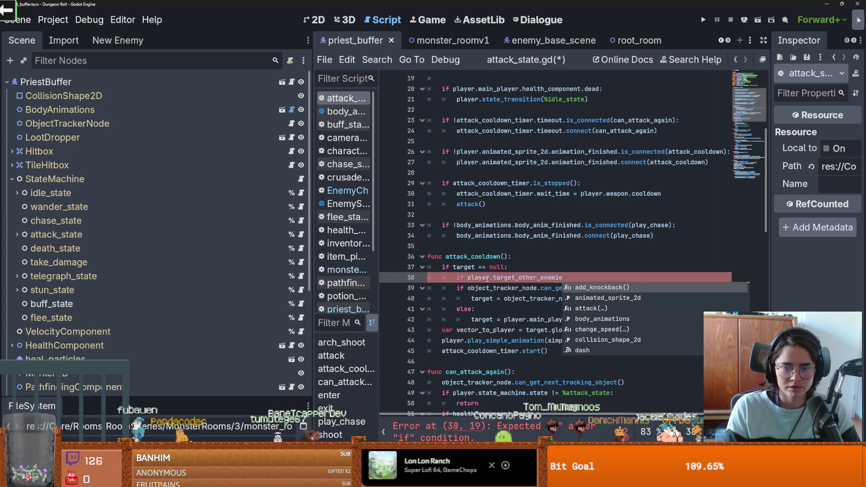
{"action": "key", "text": "Return"}
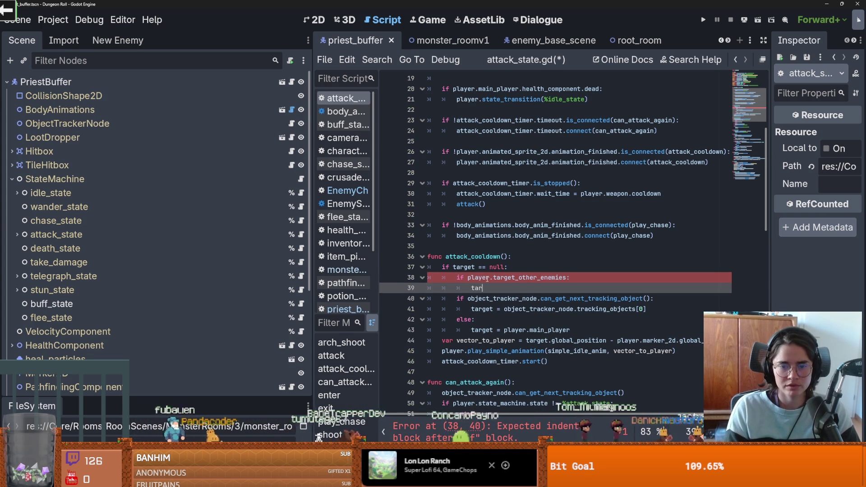
{"action": "type", "text": "get = player."}
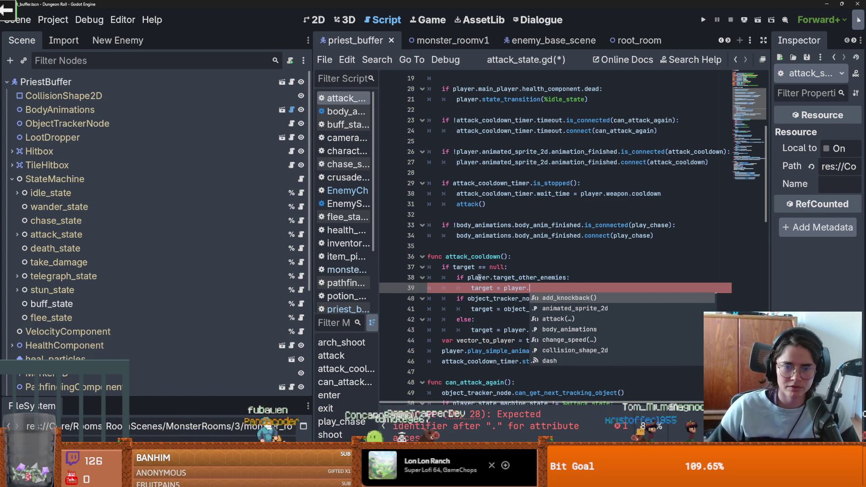
{"action": "left_click", "coordinate": [457, 299]}
{"action": "type", "text": "wl"}
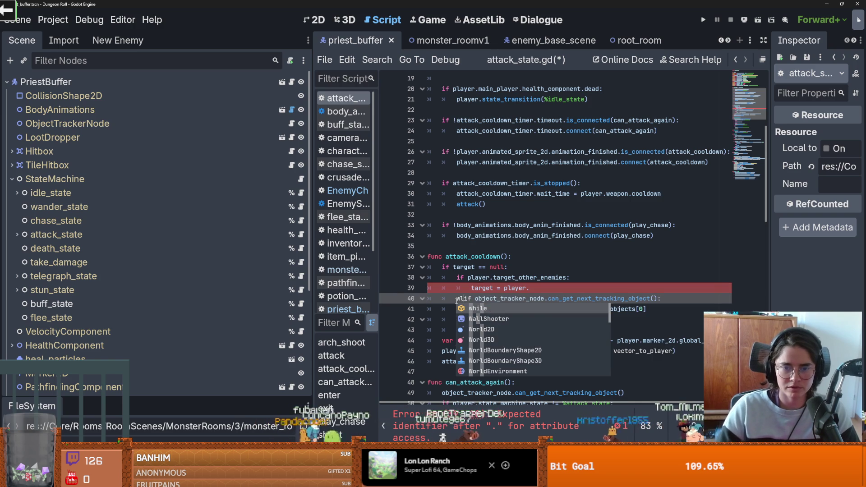
{"action": "scroll", "coordinate": [496, 302], "scroll_direction": "up", "scroll_amount": 1}
{"action": "left_click", "coordinate": [534, 318]}
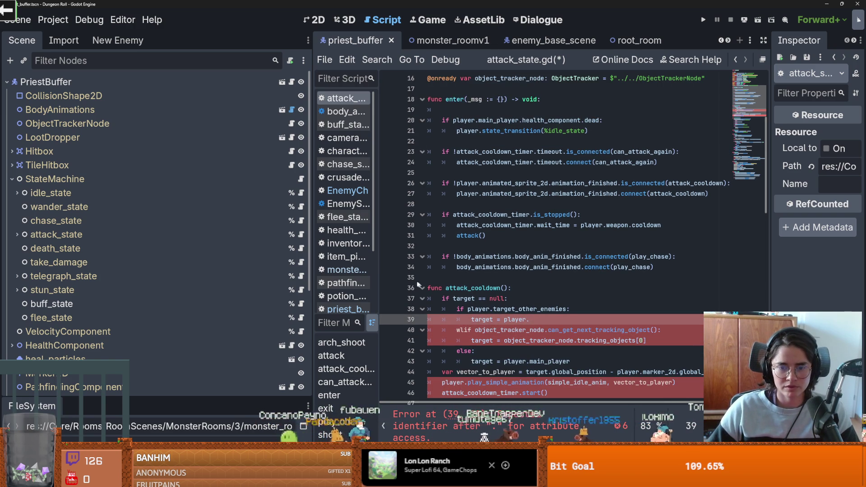
- Correct the variable name to target_other_enemies in EnemyCharacter.gd and confirm the monster_arr name
{"action": "left_click", "coordinate": [291, 82]}
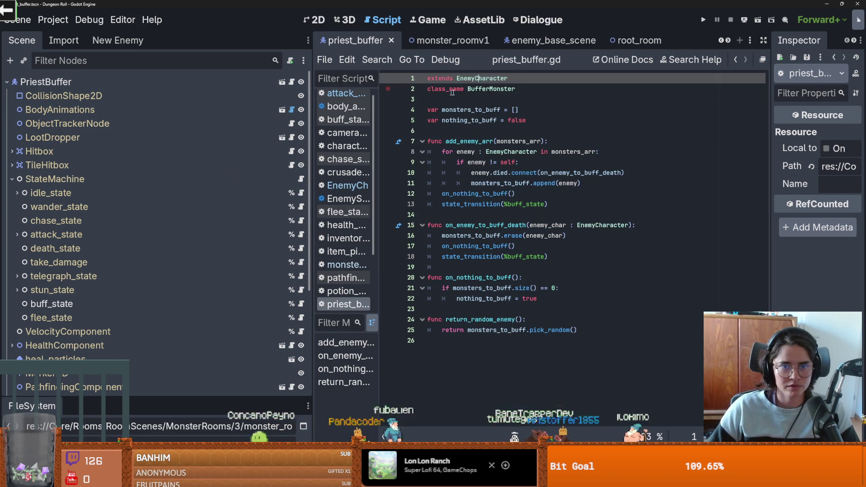
{"action": "left_click", "coordinate": [480, 82], "text": "ctrl"}
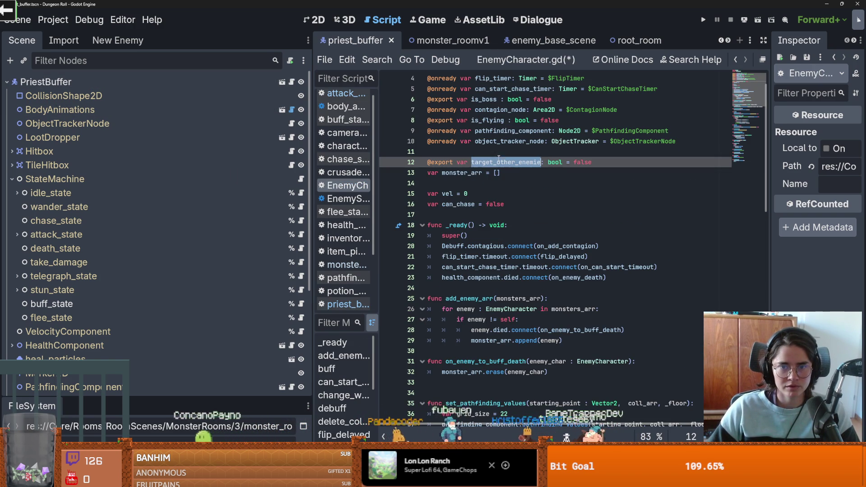
{"action": "left_click", "coordinate": [541, 162]}
{"action": "type", "text": "s"}
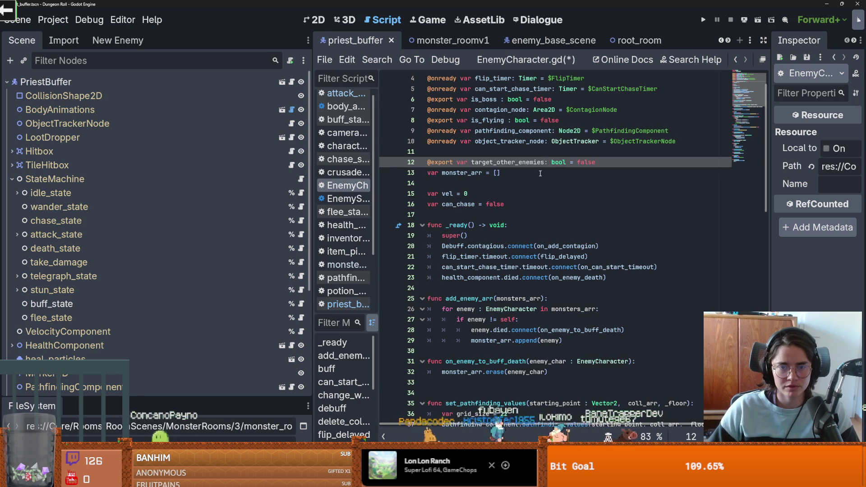
{"action": "double_click", "coordinate": [475, 173]}
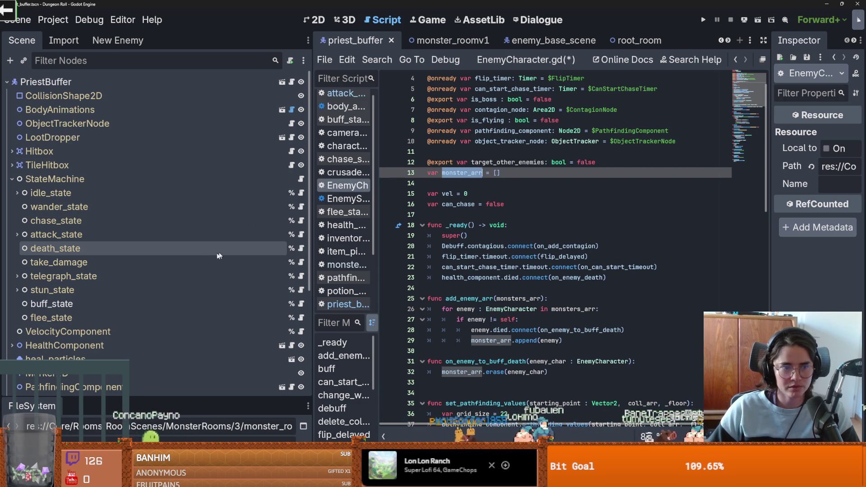
- Back in attack_state.gd, fix 'wlif' to elif and select the new target_other_enemies branch
{"action": "left_click", "coordinate": [301, 234]}
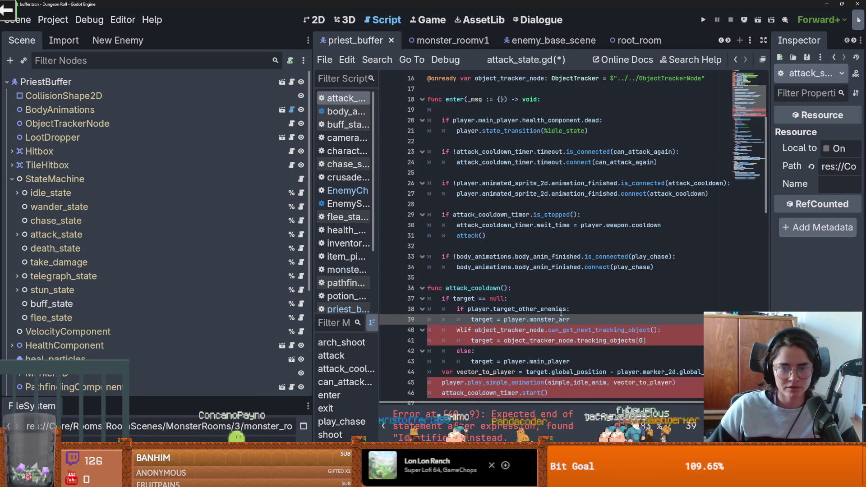
{"action": "scroll", "coordinate": [542, 320], "scroll_direction": "down", "scroll_amount": 1}
{"action": "left_click", "coordinate": [460, 298]}
{"action": "key", "text": "BackSpace"}
{"action": "type", "text": "e"}
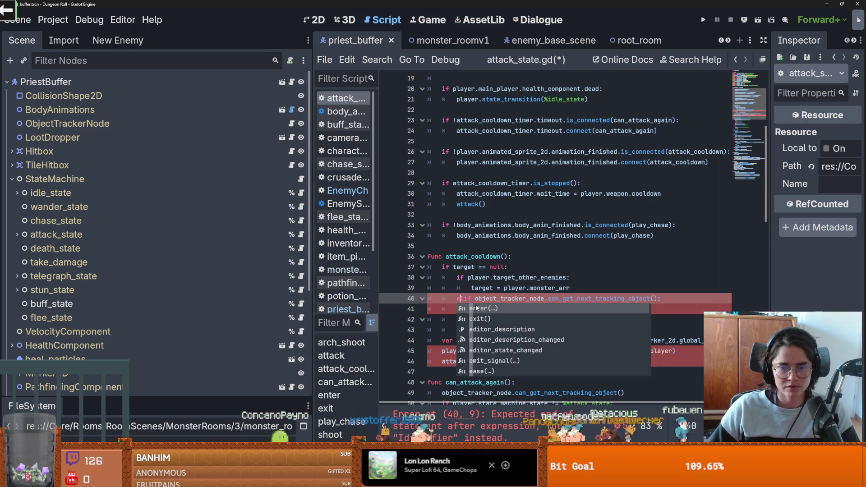
{"action": "left_click", "coordinate": [486, 288]}
{"action": "left_click_drag", "start_coordinate": [584, 291], "coordinate": [453, 282]}
{"action": "key", "text": "ctrl+c"}
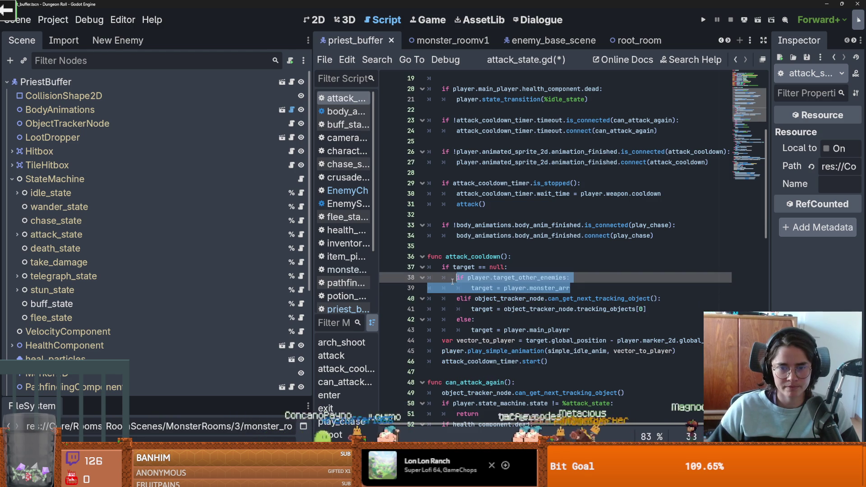
{"action": "double_click", "coordinate": [472, 276]}
- Open the chase_state.gd script
{"action": "scroll", "coordinate": [508, 312], "scroll_direction": "down", "scroll_amount": 3}
{"action": "scroll", "coordinate": [508, 311], "scroll_direction": "down", "scroll_amount": 5}
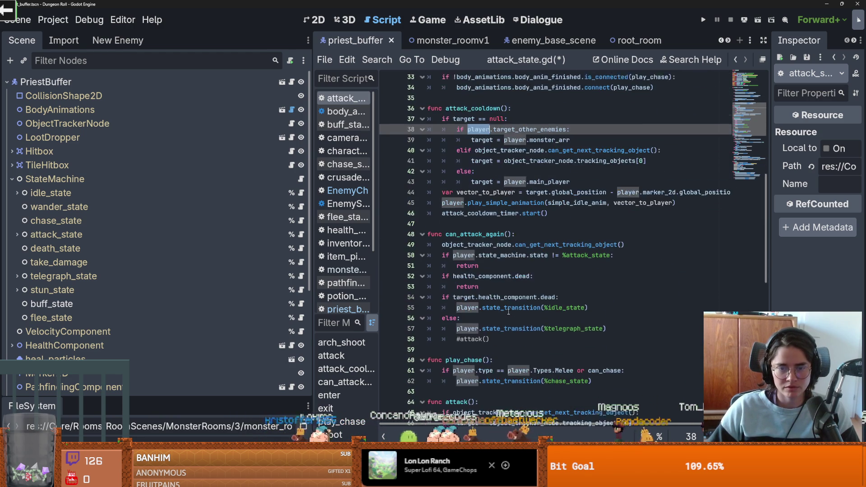
{"action": "scroll", "coordinate": [508, 312], "scroll_direction": "down", "scroll_amount": 6}
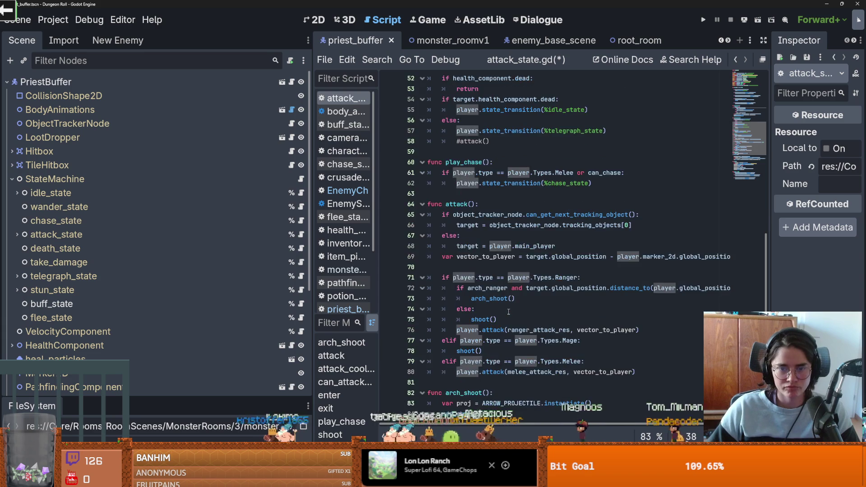
{"action": "left_click", "coordinate": [301, 220]}
{"action": "scroll", "coordinate": [481, 266], "scroll_direction": "down", "scroll_amount": 2}
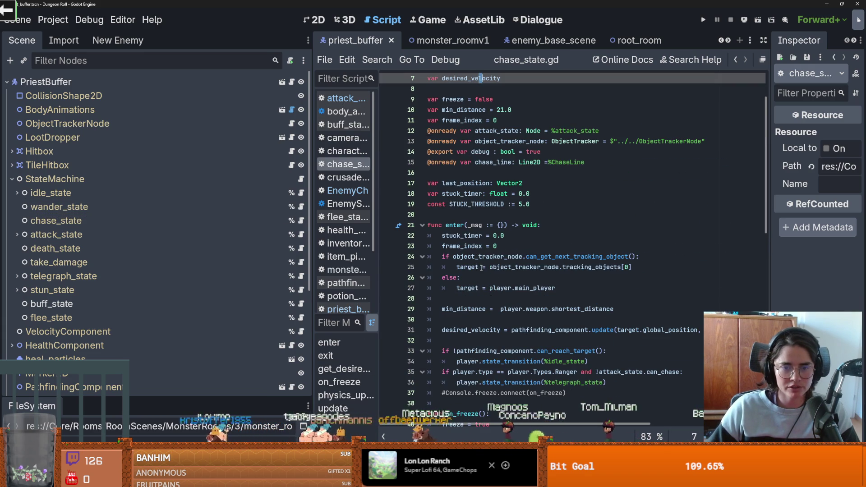
- Paste the target_other_enemies branch into enter() and turn the following if into elif
{"action": "scroll", "coordinate": [491, 287], "scroll_direction": "down", "scroll_amount": 1}
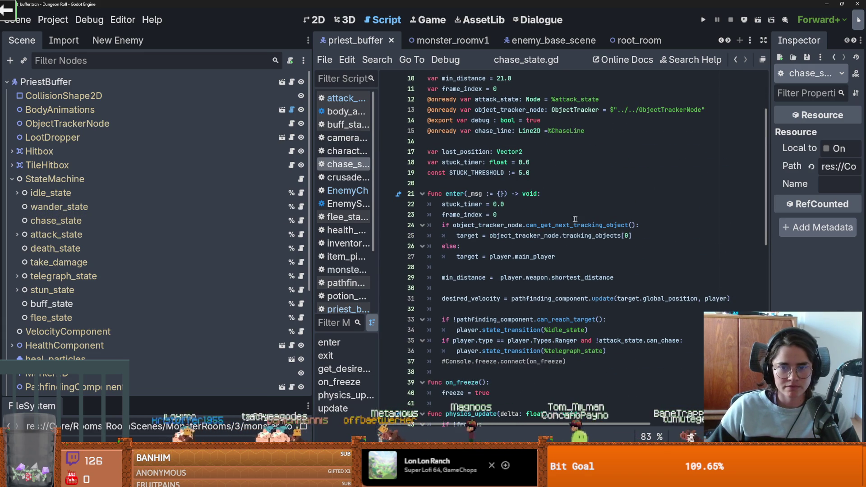
{"action": "left_click", "coordinate": [440, 225]}
{"action": "key", "text": "ctrl+v"}
{"action": "left_click", "coordinate": [440, 246]}
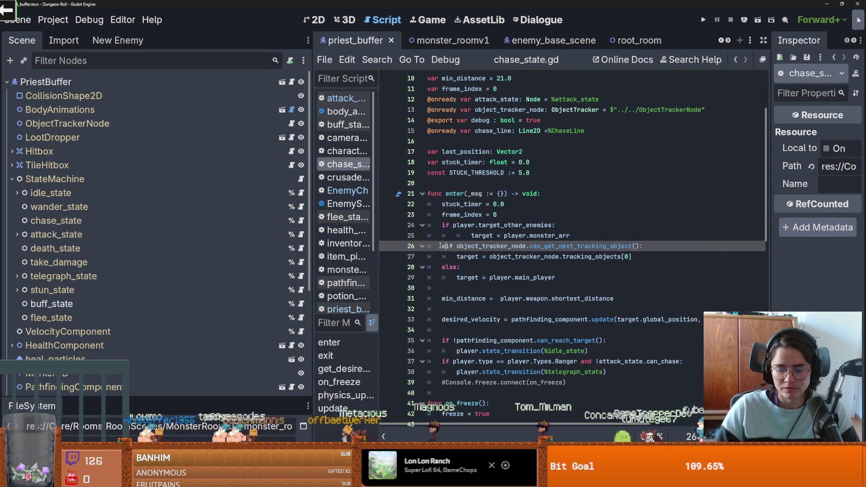
{"action": "type", "text": "el"}
{"action": "key", "text": "Up"}
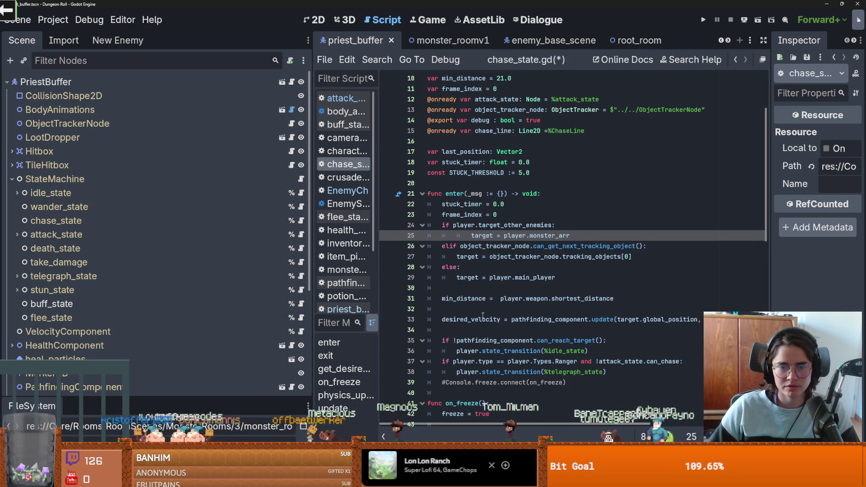
- Make update()'s line 79 if an elif after the branch, save chase_state.gd, and show priest_buffer.gd
{"action": "scroll", "coordinate": [482, 316], "scroll_direction": "down", "scroll_amount": 3}
{"action": "scroll", "coordinate": [487, 315], "scroll_direction": "down", "scroll_amount": 8}
{"action": "scroll", "coordinate": [487, 315], "scroll_direction": "down", "scroll_amount": 4}
{"action": "left_click", "coordinate": [571, 309]}
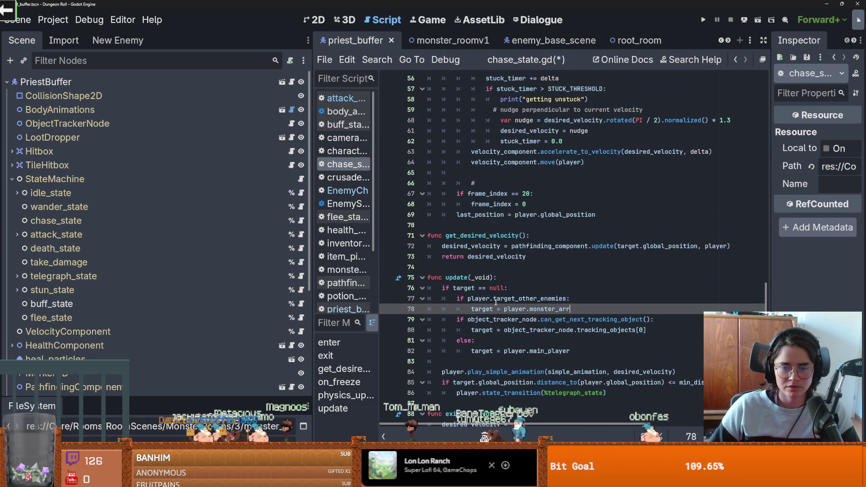
{"action": "left_click", "coordinate": [455, 317]}
{"action": "type", "text": "el"}
{"action": "key", "text": "ctrl+s"}
{"action": "key", "text": "Up"}
{"action": "scroll", "coordinate": [498, 318], "scroll_direction": "down", "scroll_amount": 1}
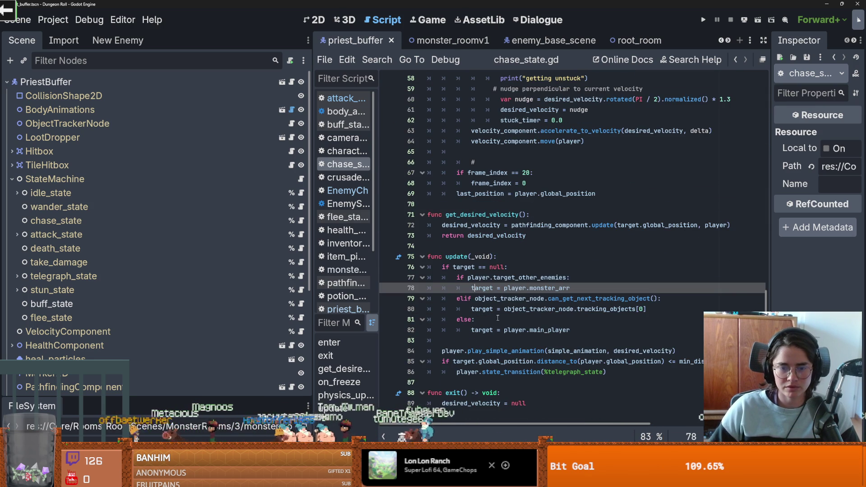
{"action": "scroll", "coordinate": [499, 327], "scroll_direction": "up", "scroll_amount": 3}
{"action": "left_click", "coordinate": [291, 82]}
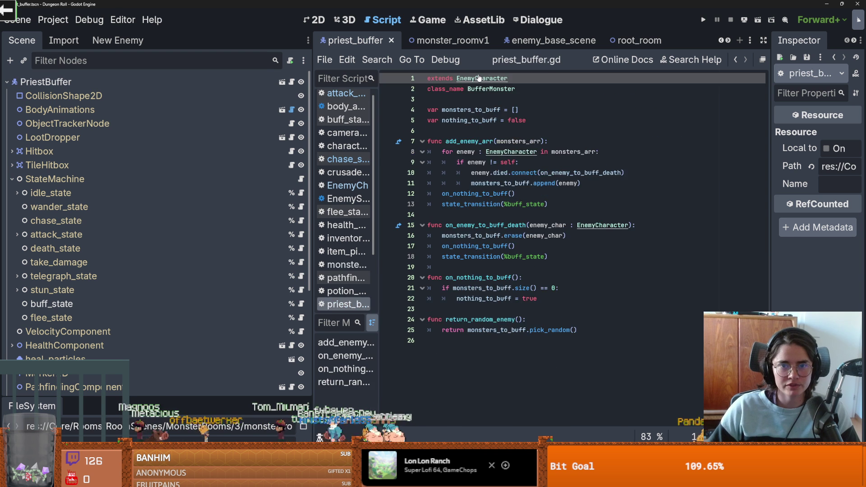
- Change target_other_enemies' default to true in EnemyCharacter.gd and save it
{"action": "left_click", "coordinate": [479, 77], "text": "ctrl"}
{"action": "double_click", "coordinate": [586, 162]}
{"action": "type", "text": "true"}
{"action": "key", "text": "ctrl+s"}
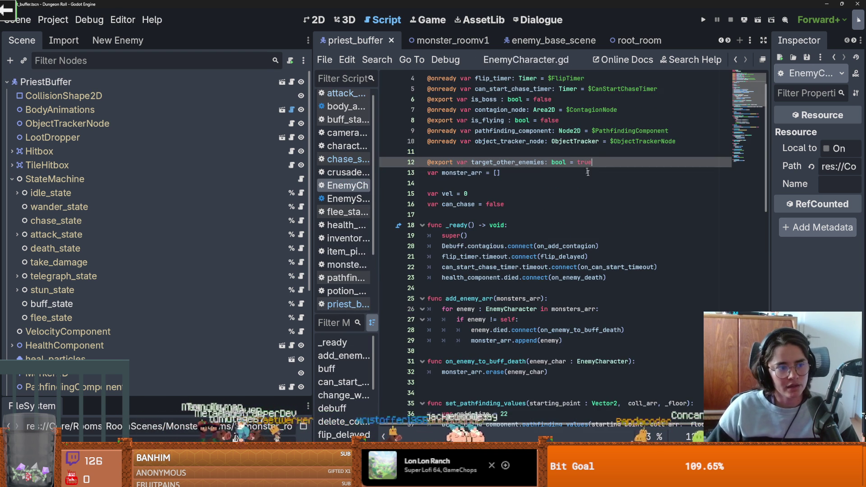
{"action": "left_click", "coordinate": [510, 194]}
- Open the MonsterRoom24 scene from the FileSystem panel and run the project
{"action": "mouse_move", "coordinate": [180, 398]}
{"action": "left_mouse_down"}
{"action": "mouse_move", "coordinate": [199, 161]}
{"action": "mouse_move", "coordinate": [212, 211]}
{"action": "left_mouse_up"}
{"action": "scroll", "coordinate": [90, 356], "scroll_direction": "down", "scroll_amount": 5}
{"action": "double_click", "coordinate": [90, 362]}
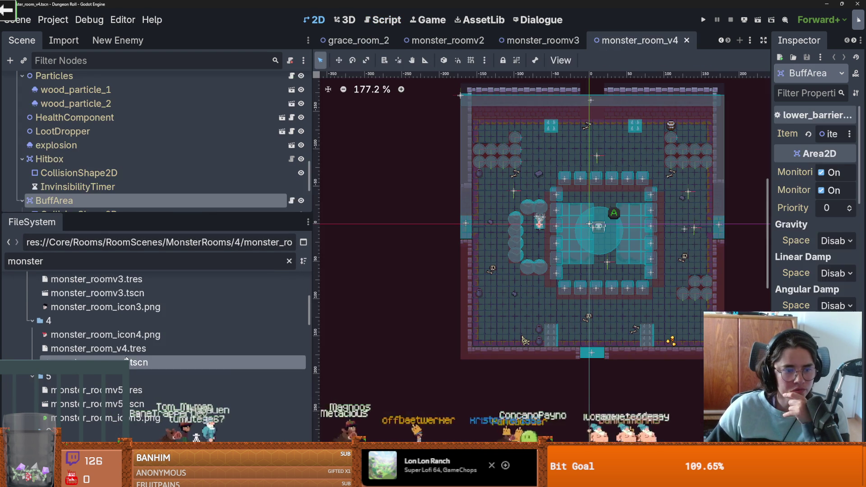
{"action": "left_click", "coordinate": [120, 406]}
{"action": "double_click", "coordinate": [120, 406]}
{"action": "scroll", "coordinate": [119, 402], "scroll_direction": "down", "scroll_amount": 15}
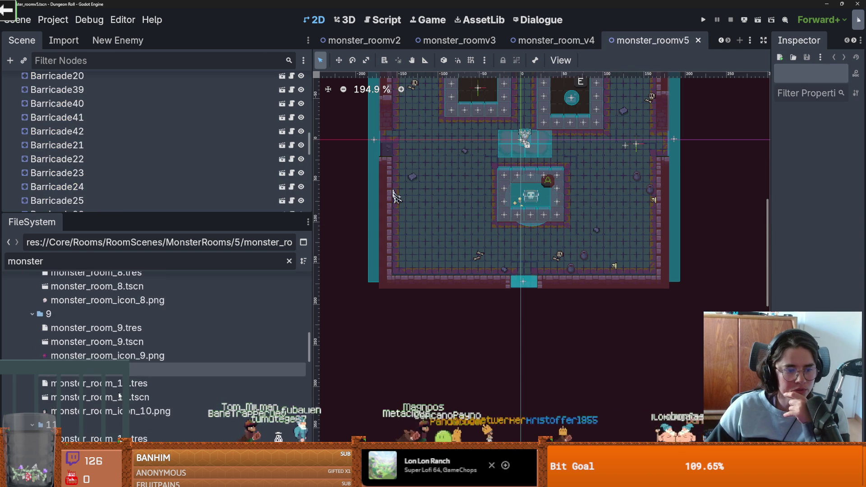
{"action": "scroll", "coordinate": [116, 396], "scroll_direction": "down", "scroll_amount": 6}
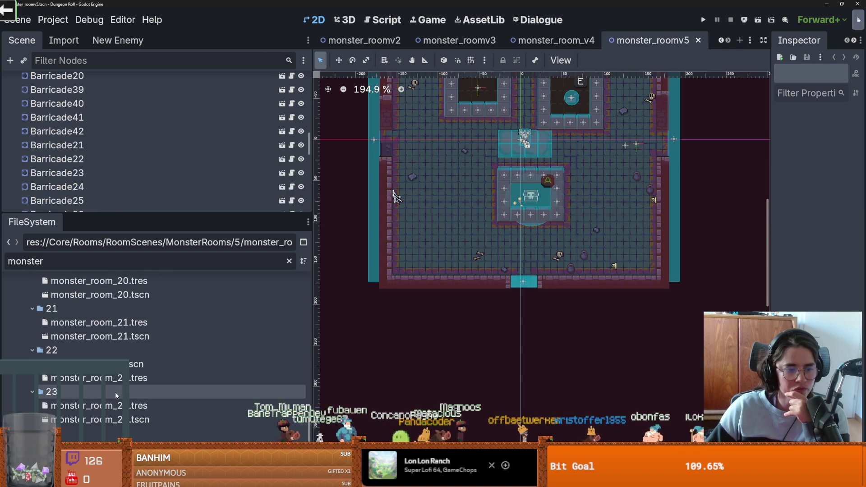
{"action": "double_click", "coordinate": [88, 330]}
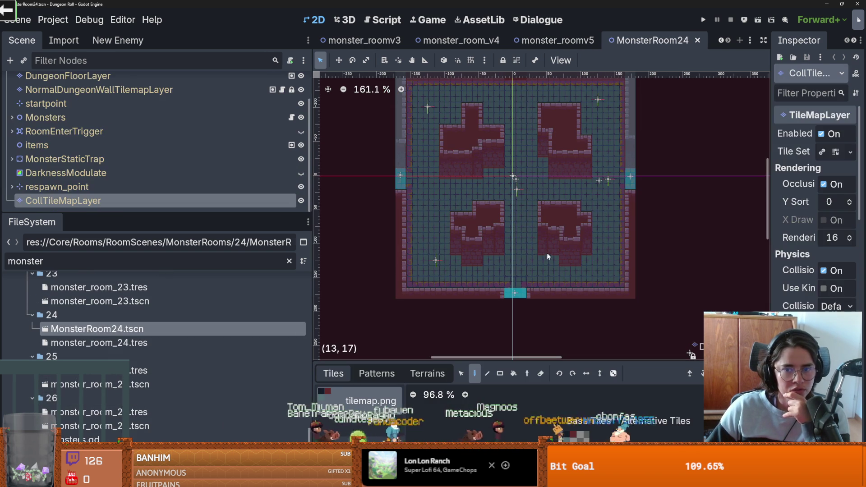
{"action": "left_click", "coordinate": [704, 19]}
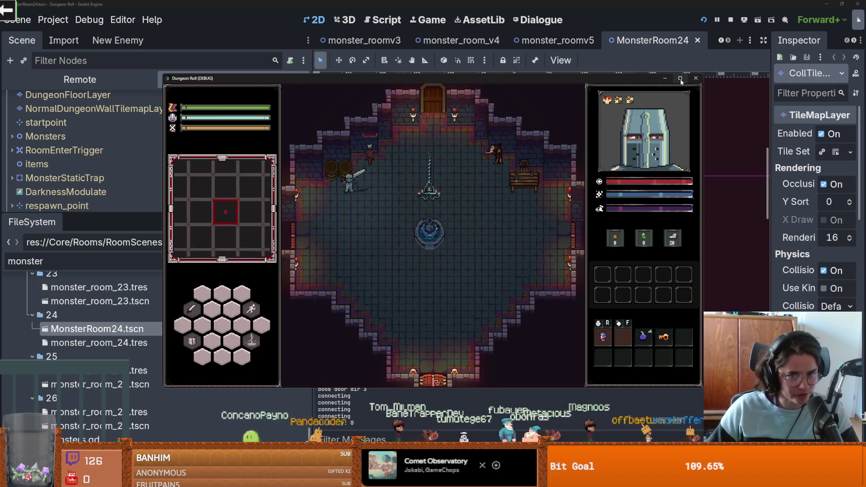
- In the running game, walk to the top door and enter a debug-selected room
{"action": "left_click", "coordinate": [680, 78]}
{"action": "key", "text": "w"}
{"action": "left_click", "coordinate": [428, 284]}
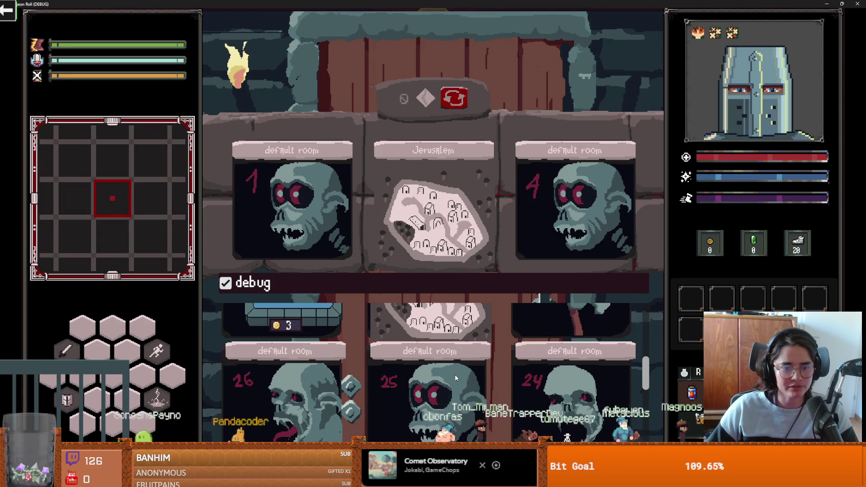
{"action": "left_click", "coordinate": [492, 343]}
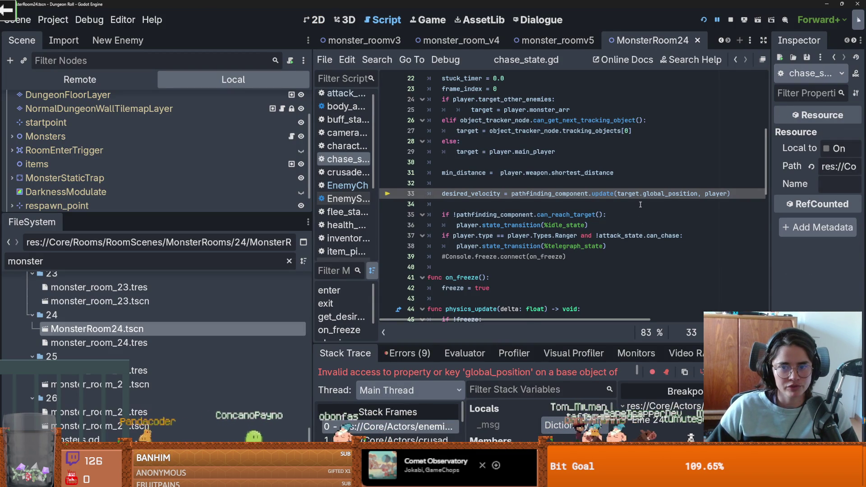
- Append .pick_random() to player.monster_arr on lines 25 and 78 of chase_state.gd and save
{"action": "double_click", "coordinate": [627, 194]}
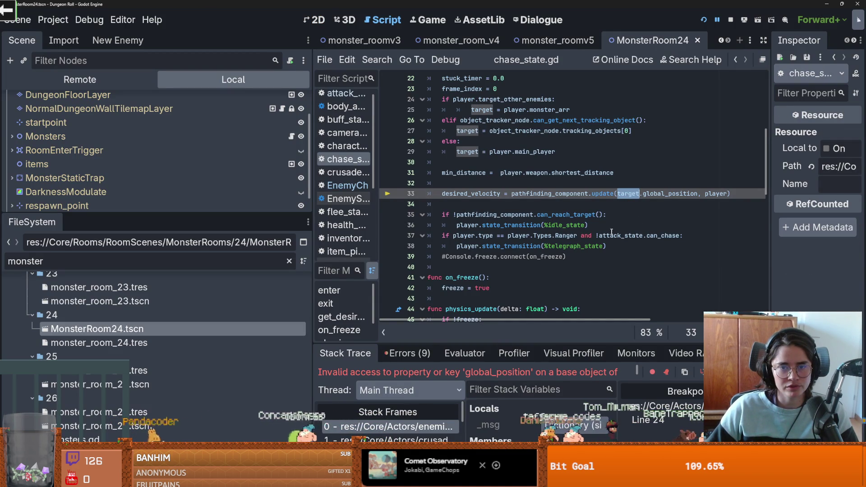
{"action": "left_click", "coordinate": [471, 109]}
{"action": "type", "text": ".pick_random()"}
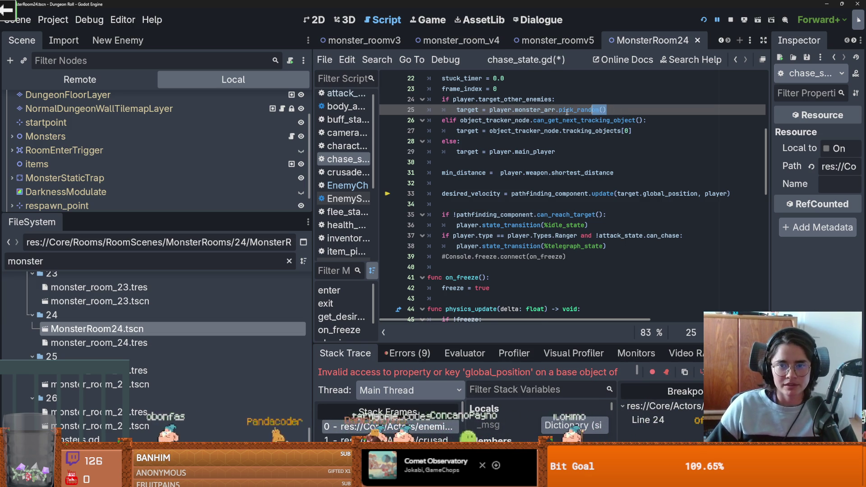
{"action": "key", "text": "ctrl+s"}
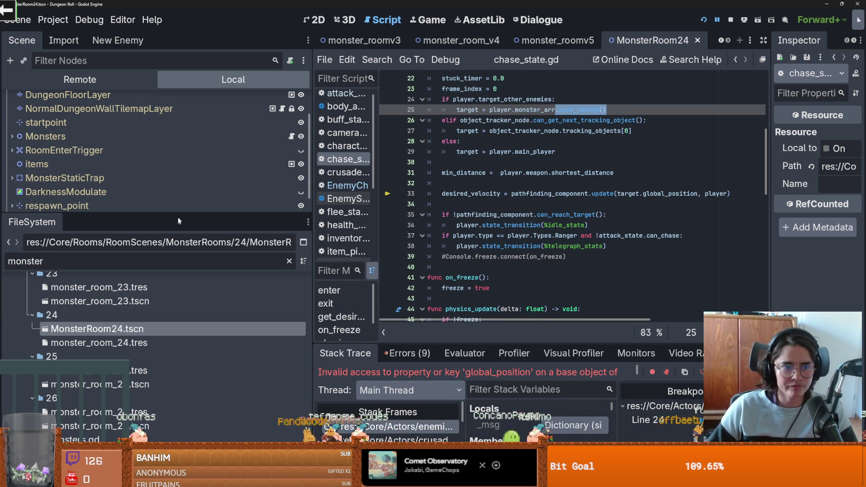
{"action": "left_click_drag", "start_coordinate": [180, 216], "coordinate": [180, 333]}
{"action": "scroll", "coordinate": [507, 258], "scroll_direction": "down", "scroll_amount": 10}
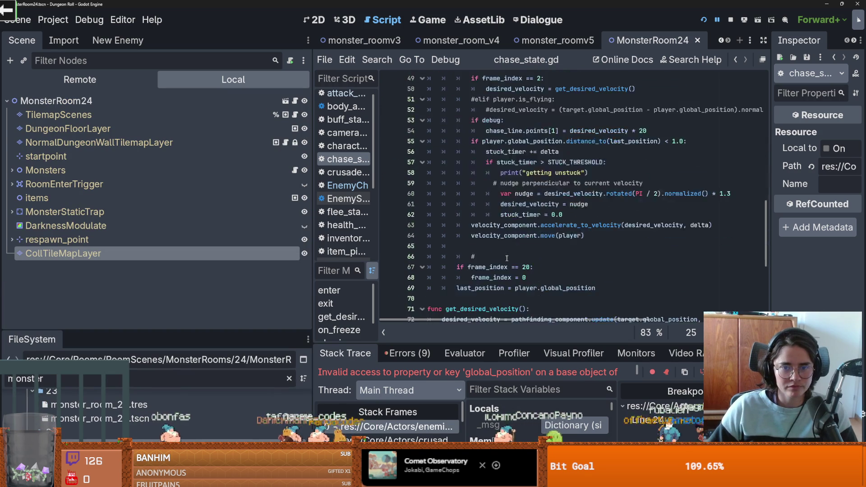
{"action": "type", "text": "target = player.monster_arr.pick_random()"}
{"action": "scroll", "coordinate": [507, 258], "scroll_direction": "down", "scroll_amount": 1}
{"action": "left_click", "coordinate": [581, 183]}
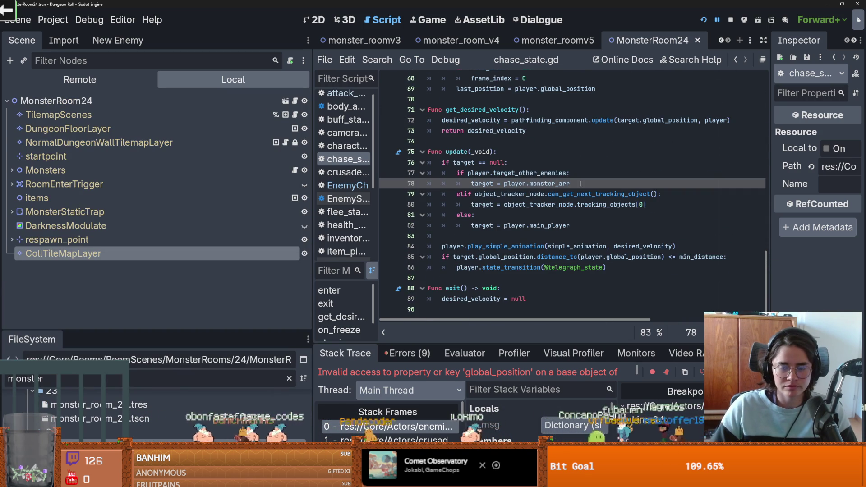
{"action": "key", "text": "ctrl+s"}
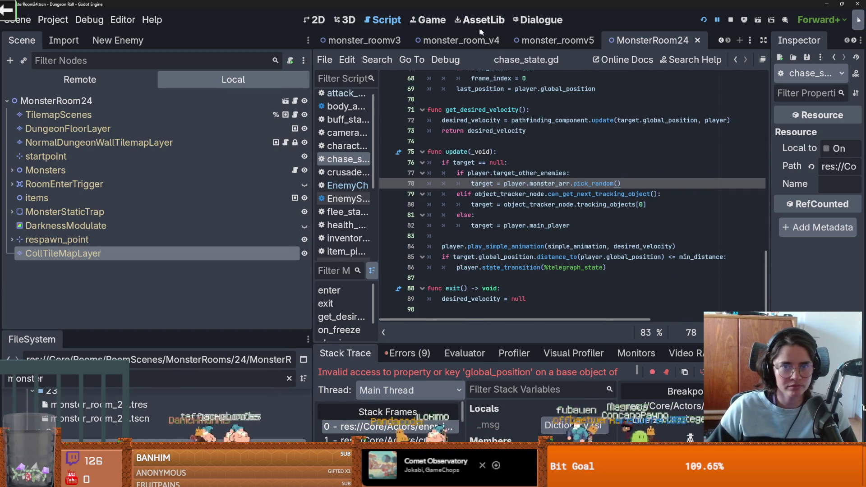
{"action": "key", "text": "ctrl+shift+Tab"}
{"action": "key", "text": "ctrl+shift+Tab"}
{"action": "key", "text": "ctrl+shift+Tab"}
{"action": "key", "text": "ctrl+shift+Tab"}
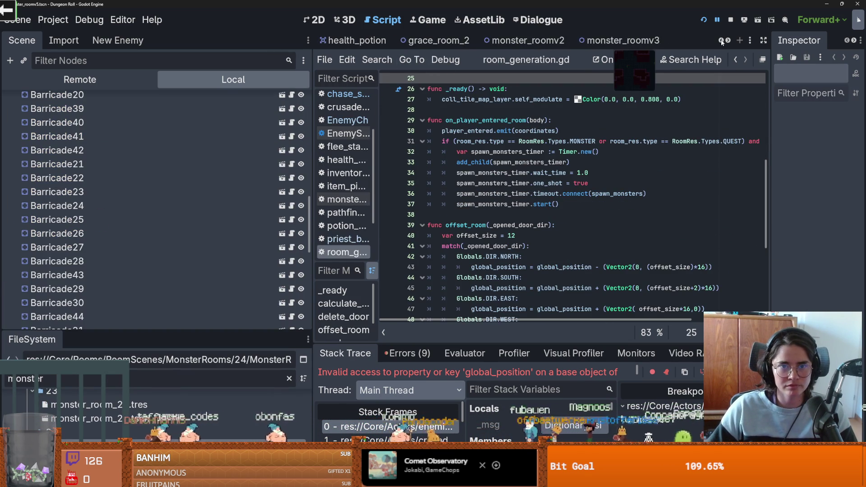
{"action": "key", "text": "ctrl+shift+Tab"}
{"action": "key", "text": "ctrl+shift+Tab"}
{"action": "key", "text": "ctrl+shift+Tab"}
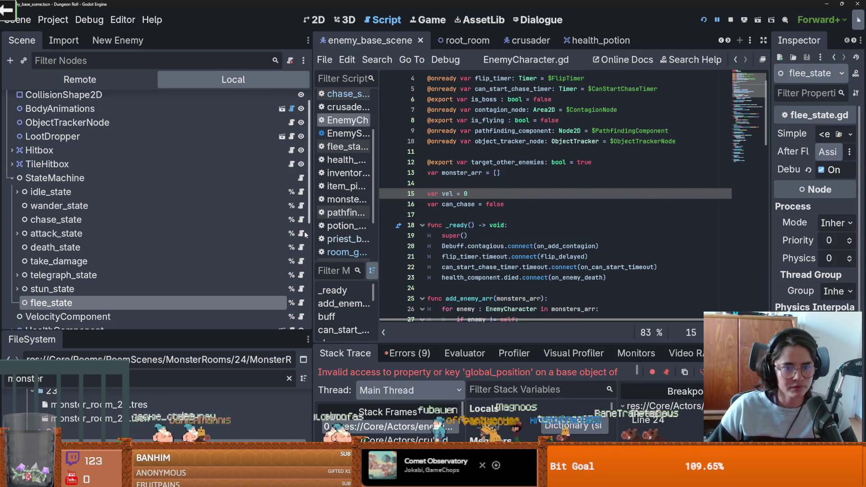
- Cut the target_other_enemies random-enemy lines from attack_cooldown and paste them into attack() in attack_state.gd
{"action": "left_click", "coordinate": [301, 233]}
{"action": "scroll", "coordinate": [582, 192], "scroll_direction": "down", "scroll_amount": 5}
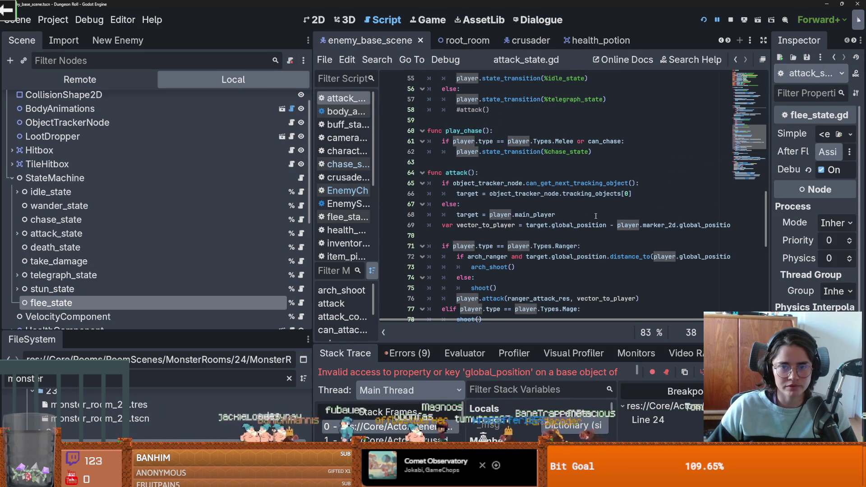
{"action": "scroll", "coordinate": [596, 216], "scroll_direction": "up", "scroll_amount": 6}
{"action": "scroll", "coordinate": [596, 216], "scroll_direction": "up", "scroll_amount": 2}
{"action": "left_click", "coordinate": [577, 162]}
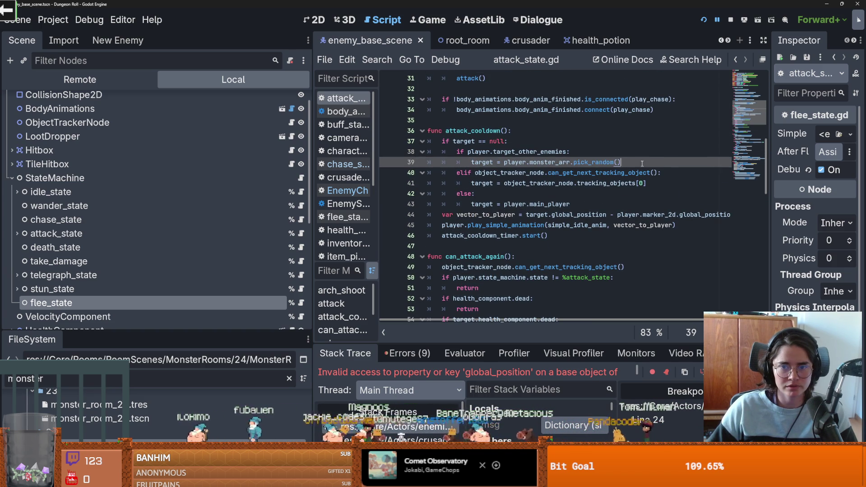
{"action": "left_click_drag", "start_coordinate": [642, 163], "coordinate": [451, 153]}
{"action": "key", "text": "ctrl+x"}
{"action": "scroll", "coordinate": [504, 257], "scroll_direction": "down", "scroll_amount": 9}
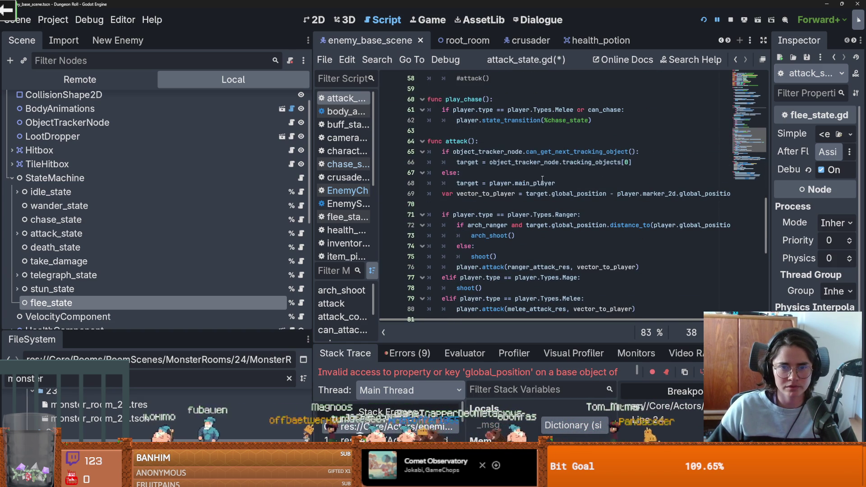
{"action": "left_click", "coordinate": [639, 153]}
{"action": "key", "text": "Return"}
{"action": "key", "text": "ctrl+v"}
- Place the targeting block above the tracked-object check, change that if to elif, and save
{"action": "left_click", "coordinate": [472, 162]}
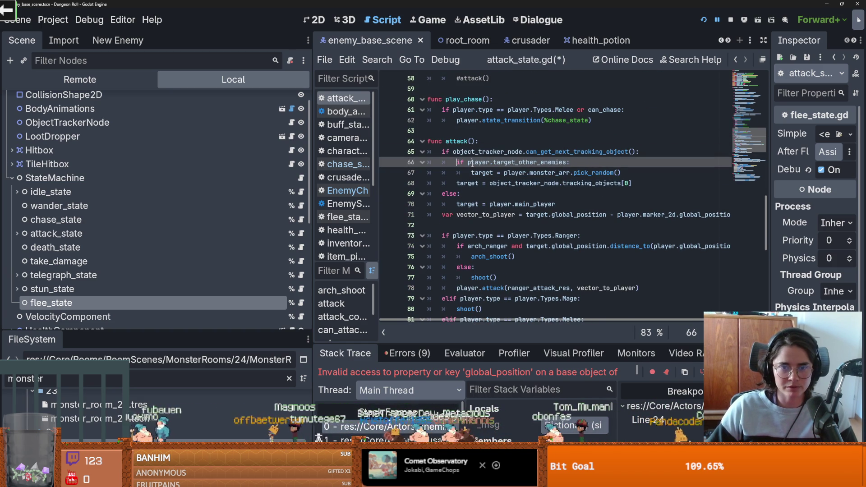
{"action": "mouse_move", "coordinate": [474, 171]}
{"action": "key", "text": "Tab"}
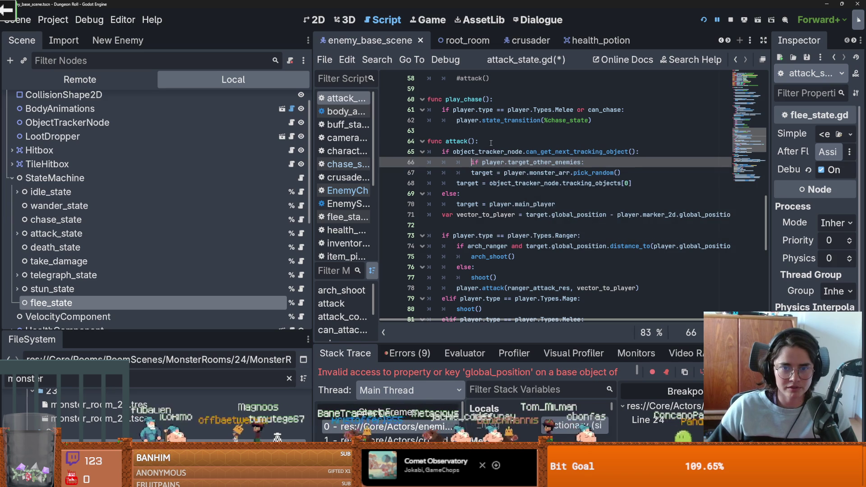
{"action": "key", "text": "Return"}
{"action": "key", "text": "shift+Down"}
{"action": "key", "text": "alt+Up"}
{"action": "key", "text": "alt+Up"}
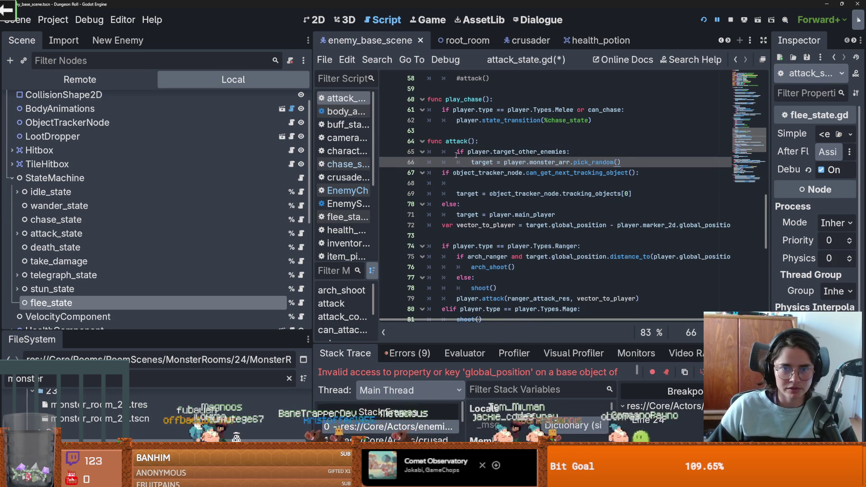
{"action": "left_click", "coordinate": [457, 154]}
{"action": "key", "text": "shift+Tab"}
{"action": "left_click", "coordinate": [443, 173]}
{"action": "type", "text": "el"}
{"action": "key", "text": "ctrl+s"}
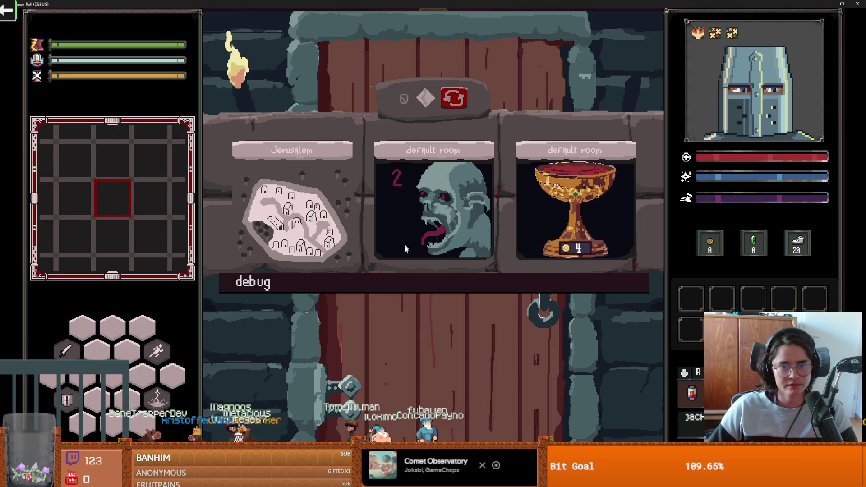
- Enable the debug room list, enter a debug monster room to watch the goblins, then close the game
{"action": "left_click", "coordinate": [419, 283]}
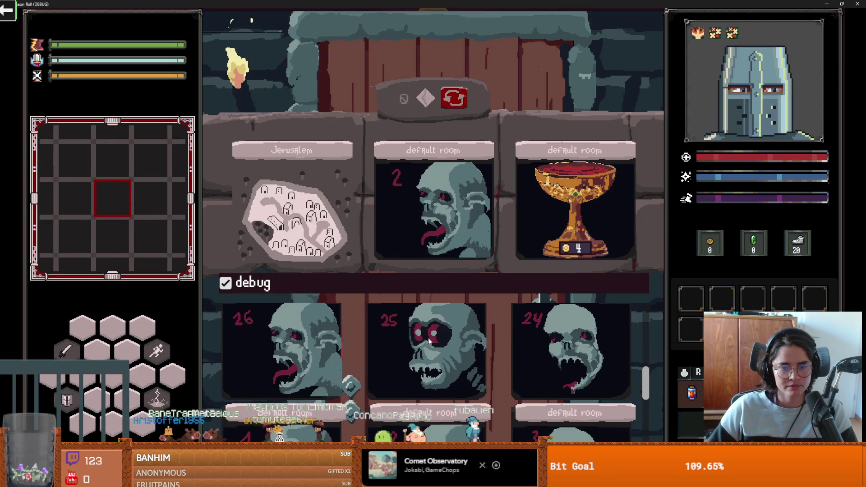
{"action": "left_click", "coordinate": [433, 323]}
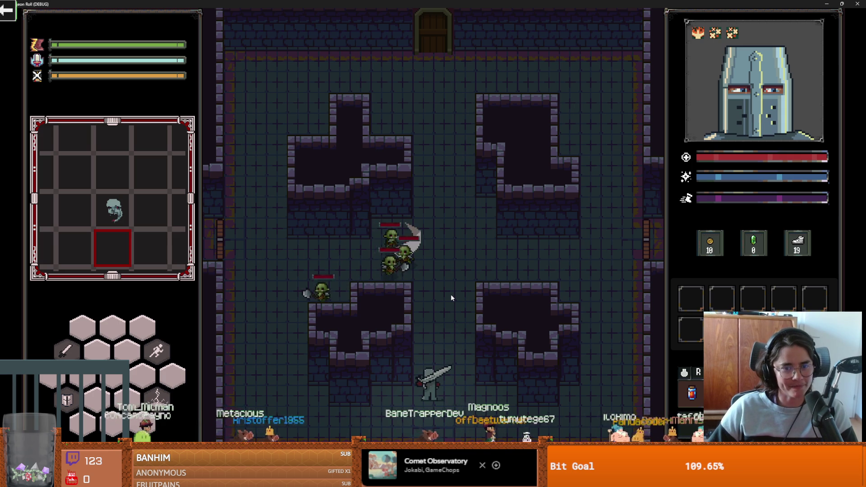
{"action": "left_click", "coordinate": [842, 3]}
{"action": "left_click", "coordinate": [598, 176]}
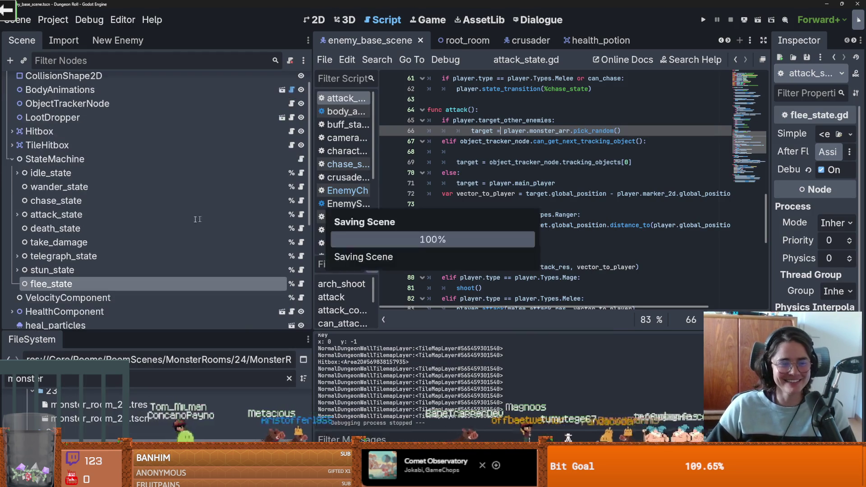
- Inspect the Hitbox node's collision layer 4 and masks 3 and 10, then open enemy_1's EnemyCharacter.gd
{"action": "left_click", "coordinate": [12, 179]}
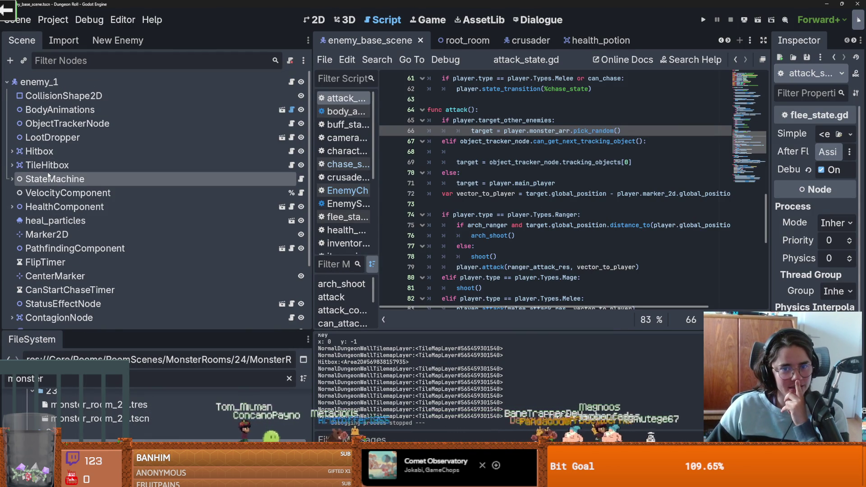
{"action": "scroll", "coordinate": [539, 148], "scroll_direction": "up", "scroll_amount": 15}
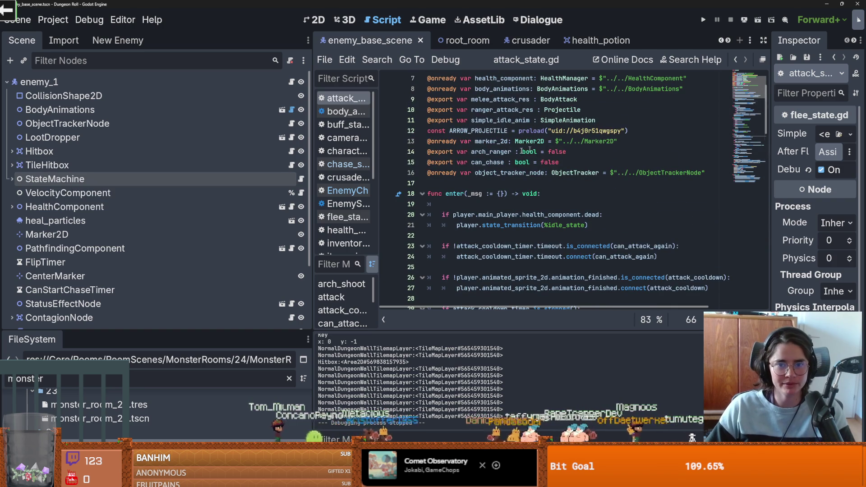
{"action": "left_click", "coordinate": [186, 154]}
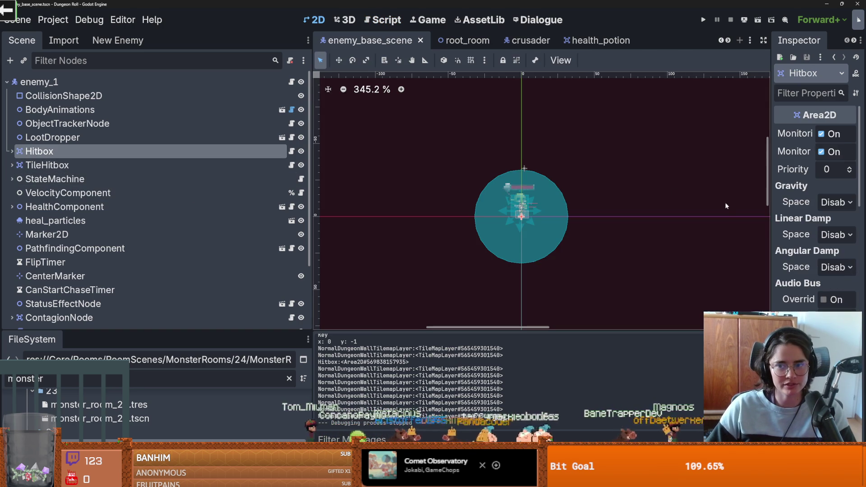
{"action": "left_click_drag", "start_coordinate": [772, 208], "coordinate": [618, 207]}
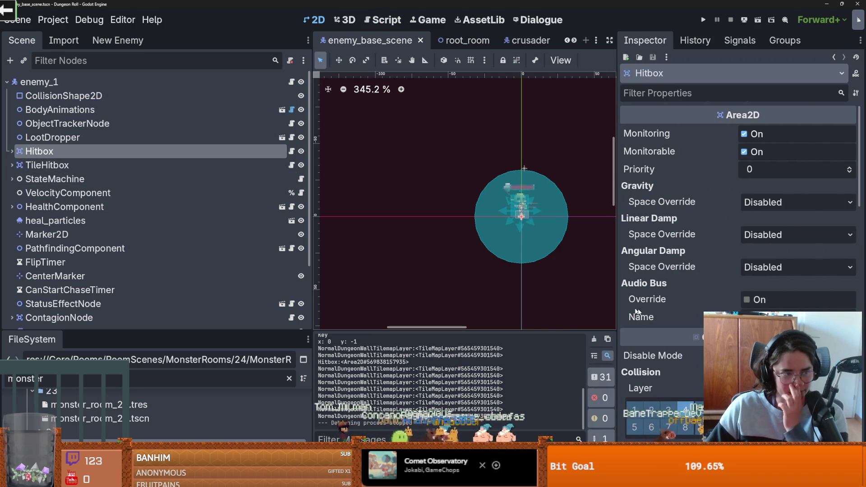
{"action": "scroll", "coordinate": [740, 270], "scroll_direction": "down", "scroll_amount": 5}
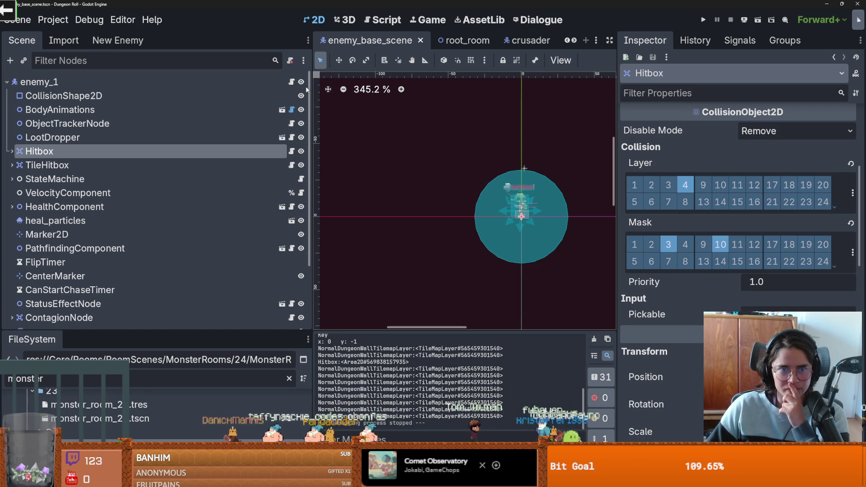
{"action": "left_click", "coordinate": [291, 83]}
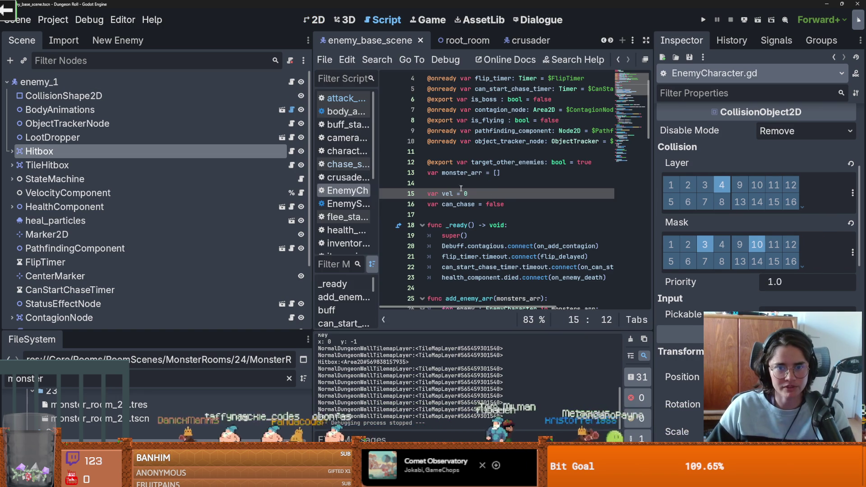
- In _ready(), add a target_other_enemies: branch after super() containing a hitbox.collision_layer = line
{"action": "scroll", "coordinate": [475, 221], "scroll_direction": "up", "scroll_amount": 3}
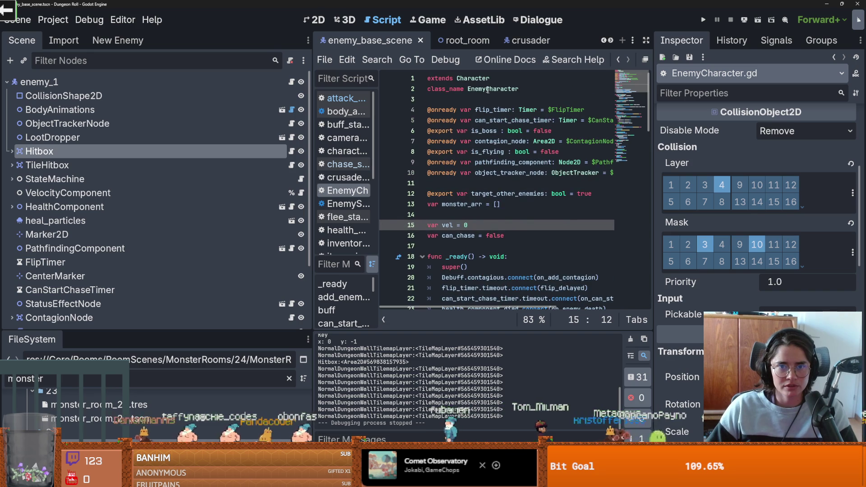
{"action": "scroll", "coordinate": [481, 240], "scroll_direction": "down", "scroll_amount": 2}
{"action": "left_click", "coordinate": [518, 207]}
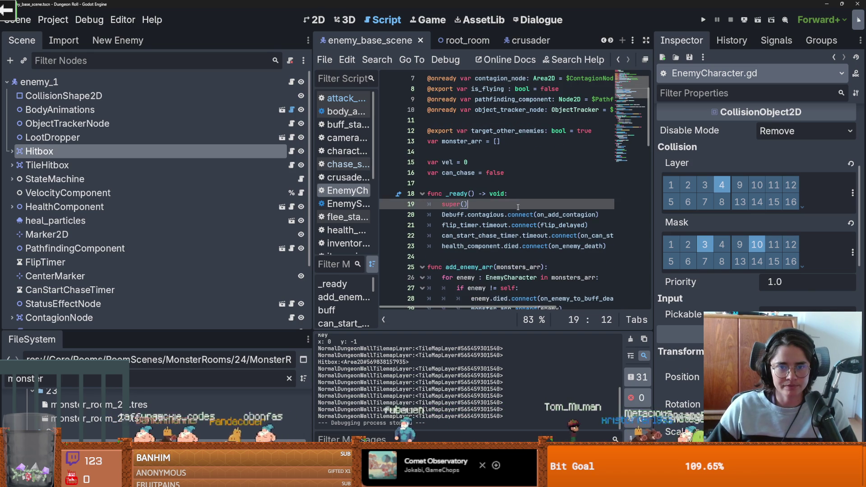
{"action": "key", "text": "Return"}
{"action": "type", "text": "target_other_enemies:"}
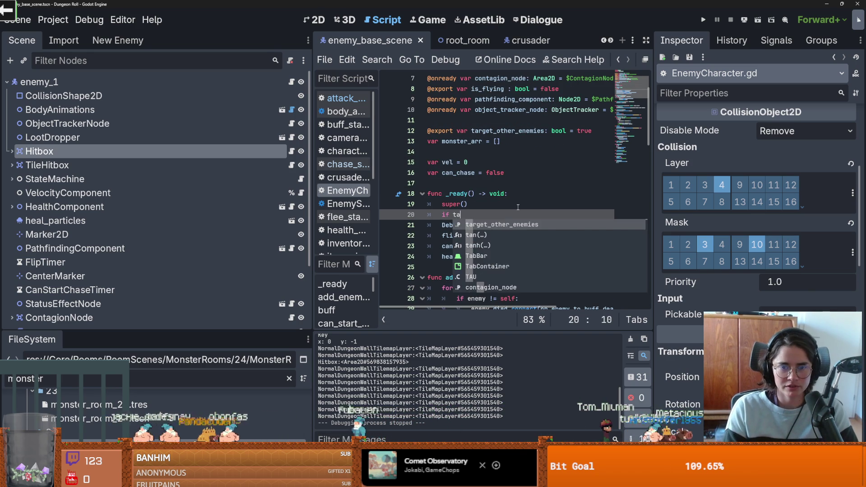
{"action": "key", "text": "Return"}
{"action": "type", "text": "hi"}
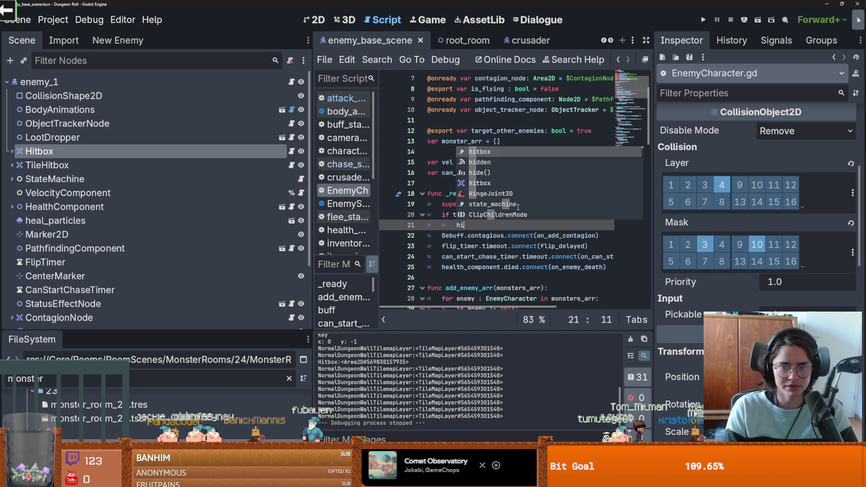
{"action": "type", "text": "tbox.ma"}
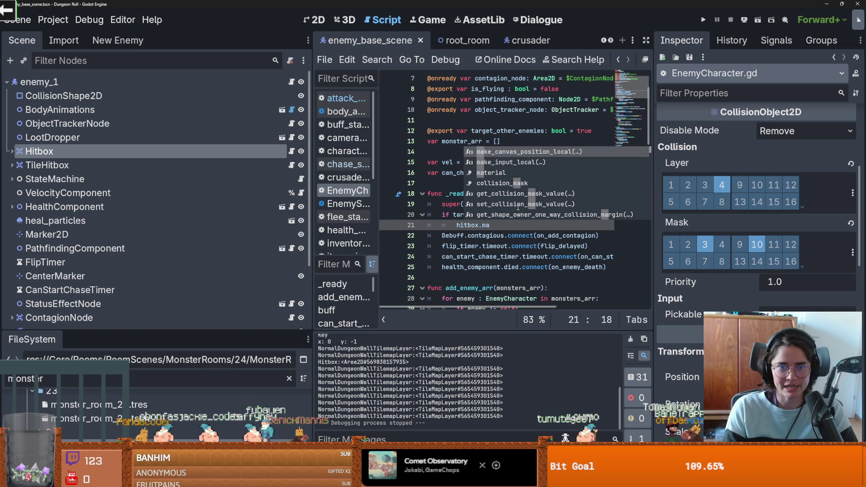
{"action": "type", "text": "sk"}
{"action": "key", "text": "BackSpace"}
{"action": "key", "text": "BackSpace"}
{"action": "key", "text": "BackSpace"}
{"action": "type", "text": "layer"}
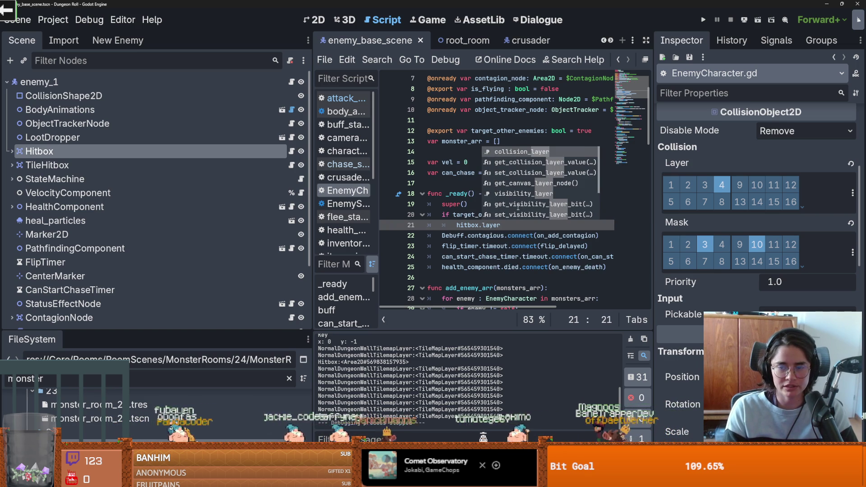
{"action": "key", "text": "Return"}
{"action": "type", "text": "="}
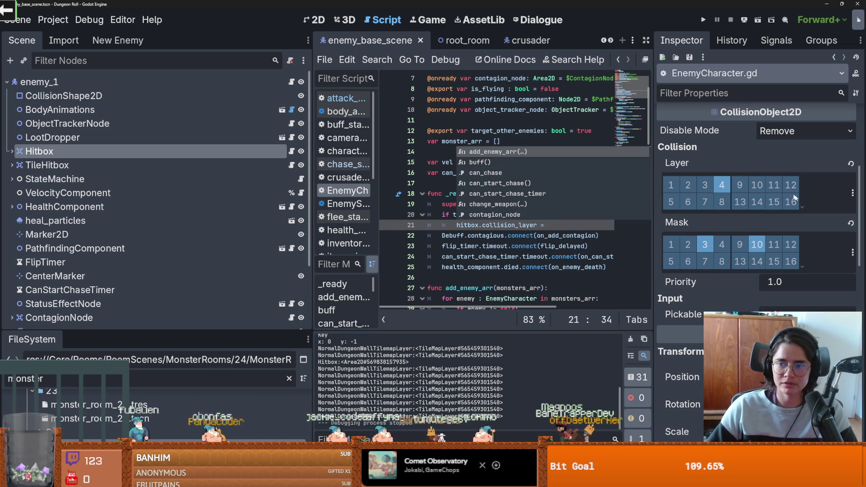
- Check the Hitbox's named collision layers (Player is layer 2) and return to collision_layer on line 21
{"action": "left_click", "coordinate": [853, 193]}
{"action": "left_click", "coordinate": [762, 188]}
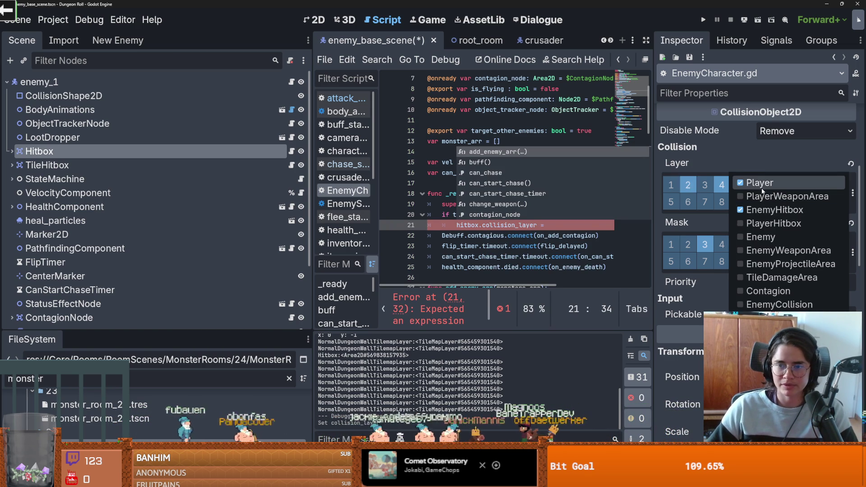
{"action": "left_click", "coordinate": [576, 225]}
{"action": "left_click", "coordinate": [576, 226]}
{"action": "type", "text": "2"}
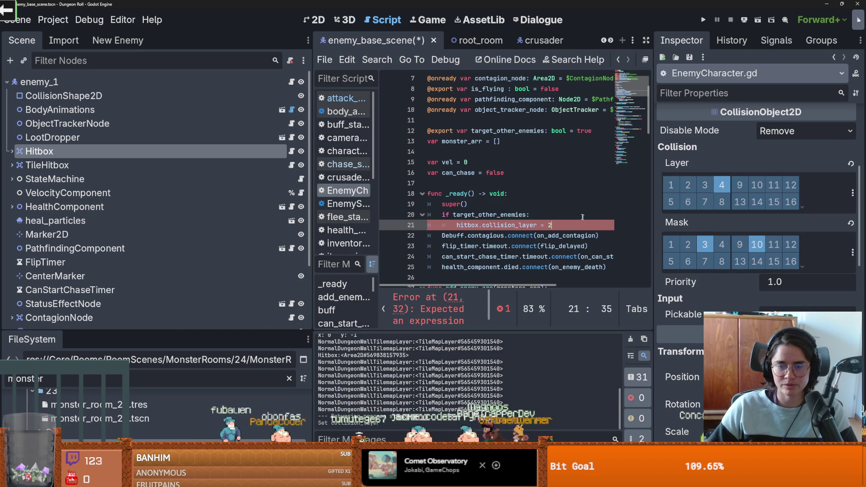
{"action": "mouse_move", "coordinate": [515, 225]}
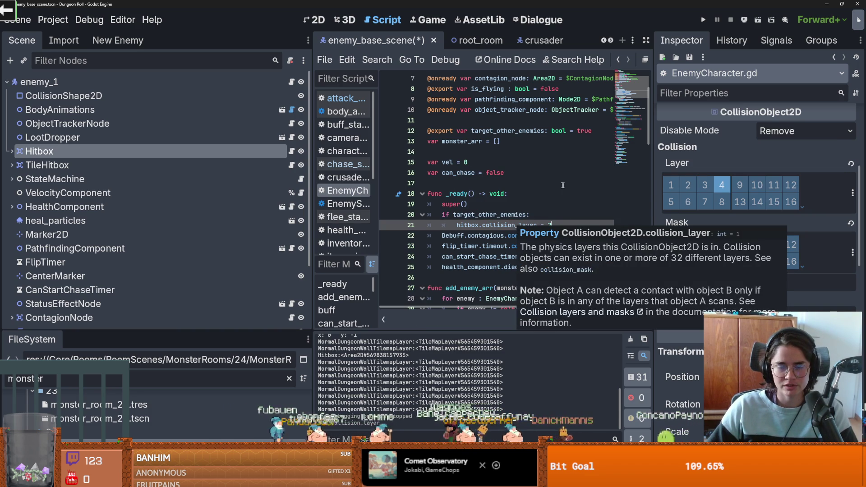
{"action": "left_click", "coordinate": [497, 225]}
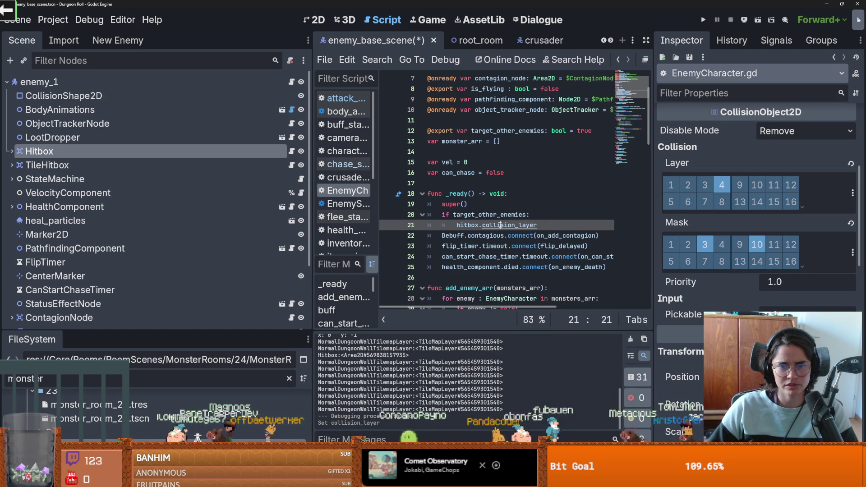
- Read the collision_layer documentation, then filter the FileSystem dock by 'interact'
{"action": "left_click", "coordinate": [525, 225], "text": "ctrl"}
{"action": "scroll", "coordinate": [470, 189], "scroll_direction": "up", "scroll_amount": 5}
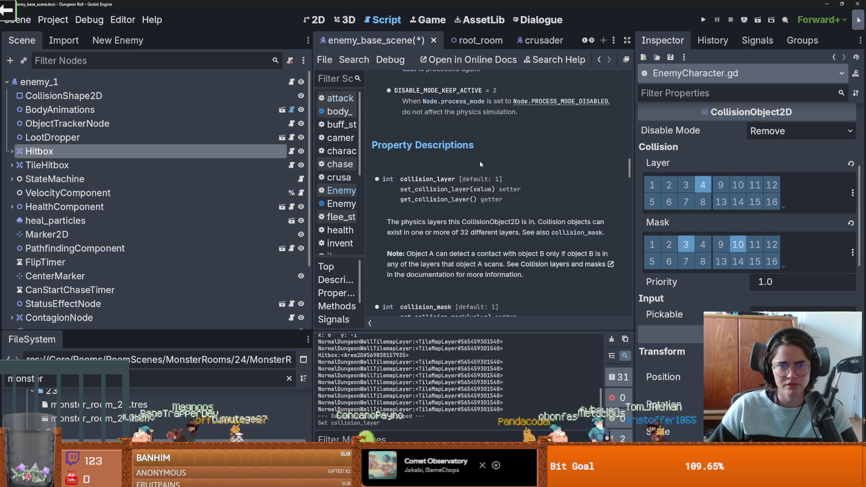
{"action": "scroll", "coordinate": [487, 186], "scroll_direction": "up", "scroll_amount": 15}
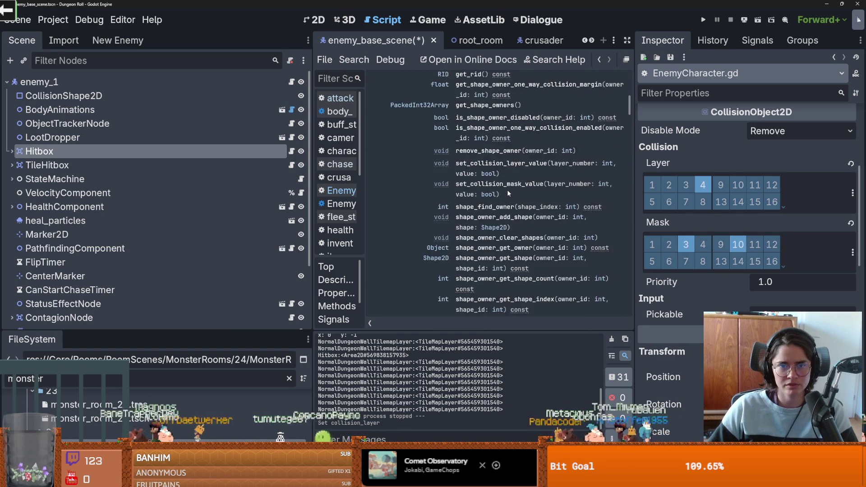
{"action": "scroll", "coordinate": [508, 192], "scroll_direction": "down", "scroll_amount": 5}
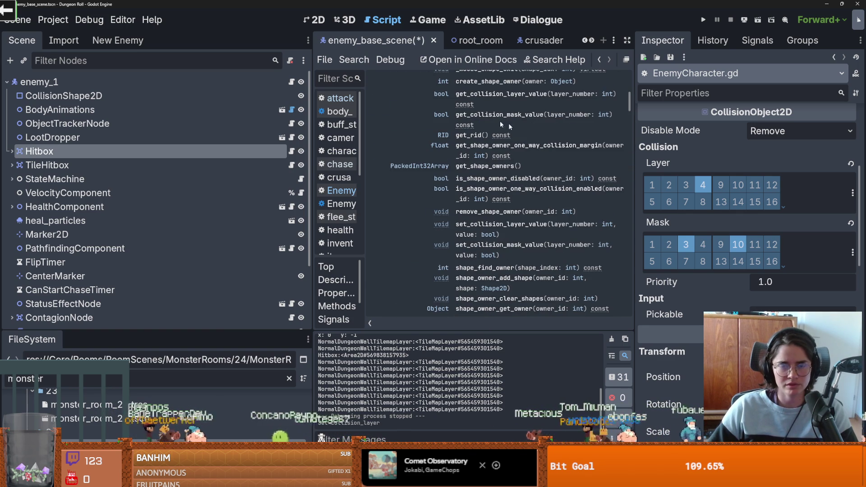
{"action": "double_click", "coordinate": [157, 380]}
{"action": "type", "text": "interact"}
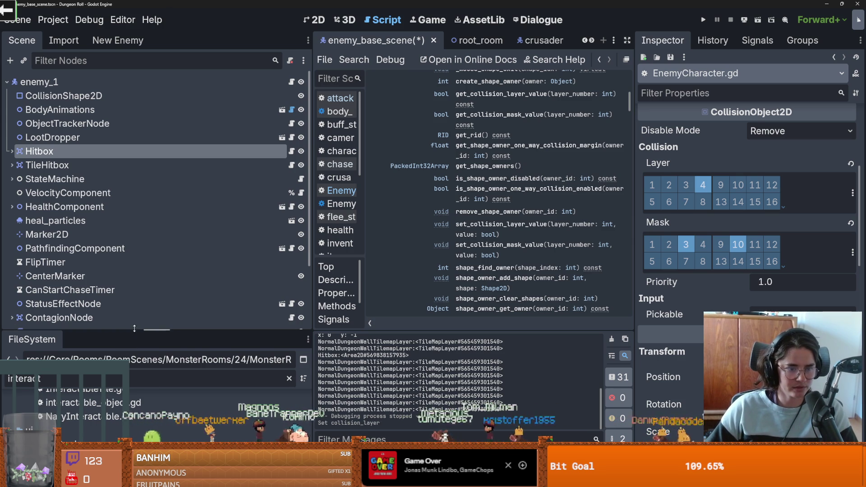
{"action": "left_click_drag", "start_coordinate": [157, 331], "coordinate": [189, 90]}
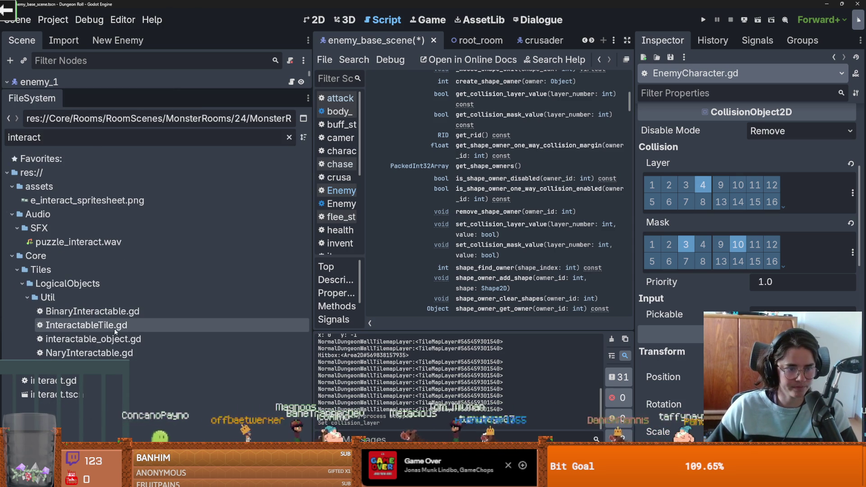
- Open InteractableTile.gd and select line 26's set_collision_mask_value(player_mask_int, can_hit_player) call
{"action": "double_click", "coordinate": [120, 326]}
{"action": "scroll", "coordinate": [639, 243], "scroll_direction": "up", "scroll_amount": 5}
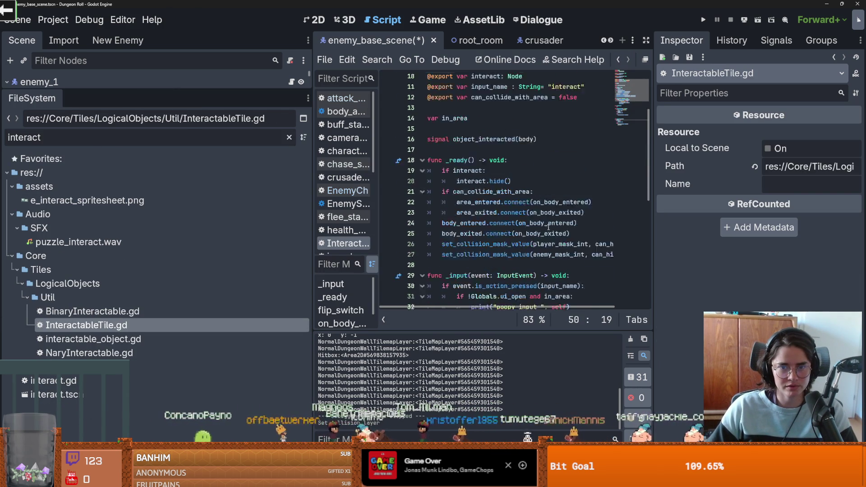
{"action": "left_click_drag", "start_coordinate": [653, 239], "coordinate": [771, 235]}
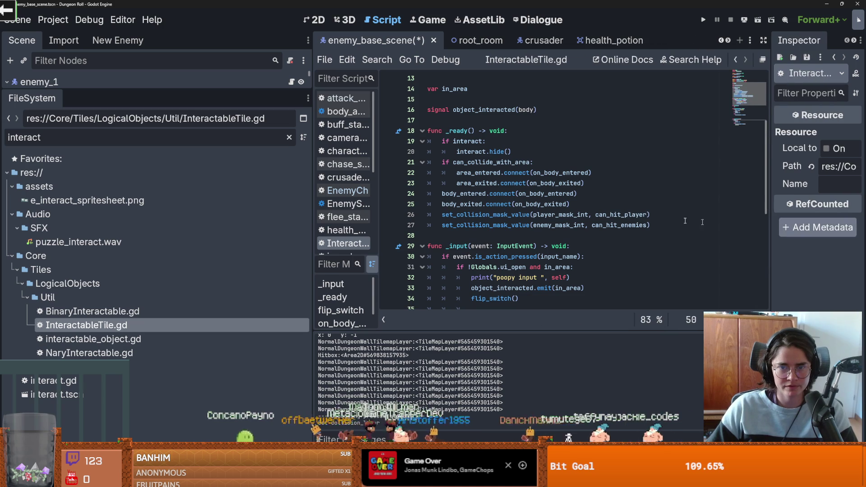
{"action": "left_click", "coordinate": [481, 221], "text": "ctrl"}
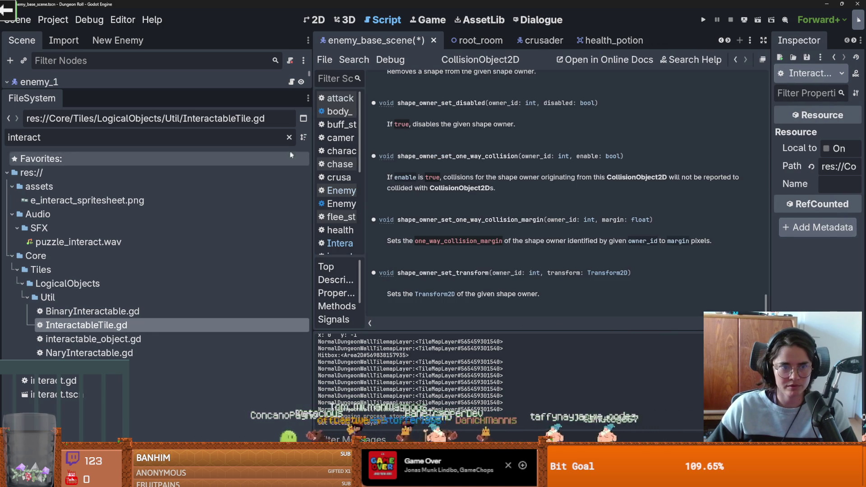
{"action": "double_click", "coordinate": [152, 325]}
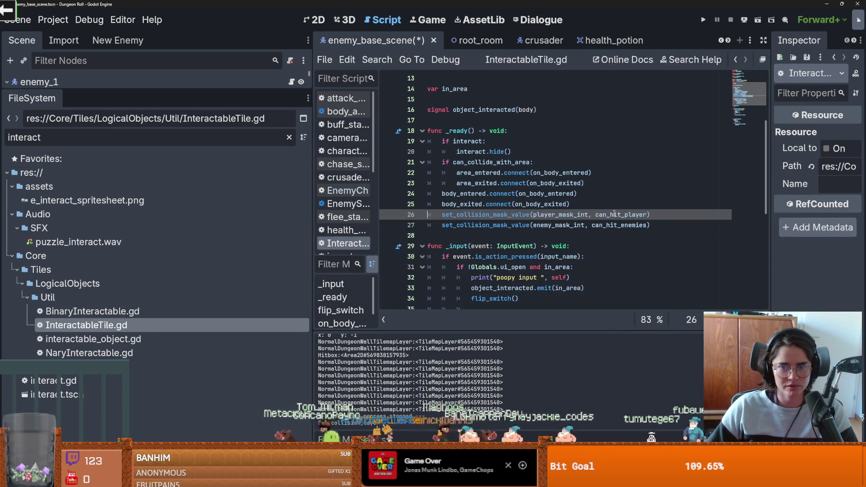
{"action": "left_click_drag", "start_coordinate": [650, 214], "coordinate": [441, 215]}
{"action": "key", "text": "ctrl+c"}
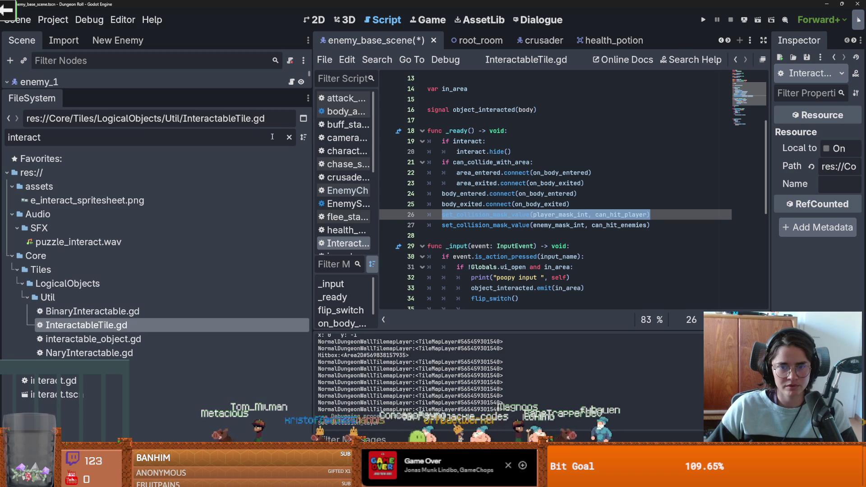
{"action": "left_click_drag", "start_coordinate": [187, 90], "coordinate": [250, 314]}
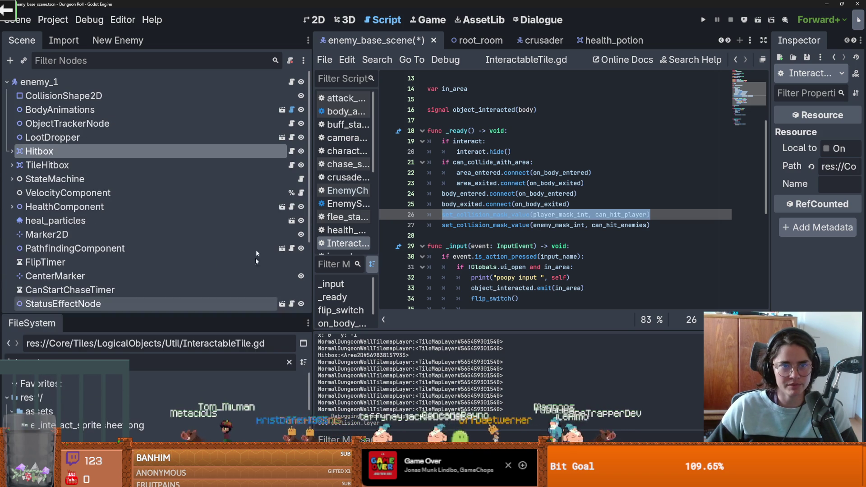
- In EnemyCharacter.gd, paste the mask call on line 21 as hitbox.set_collision_mask_value with value true
{"action": "left_click", "coordinate": [291, 81]}
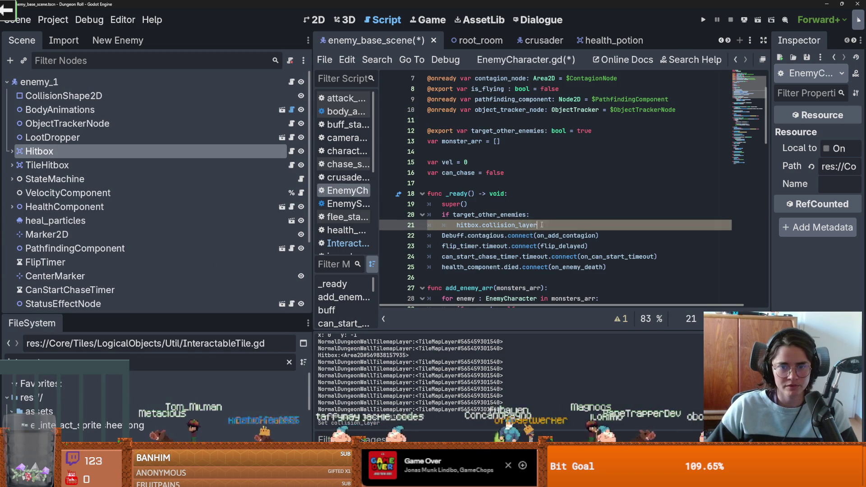
{"action": "key", "text": "ctrl+v"}
{"action": "double_click", "coordinate": [570, 224]}
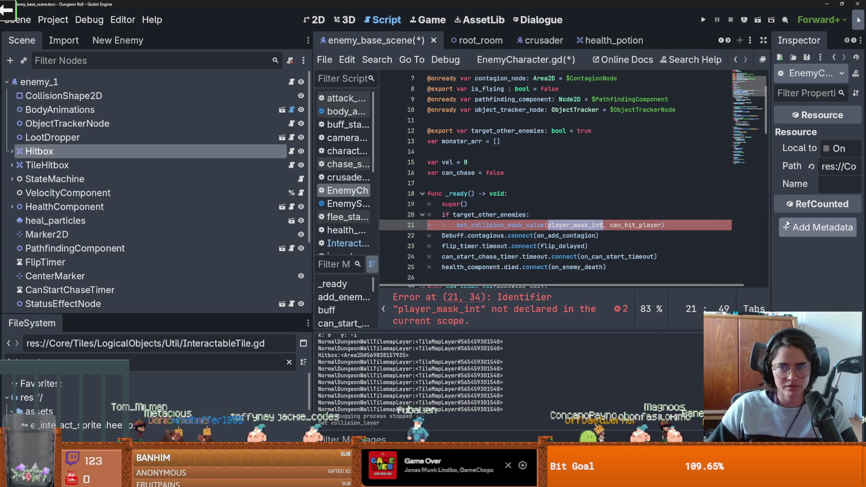
{"action": "left_click_drag", "start_coordinate": [772, 227], "coordinate": [729, 229]}
{"action": "double_click", "coordinate": [655, 225]}
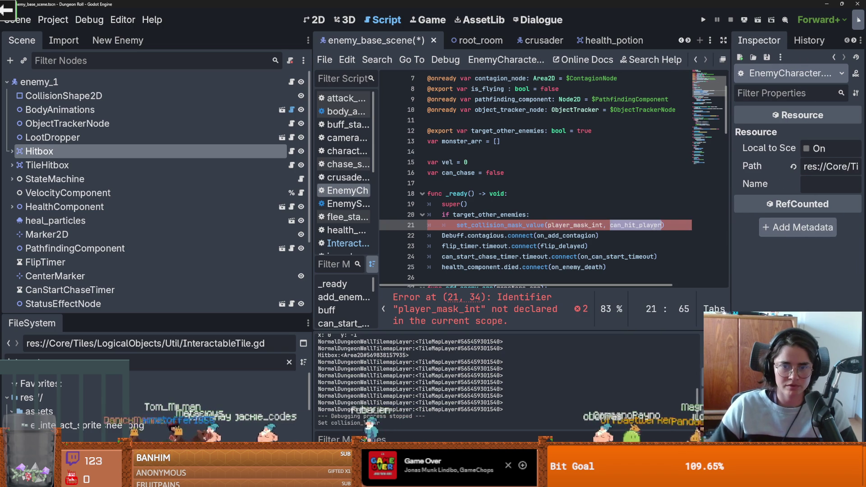
{"action": "type", "text": "true"}
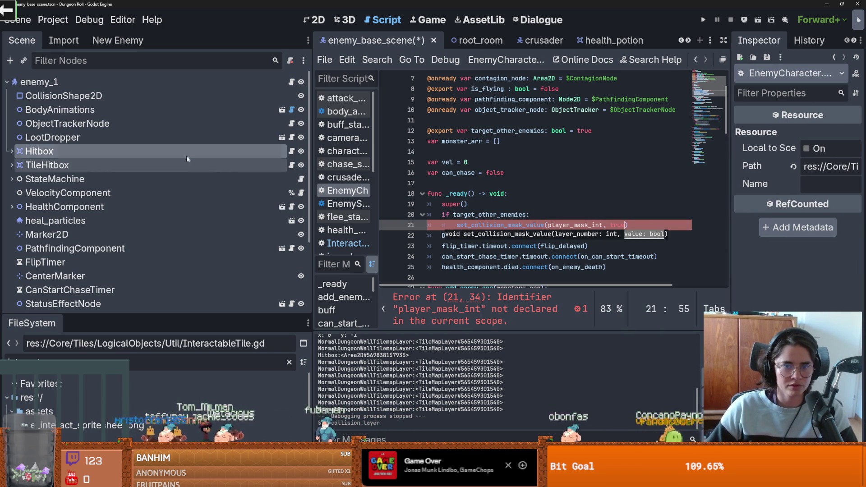
{"action": "left_click", "coordinate": [455, 225]}
{"action": "type", "text": "hitbox."}
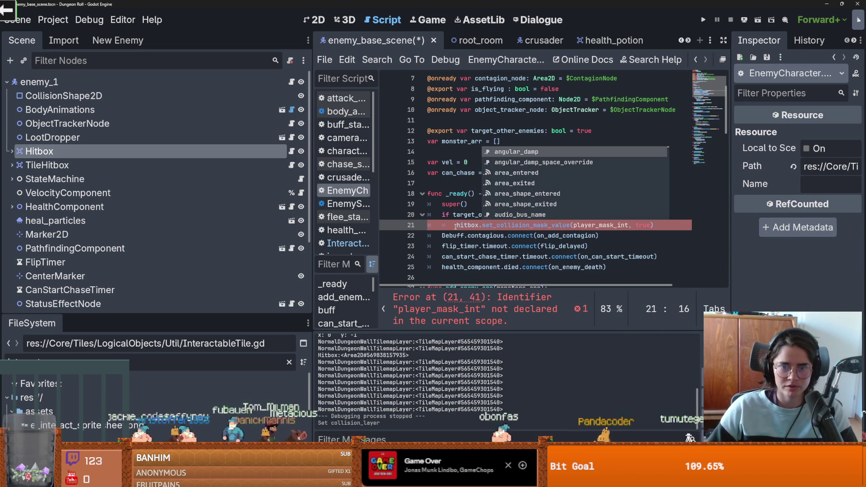
{"action": "double_click", "coordinate": [600, 225]}
{"action": "type", "text": "1"}
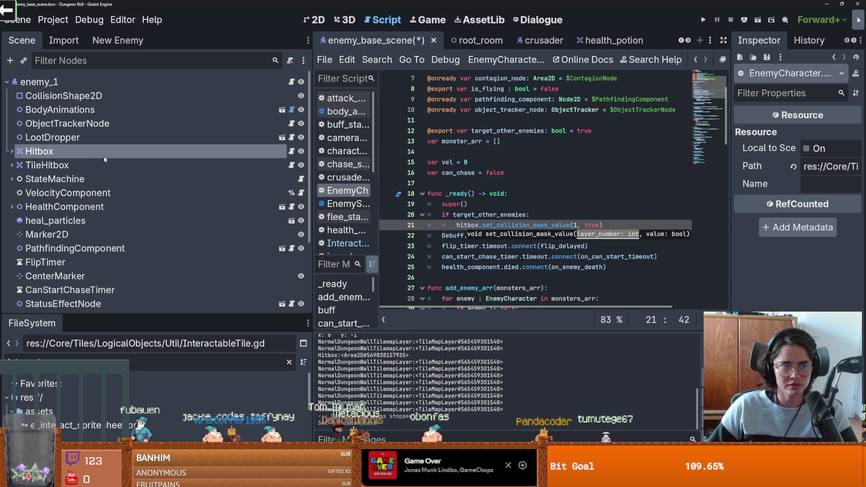
{"action": "key", "text": "ctrl+F1"}
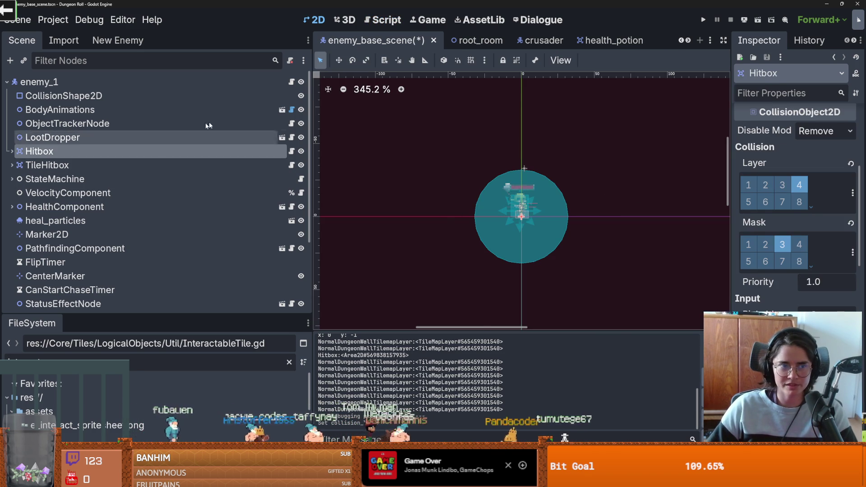
{"action": "key", "text": "ctrl+F3"}
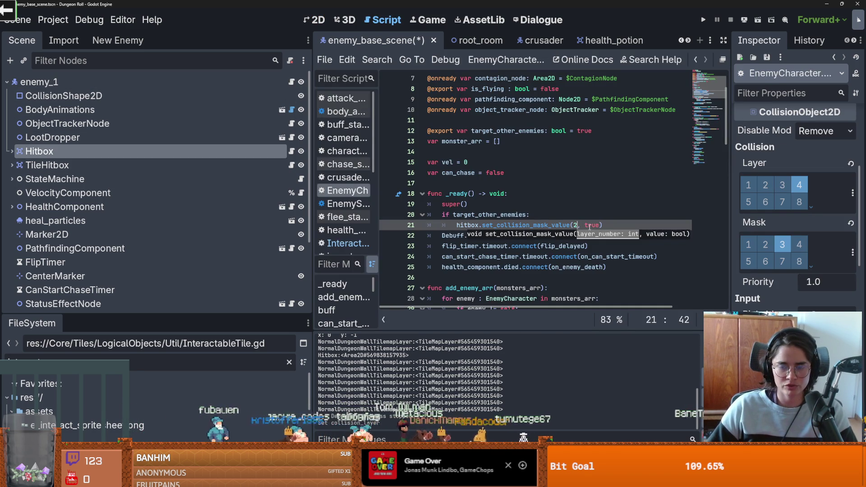
- Duplicate the mask call onto line 22, setting layer 4 to false
{"action": "double_click", "coordinate": [591, 225]}
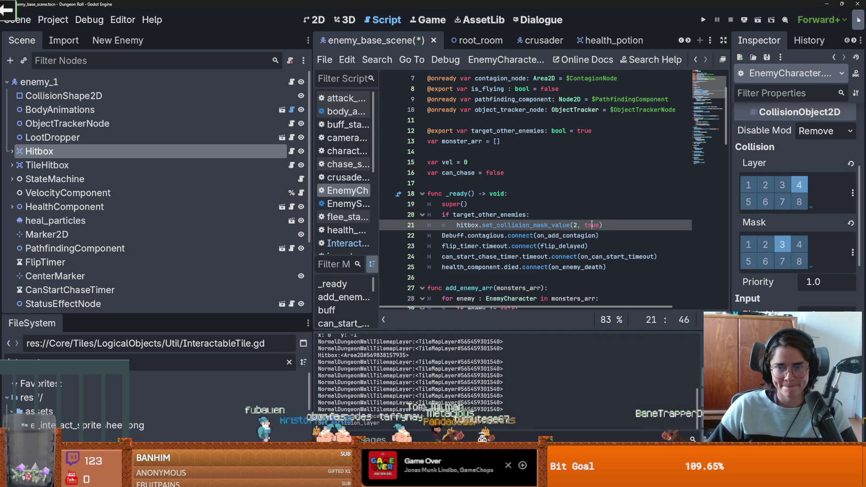
{"action": "left_click_drag", "start_coordinate": [603, 224], "coordinate": [457, 224]}
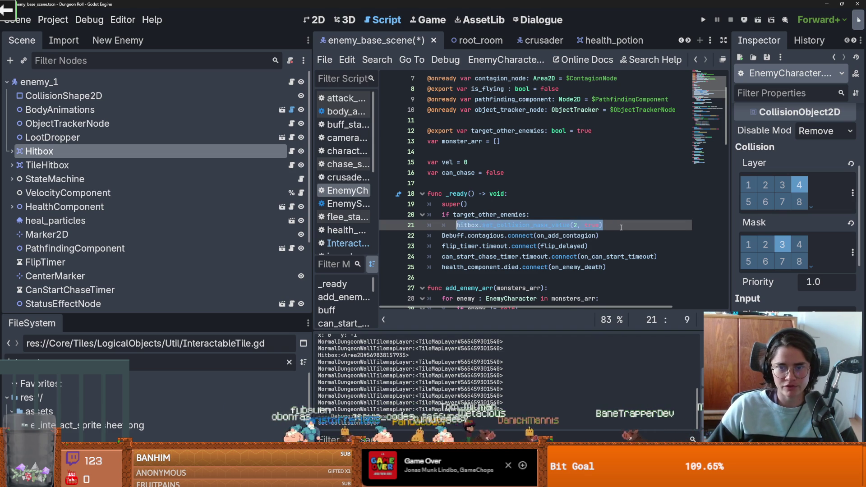
{"action": "key", "text": "ctrl+c"}
{"action": "key", "text": "End"}
{"action": "key", "text": "Return"}
{"action": "key", "text": "ctrl+v"}
{"action": "type", "text": "4"}
{"action": "double_click", "coordinate": [588, 236]}
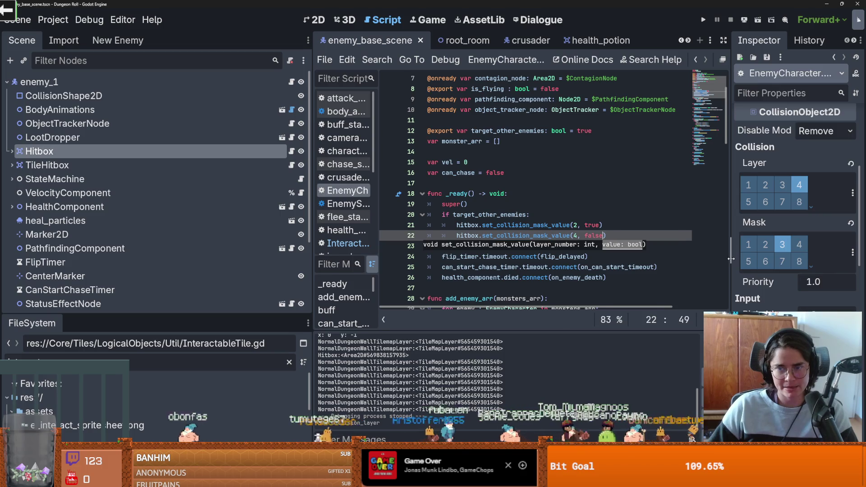
{"action": "type", "text": "false"}
{"action": "scroll", "coordinate": [188, 221], "scroll_direction": "down", "scroll_amount": 4}
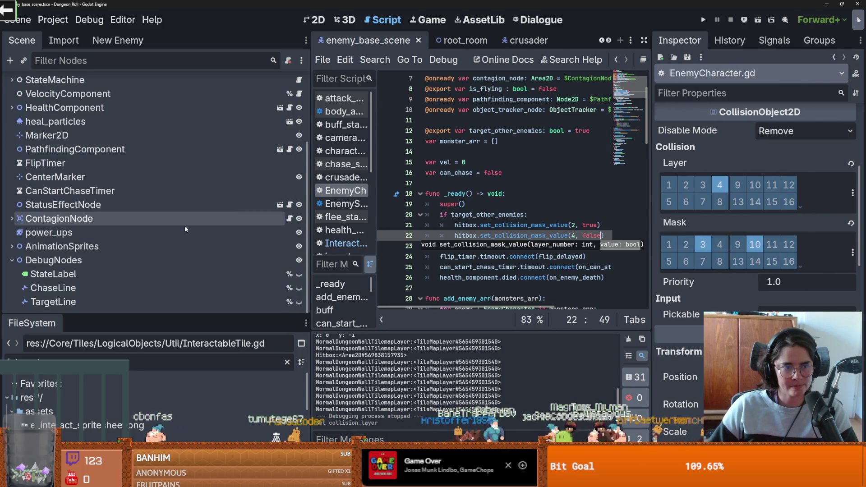
{"action": "scroll", "coordinate": [94, 191], "scroll_direction": "up", "scroll_amount": 1}
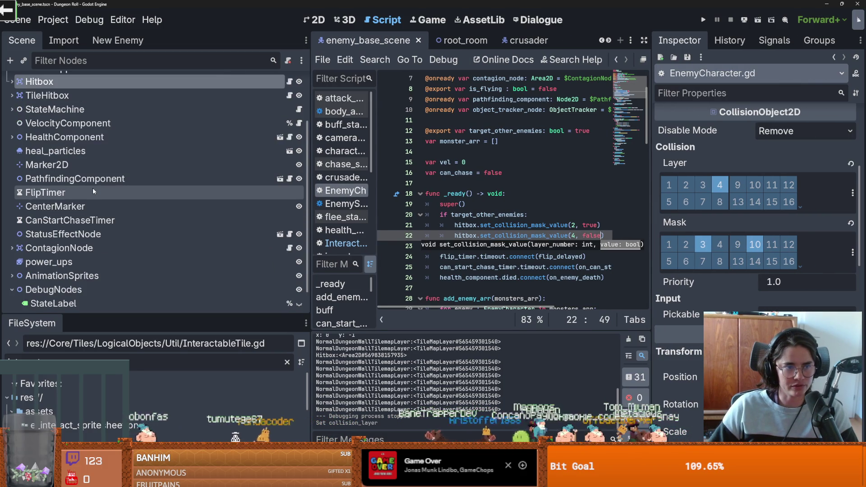
{"action": "scroll", "coordinate": [95, 199], "scroll_direction": "down", "scroll_amount": 1}
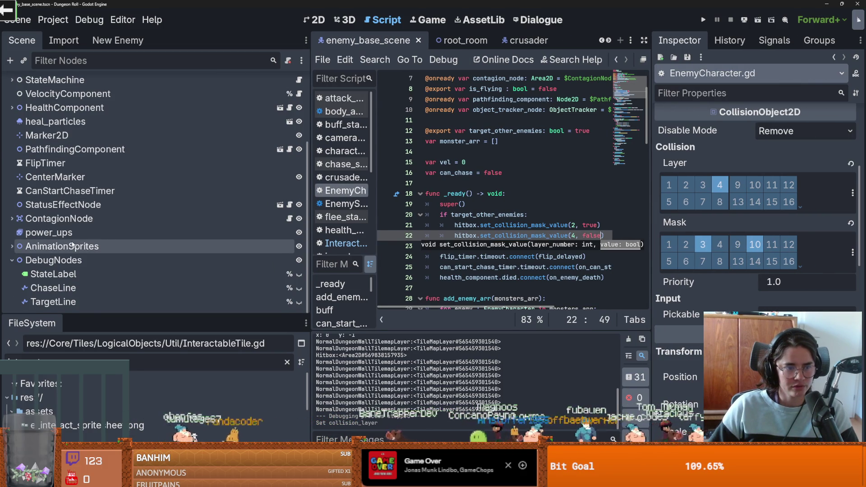
{"action": "scroll", "coordinate": [72, 245], "scroll_direction": "up", "scroll_amount": 4}
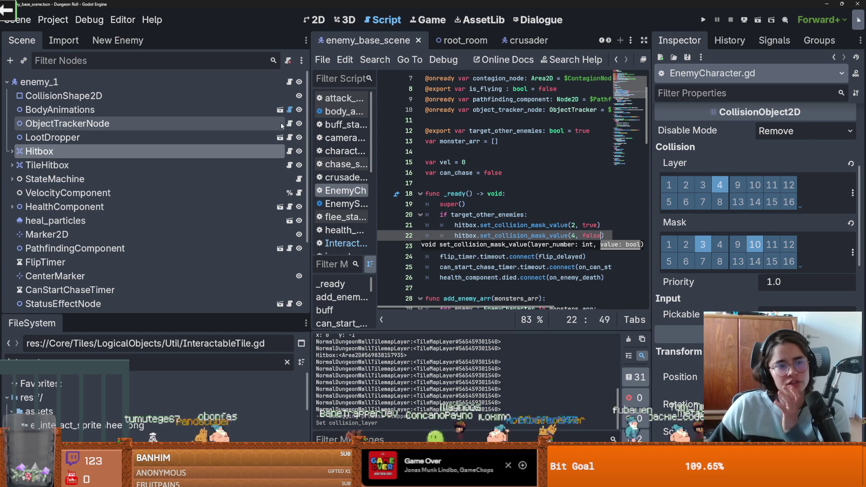
- Open body_animations.gd with a wider code area and run the project
{"action": "left_click", "coordinate": [289, 110]}
{"action": "mouse_move", "coordinate": [655, 204]}
{"action": "left_mouse_down"}
{"action": "mouse_move", "coordinate": [717, 198]}
{"action": "mouse_move", "coordinate": [706, 20]}
{"action": "left_mouse_up"}
{"action": "left_click", "coordinate": [705, 20]}
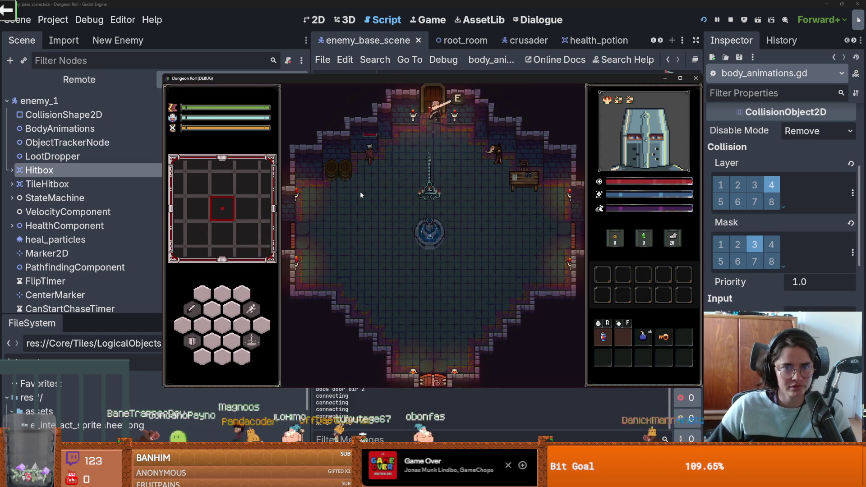
- Enter the door, pick a room card into a goblin monster room, then stop the game with F8
{"action": "key", "text": "e"}
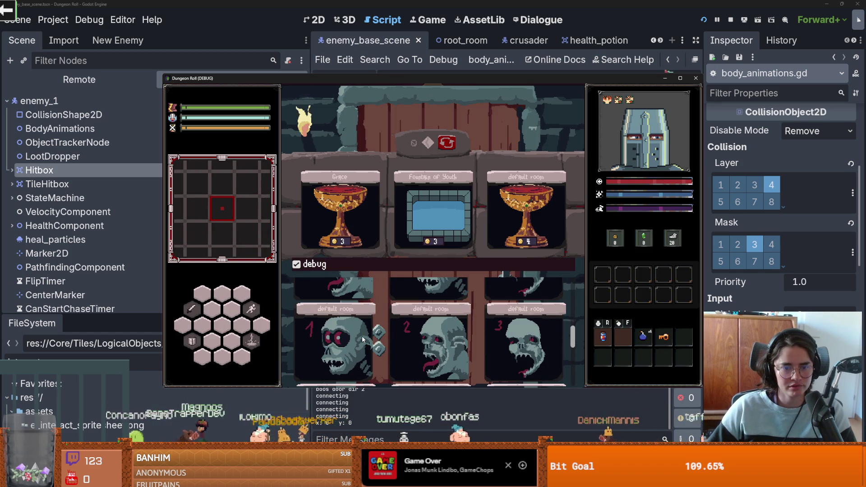
{"action": "left_click", "coordinate": [487, 307]}
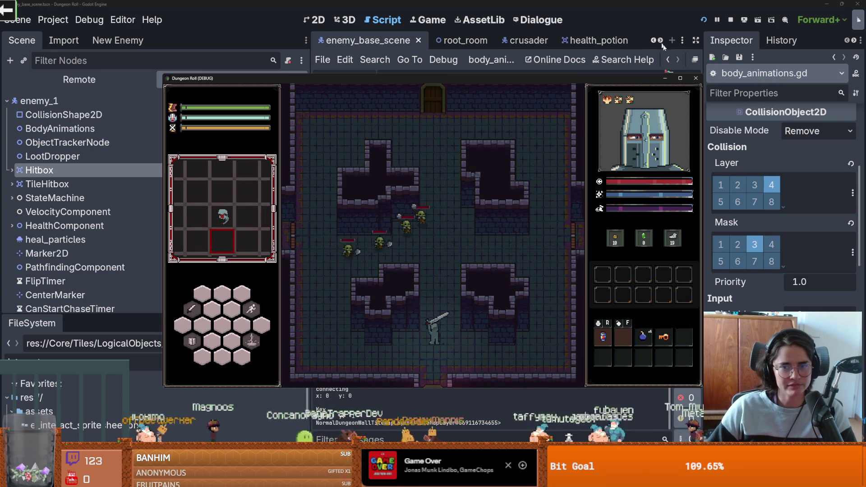
{"action": "key", "text": "F8"}
{"action": "scroll", "coordinate": [502, 192], "scroll_direction": "up", "scroll_amount": 5}
{"action": "scroll", "coordinate": [502, 192], "scroll_direction": "up", "scroll_amount": 5}
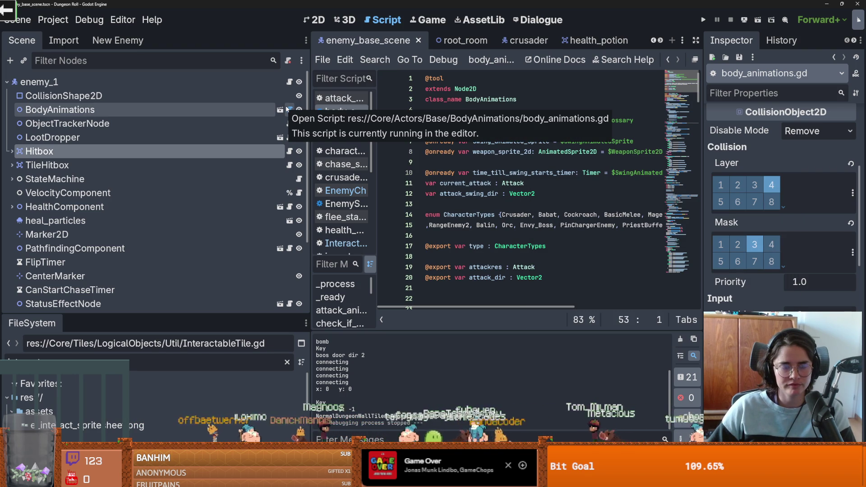
- Switch the hitbox lines 21–22 from set_collision_mask_value to set_collision_layer_value, then save and run with F5
{"action": "left_click", "coordinate": [289, 82]}
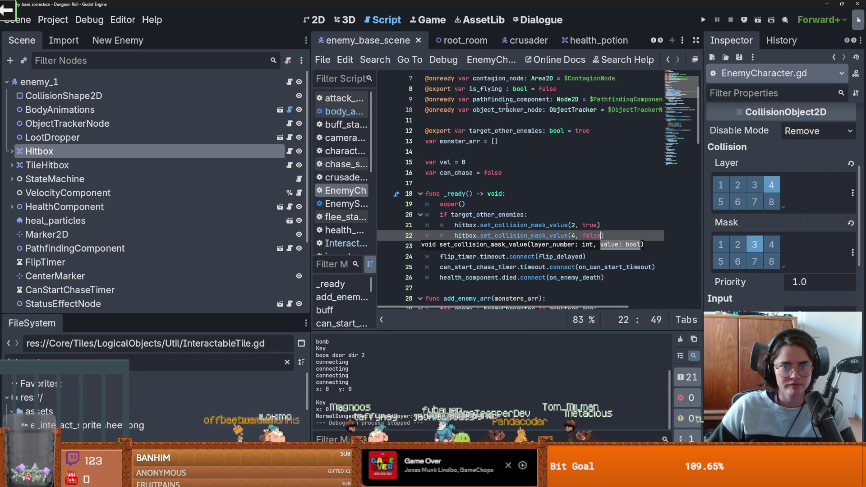
{"action": "left_click", "coordinate": [494, 236]}
{"action": "left_click", "coordinate": [737, 186]}
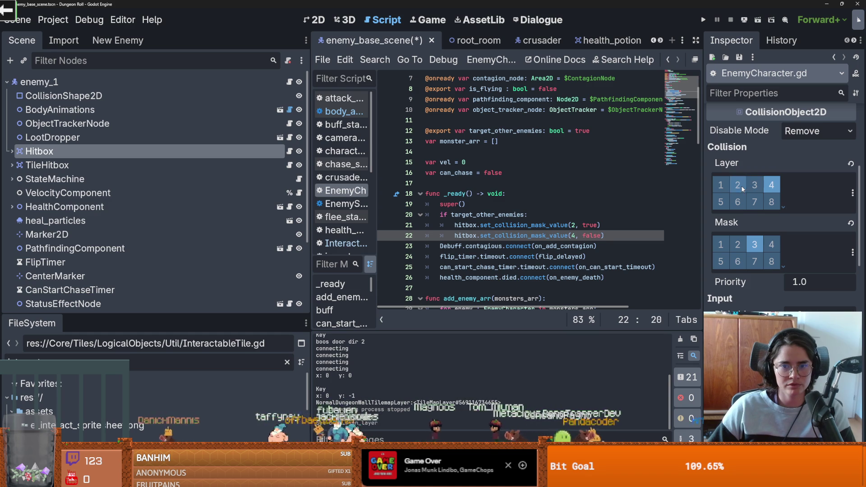
{"action": "left_click", "coordinate": [544, 225]}
{"action": "type", "text": "l"}
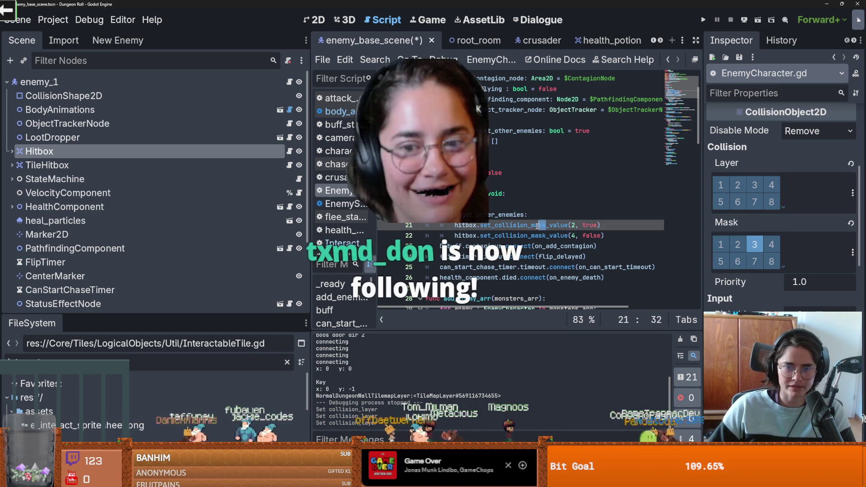
{"action": "type", "text": "ayer"}
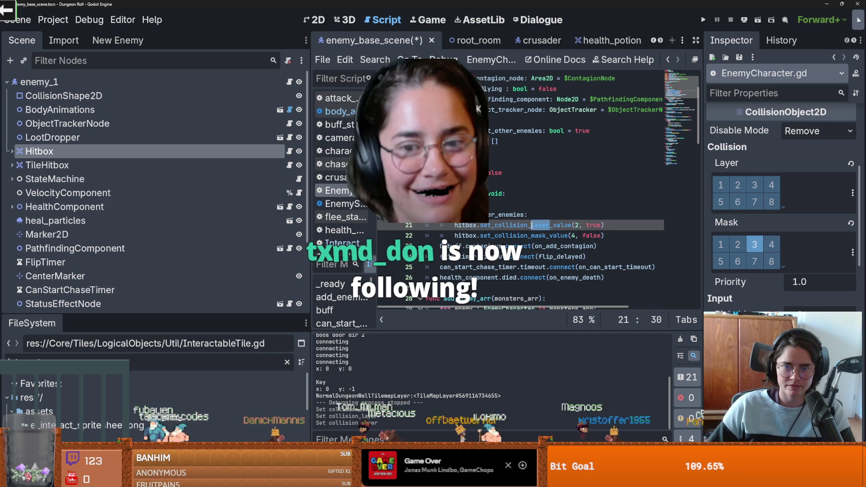
{"action": "left_click", "coordinate": [540, 236]}
{"action": "key", "text": "F5"}
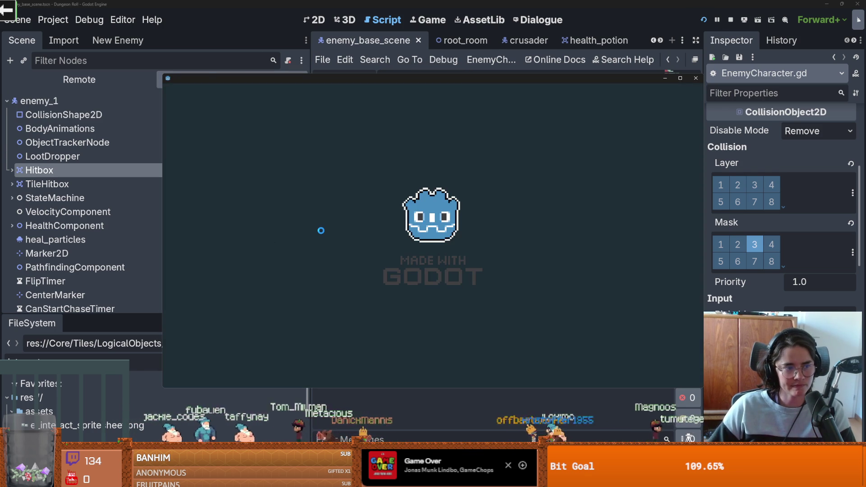
- Play through to a goblin monster room, close the game, then re-enable Hitbox layer 4 and save
{"action": "key", "text": "w"}
{"action": "key", "text": "e"}
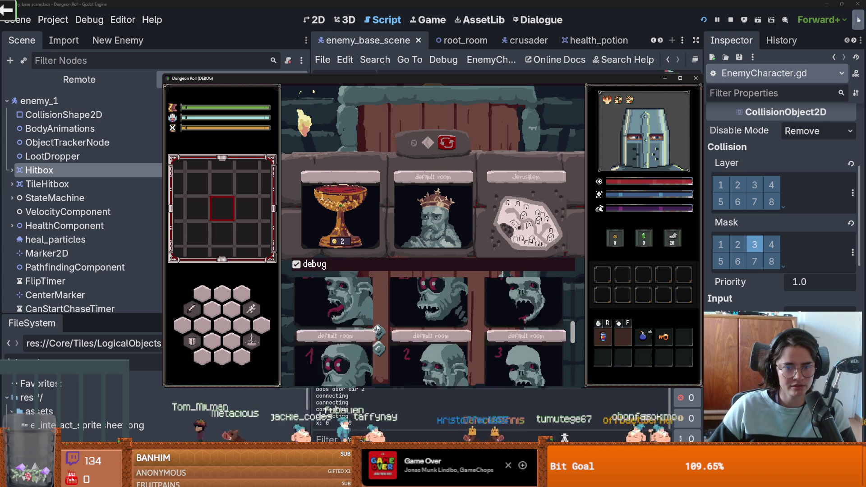
{"action": "left_click", "coordinate": [510, 326]}
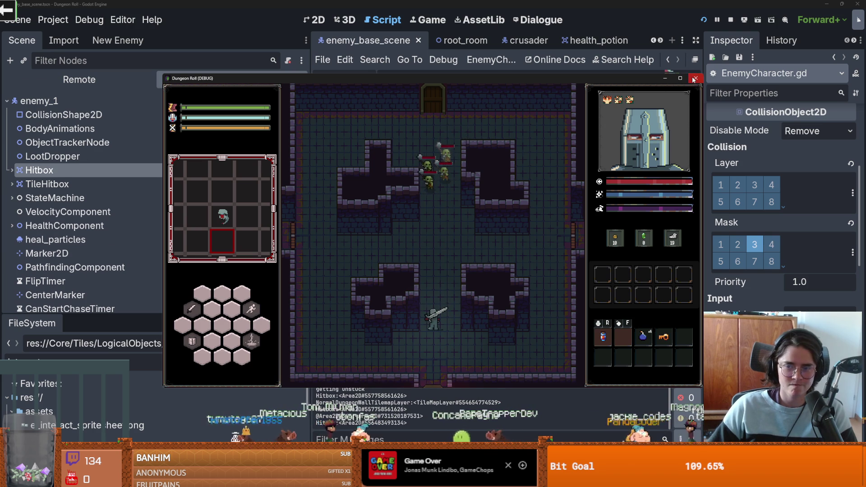
{"action": "left_click", "coordinate": [696, 78]}
{"action": "left_click", "coordinate": [771, 186]}
{"action": "key", "text": "ctrl+s"}
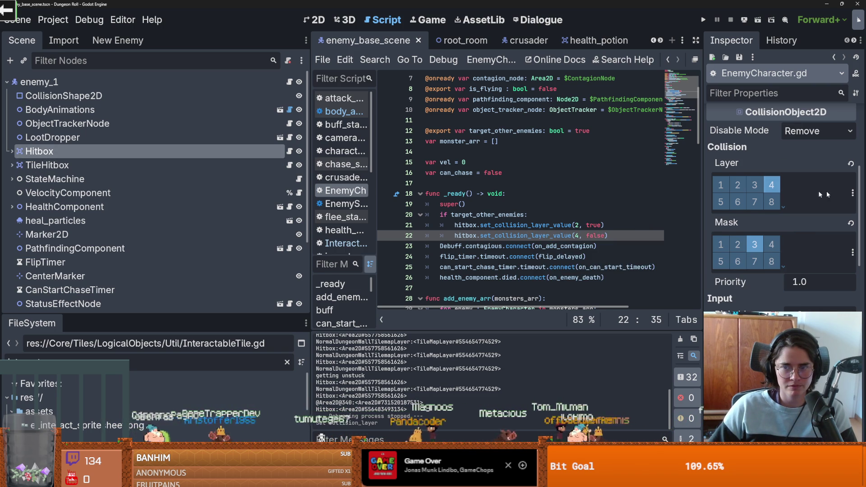
- Confirm PlayerHitbox is layer 5, untoggle bit 5, set line 21's layer to 5, then save and relaunch
{"action": "left_click", "coordinate": [853, 193]}
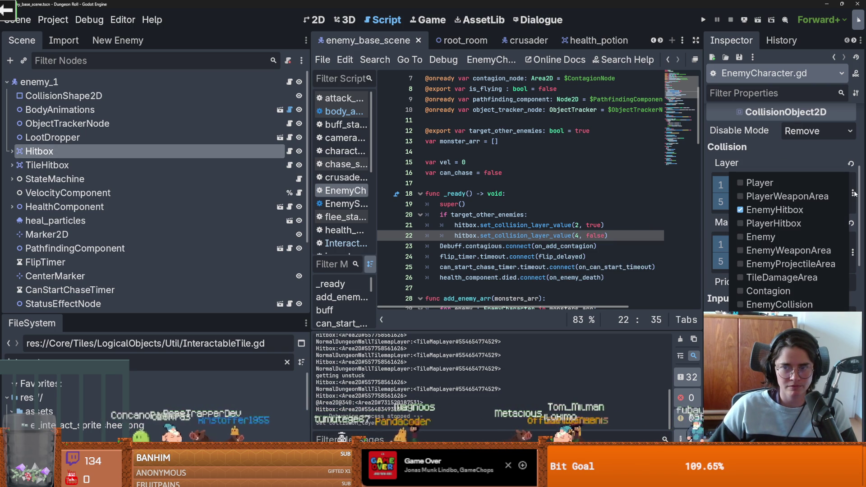
{"action": "left_click", "coordinate": [790, 224]}
{"action": "left_click", "coordinate": [787, 173]}
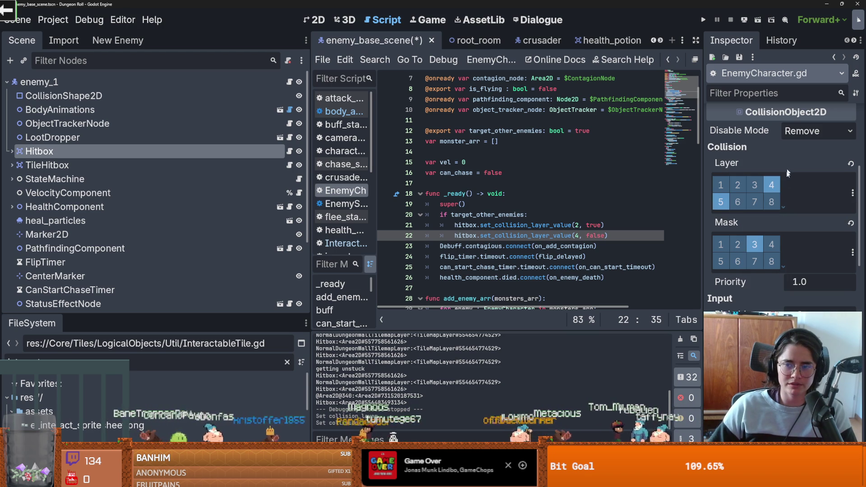
{"action": "left_click", "coordinate": [722, 203]}
{"action": "left_click", "coordinate": [580, 225]}
{"action": "type", "text": "5"}
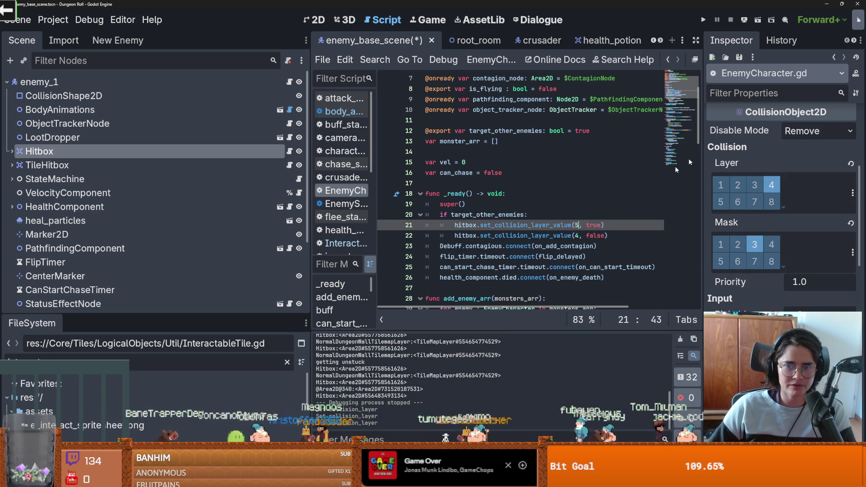
{"action": "key", "text": "F5"}
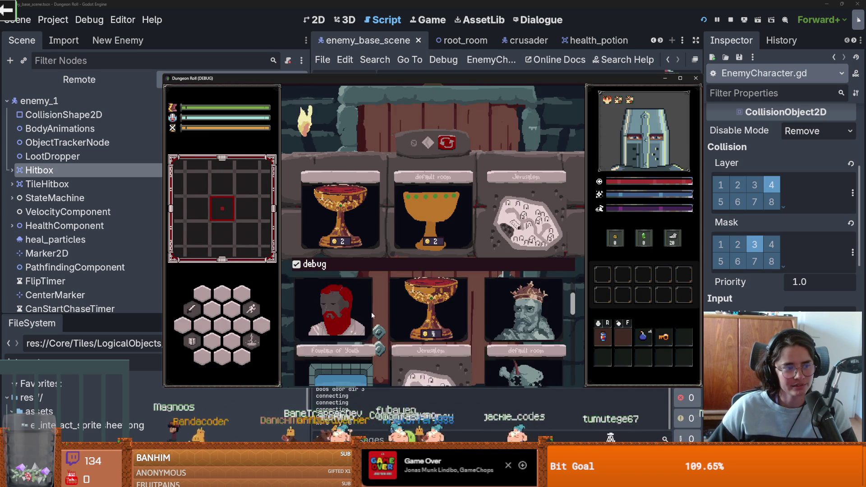
- Enter a new room in the debug game, then stop the run and return to EnemyCharacter.gd
{"action": "left_click", "coordinate": [518, 304]}
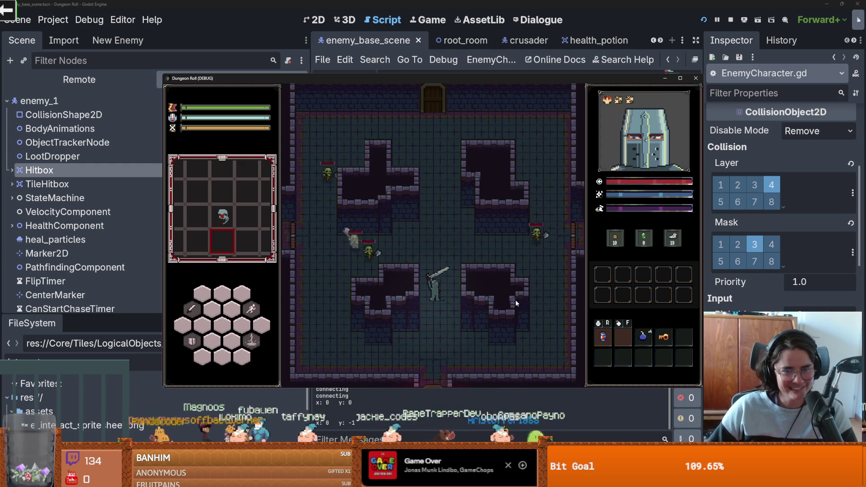
{"action": "left_click", "coordinate": [697, 78]}
{"action": "left_click", "coordinate": [649, 176]}
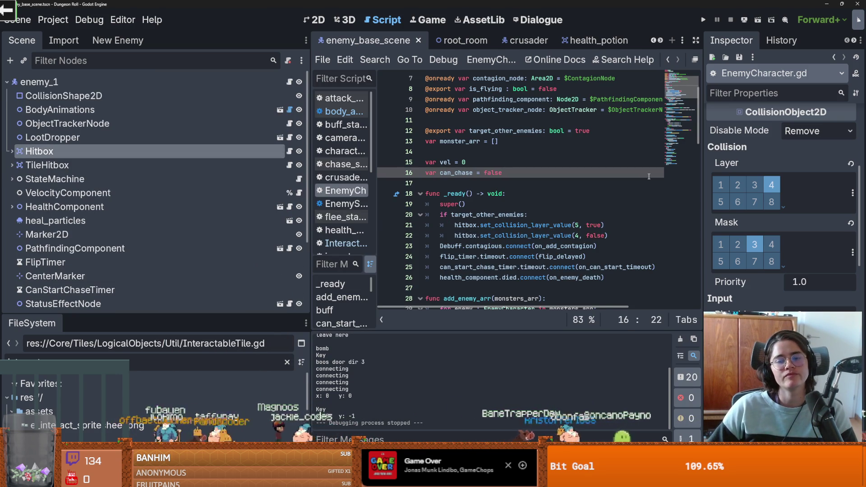
- Review the hitbox mask's named layers, then switch to the body_animations.gd script
{"action": "left_click", "coordinate": [851, 251]}
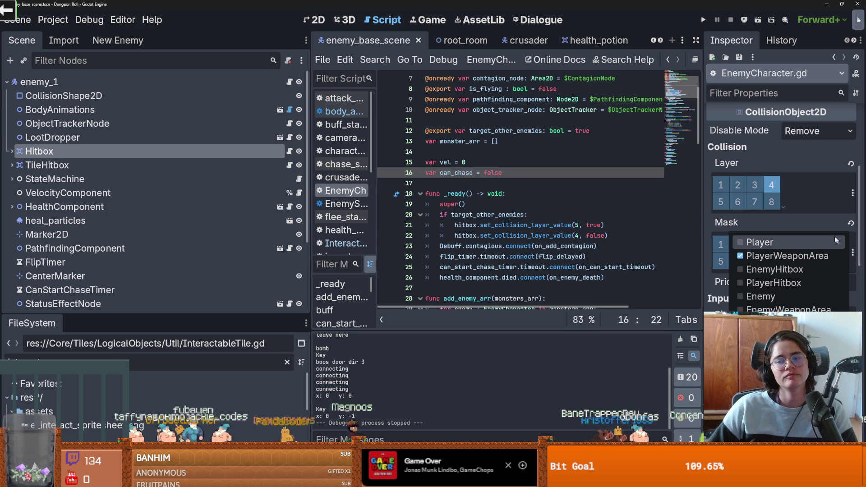
{"action": "left_click", "coordinate": [817, 222]}
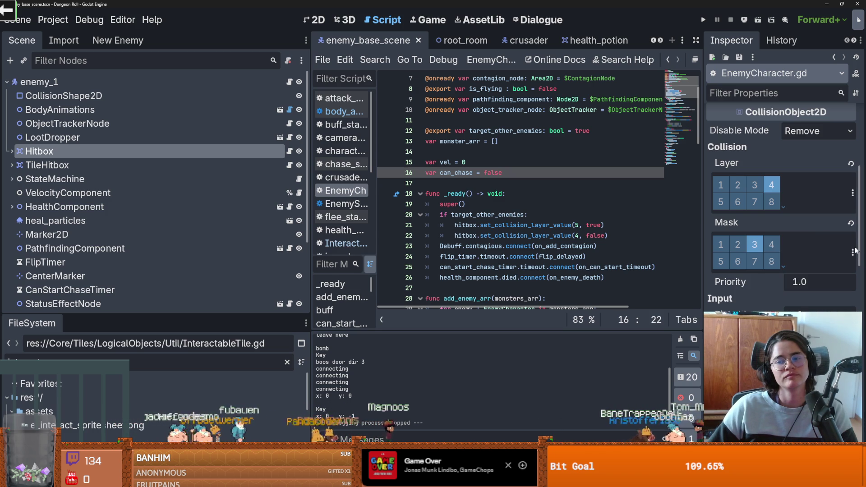
{"action": "left_click", "coordinate": [852, 253]}
{"action": "left_click", "coordinate": [817, 221]}
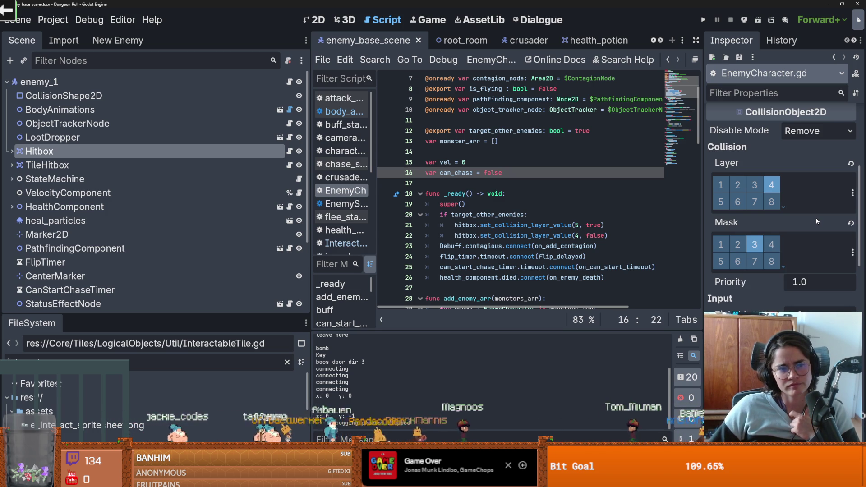
{"action": "left_click", "coordinate": [852, 252]}
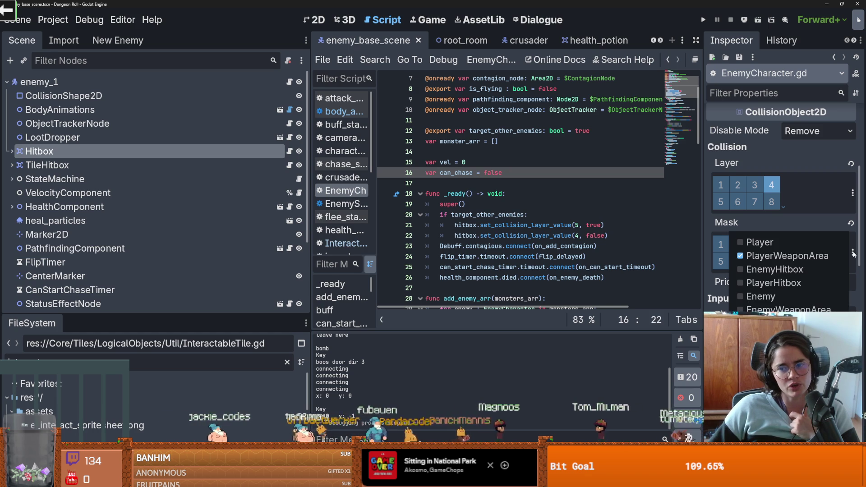
{"action": "left_click", "coordinate": [821, 215]}
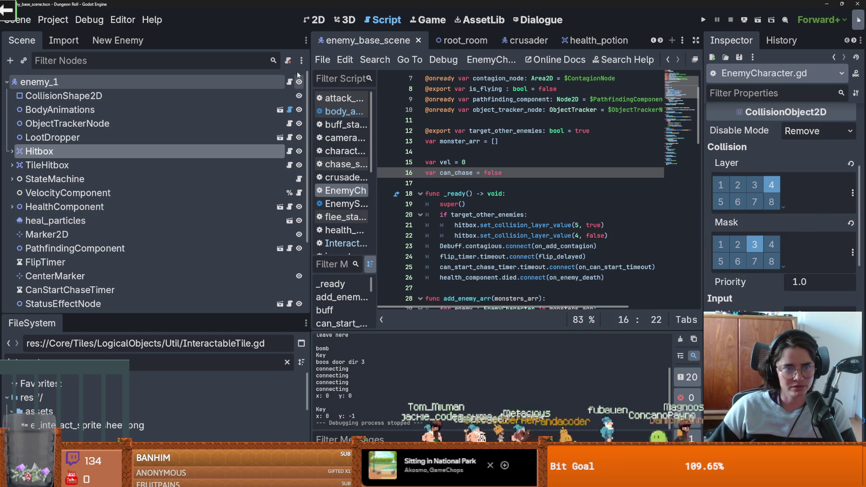
{"action": "left_click", "coordinate": [289, 109]}
{"action": "scroll", "coordinate": [518, 251], "scroll_direction": "down", "scroll_amount": 20}
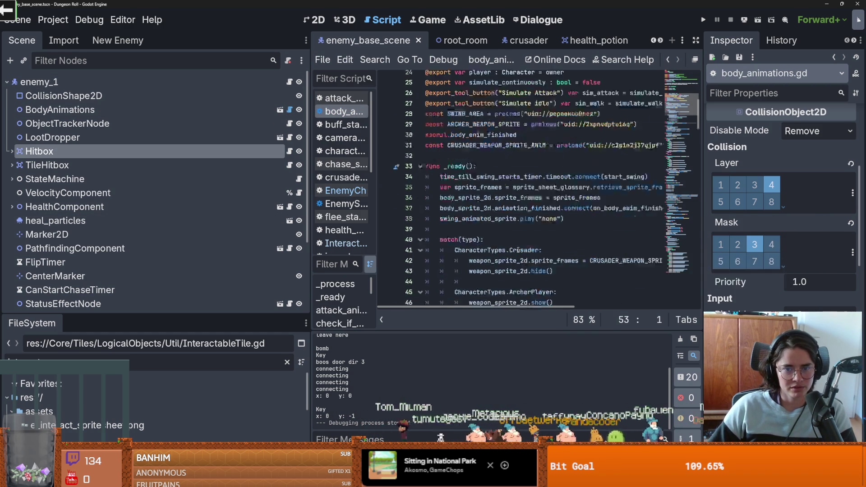
- Widen the code editor and scroll body_animations.gd down to the swing check on line 155
{"action": "scroll", "coordinate": [518, 251], "scroll_direction": "down", "scroll_amount": 6}
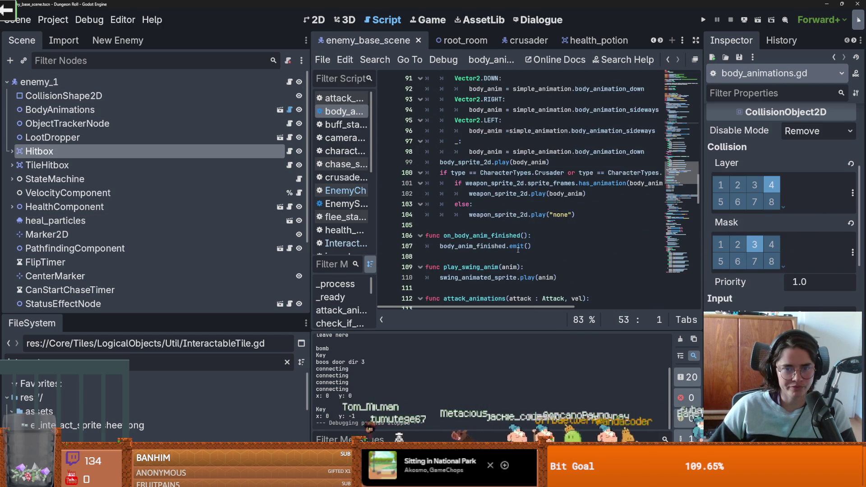
{"action": "scroll", "coordinate": [518, 250], "scroll_direction": "down", "scroll_amount": 4}
{"action": "scroll", "coordinate": [518, 250], "scroll_direction": "down", "scroll_amount": 5}
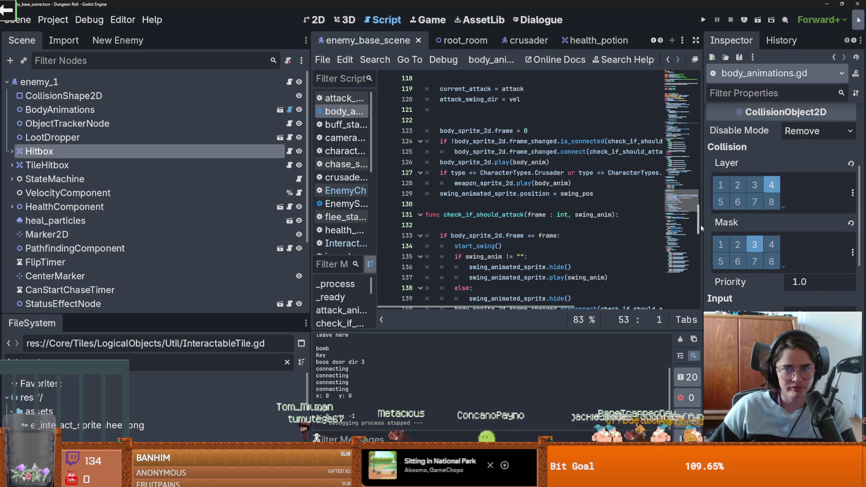
{"action": "left_click_drag", "start_coordinate": [702, 225], "coordinate": [770, 225]}
{"action": "scroll", "coordinate": [508, 255], "scroll_direction": "down", "scroll_amount": 5}
{"action": "scroll", "coordinate": [508, 255], "scroll_direction": "down", "scroll_amount": 6}
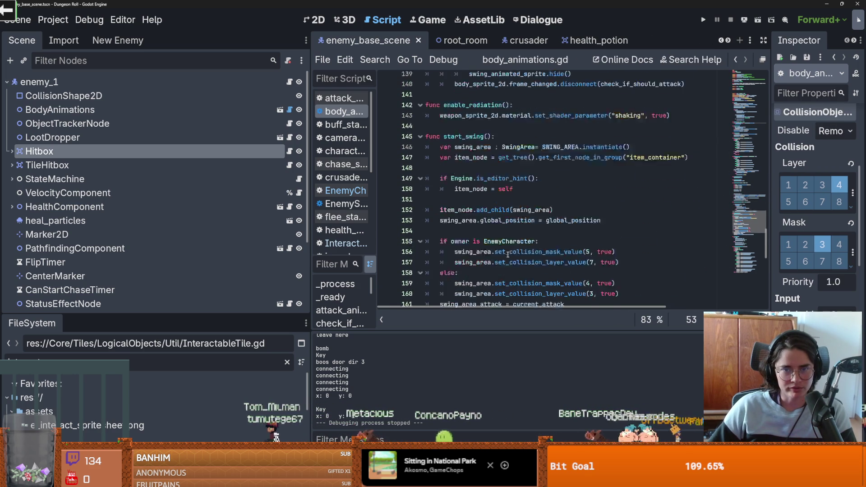
{"action": "scroll", "coordinate": [481, 175], "scroll_direction": "up", "scroll_amount": 2}
- Extend line 155 to read 'if owner is EnemyCharacter and owner:'
{"action": "double_click", "coordinate": [460, 184]}
{"action": "double_click", "coordinate": [515, 184]}
{"action": "left_click", "coordinate": [536, 183]}
{"action": "type", "text": "and "}
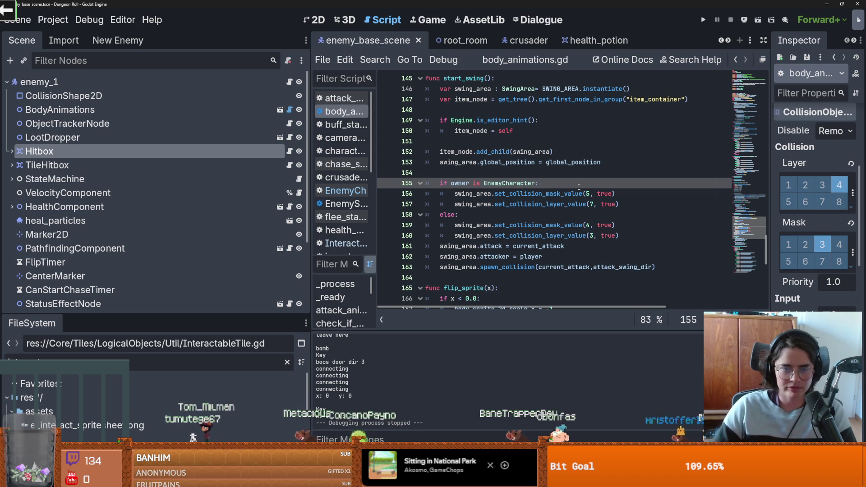
{"action": "type", "text": "owner"}
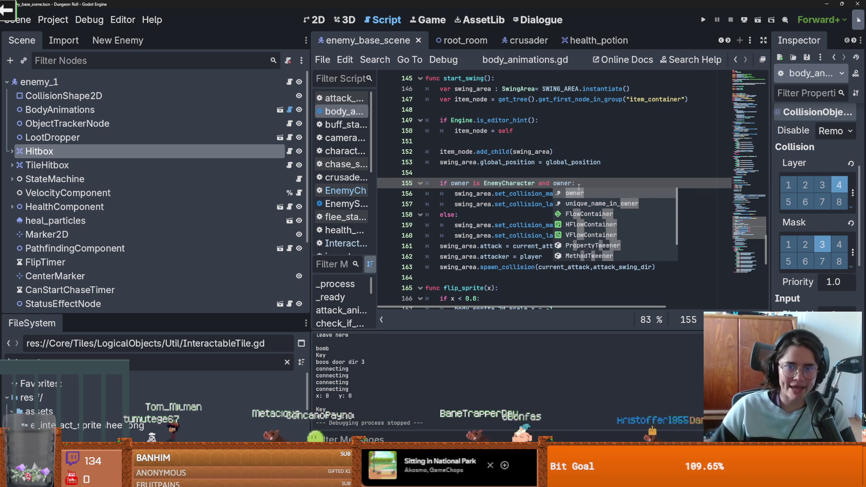
{"action": "left_click", "coordinate": [511, 162]}
{"action": "left_click", "coordinate": [510, 183], "text": "ctrl"}
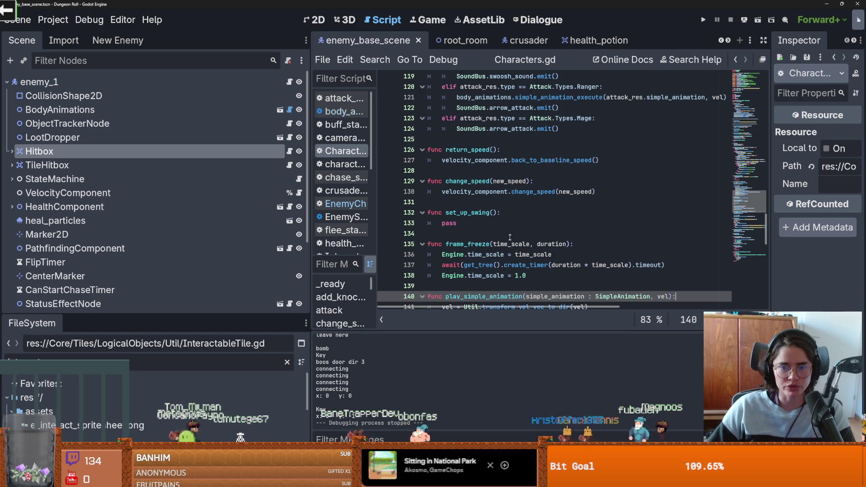
- Cut the target_other_enemies export line out of EnemyCharacter.gd
{"action": "scroll", "coordinate": [510, 236], "scroll_direction": "up", "scroll_amount": 20}
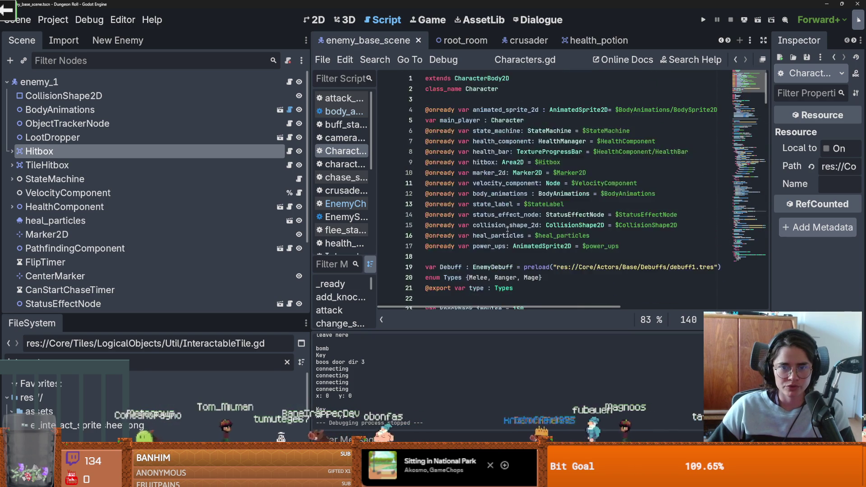
{"action": "scroll", "coordinate": [508, 229], "scroll_direction": "down", "scroll_amount": 6}
{"action": "scroll", "coordinate": [474, 160], "scroll_direction": "up", "scroll_amount": 7}
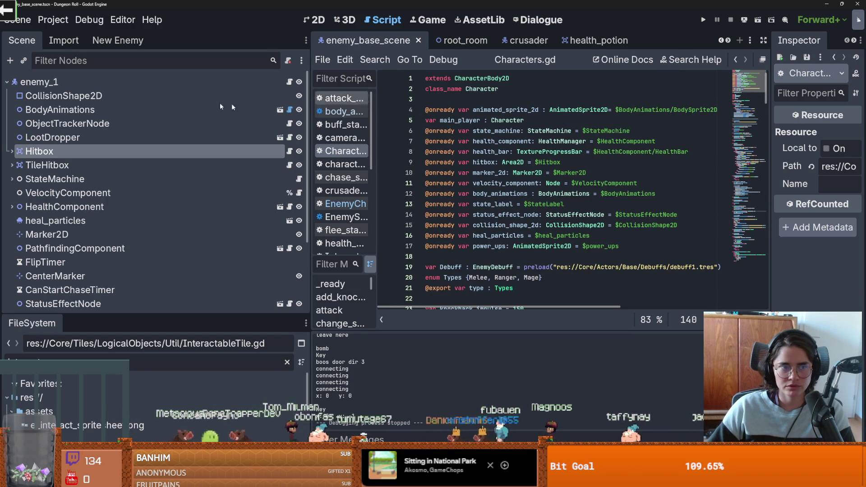
{"action": "left_click", "coordinate": [290, 82]}
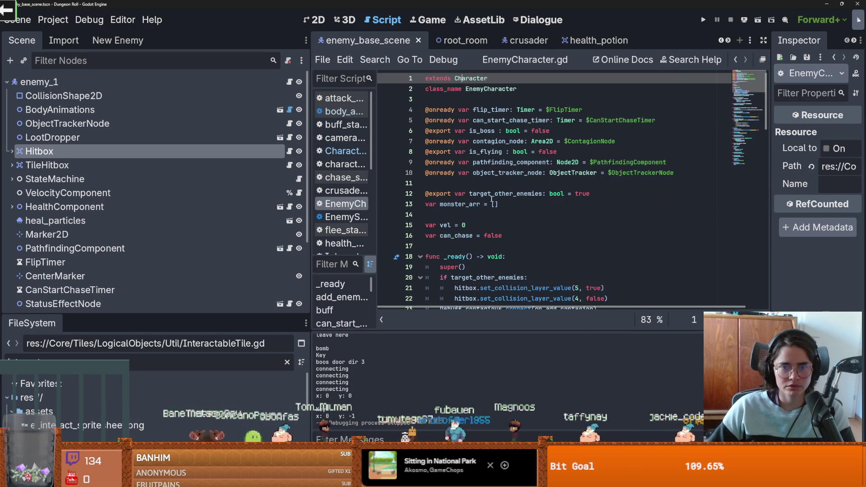
{"action": "double_click", "coordinate": [532, 194]}
{"action": "left_click", "coordinate": [609, 193]}
{"action": "key", "text": "shift+Home"}
{"action": "key", "text": "ctrl+c"}
{"action": "key", "text": "BackSpace"}
- Paste the target_other_enemies export onto line 18 of Characters.gd and save
{"action": "left_click", "coordinate": [469, 79], "text": "ctrl"}
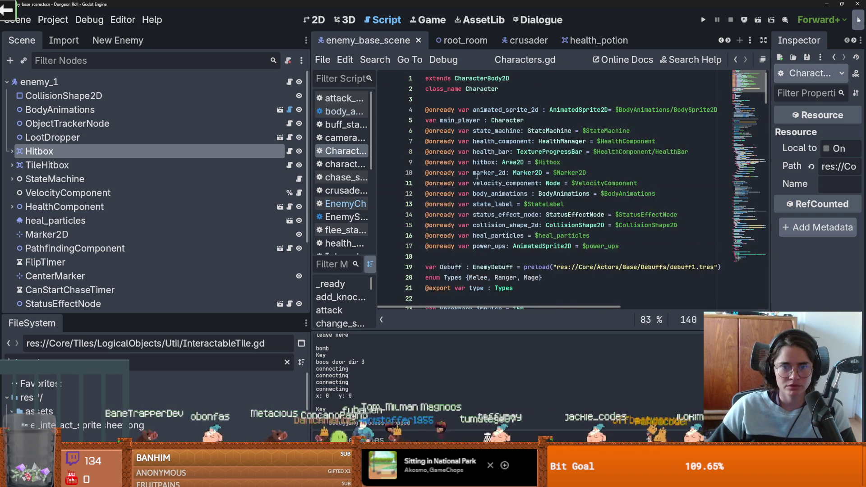
{"action": "scroll", "coordinate": [460, 176], "scroll_direction": "down", "scroll_amount": 4}
{"action": "left_click", "coordinate": [443, 132]}
{"action": "key", "text": "ctrl+v"}
{"action": "key", "text": "ctrl+s"}
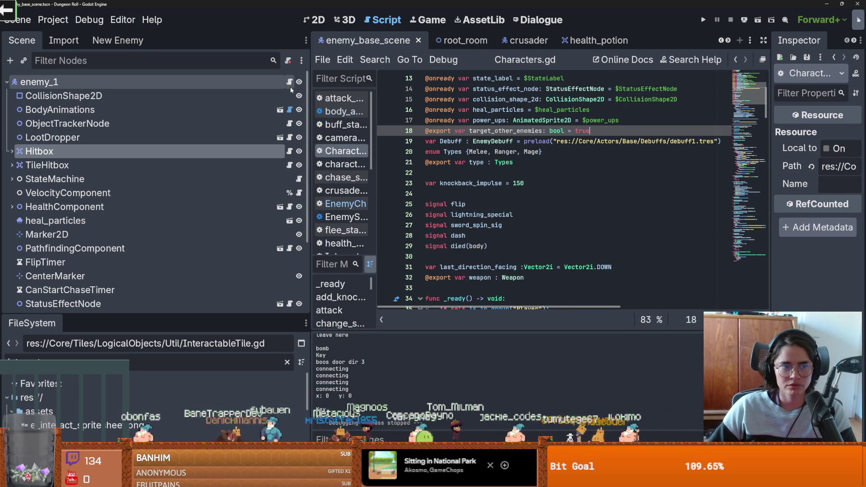
{"action": "left_click", "coordinate": [289, 110]}
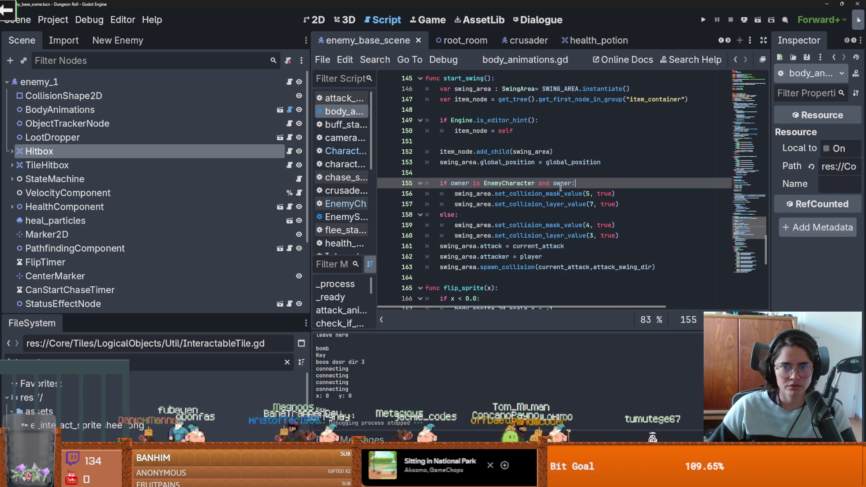
- Make line 155's condition end with 'and owner.target_other_enemies', then run the game
{"action": "type", "text": "."}
{"action": "key", "text": "ctrl+v"}
{"action": "left_click_drag", "start_coordinate": [601, 183], "coordinate": [555, 183]}
{"action": "key", "text": "BackSpace"}
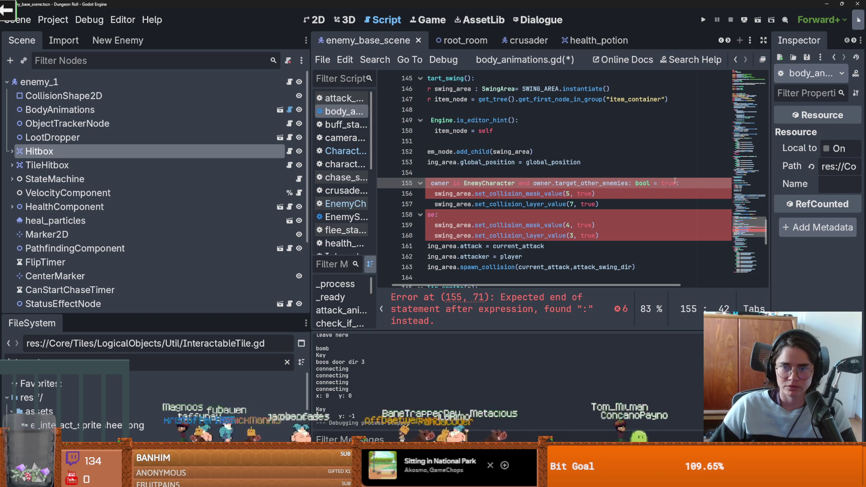
{"action": "left_click_drag", "start_coordinate": [676, 183], "coordinate": [629, 183]}
{"action": "key", "text": "BackSpace"}
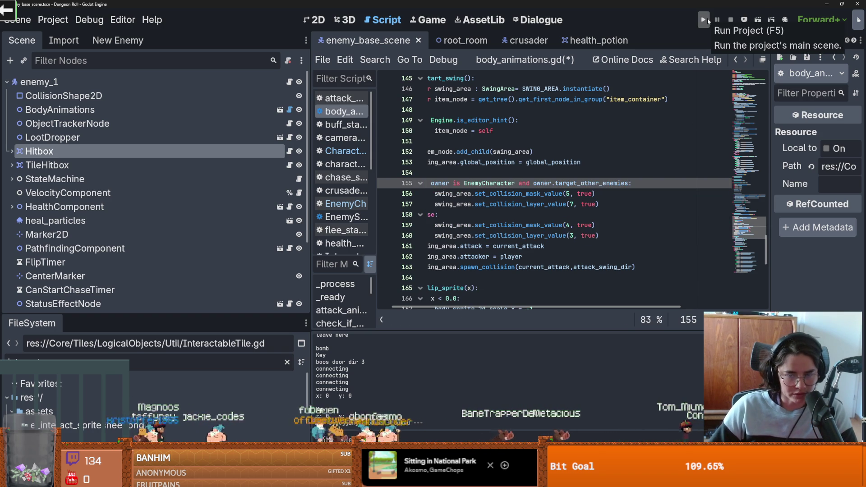
{"action": "left_click", "coordinate": [707, 19]}
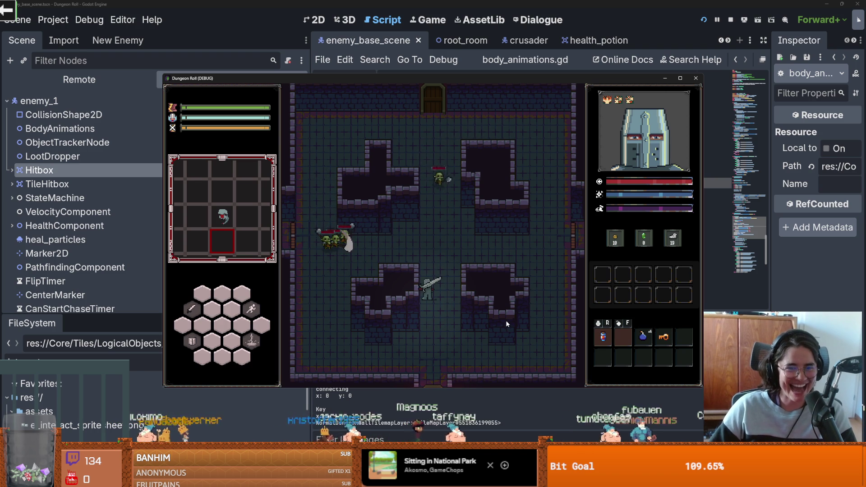
- Stop the test run and open EnemyCharacter.gd, where target_other_enemies shows as undeclared
{"action": "left_click", "coordinate": [696, 78]}
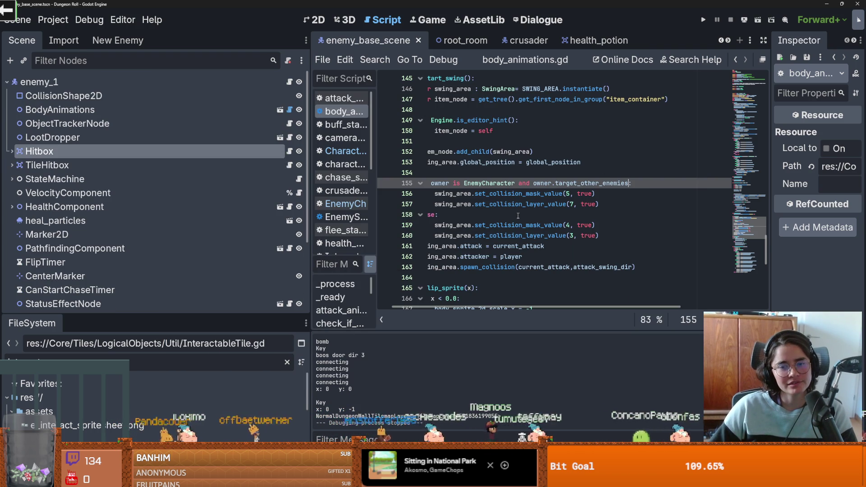
{"action": "left_click", "coordinate": [289, 82]}
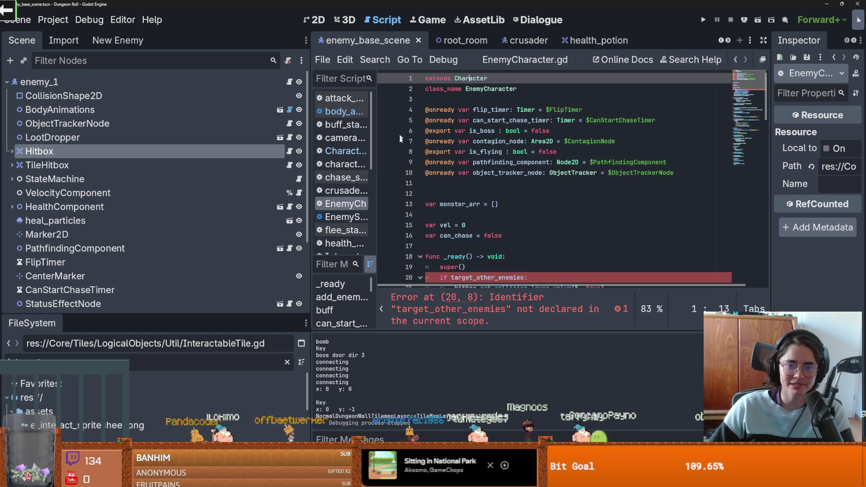
- Comment out the target_other_enemies hitbox lines 20–22 in _ready, then play-test another room
{"action": "mouse_move", "coordinate": [620, 203]}
{"action": "left_mouse_down"}
{"action": "mouse_move", "coordinate": [406, 194]}
{"action": "mouse_move", "coordinate": [379, 183]}
{"action": "left_mouse_up"}
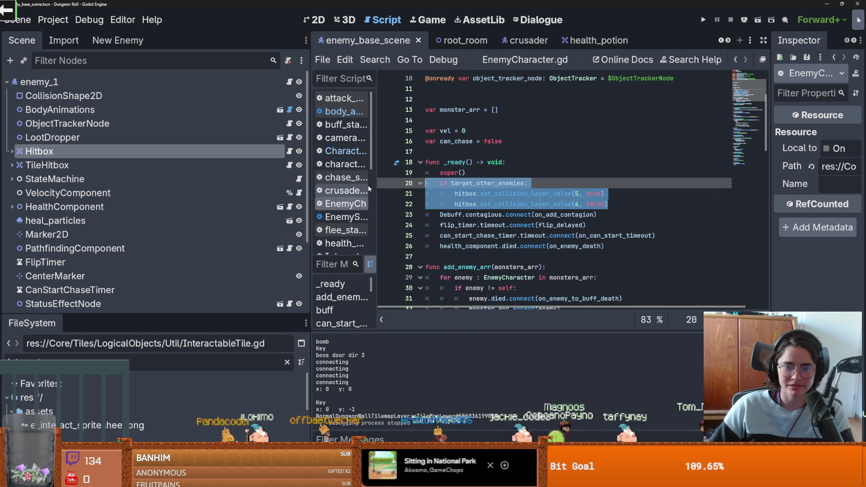
{"action": "key", "text": "ctrl+k"}
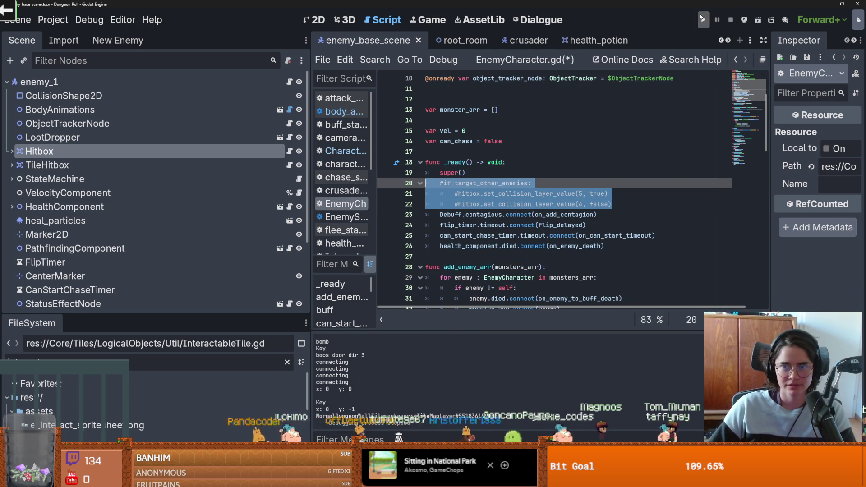
{"action": "left_click", "coordinate": [702, 19]}
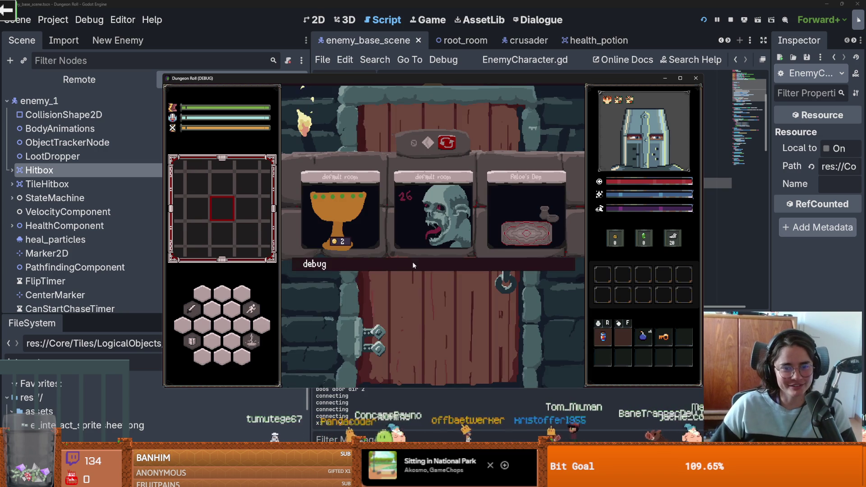
{"action": "left_click", "coordinate": [446, 296]}
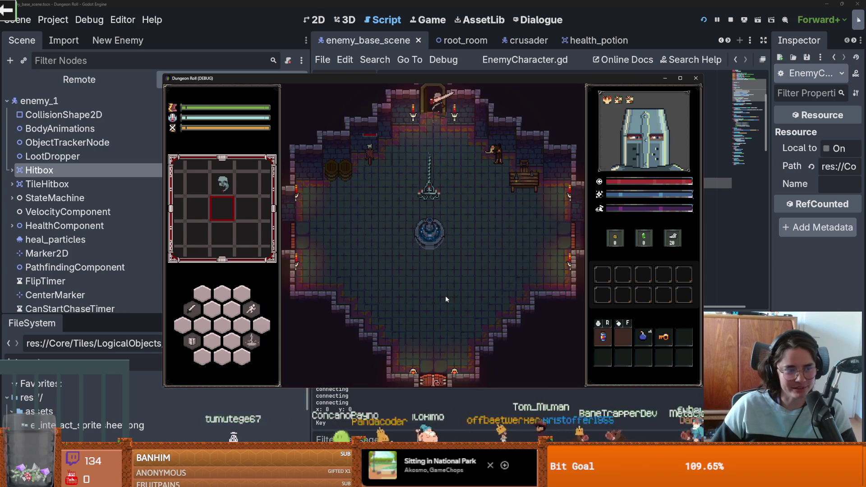
{"action": "key", "text": "s"}
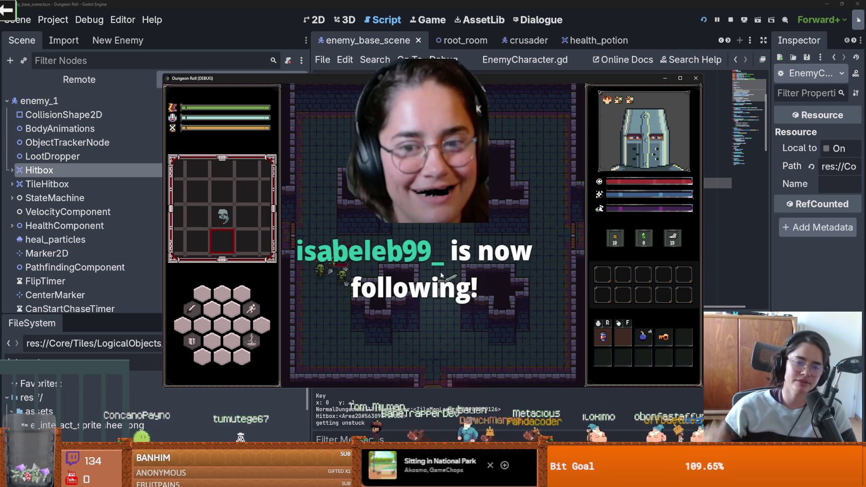
{"action": "left_click", "coordinate": [700, 79]}
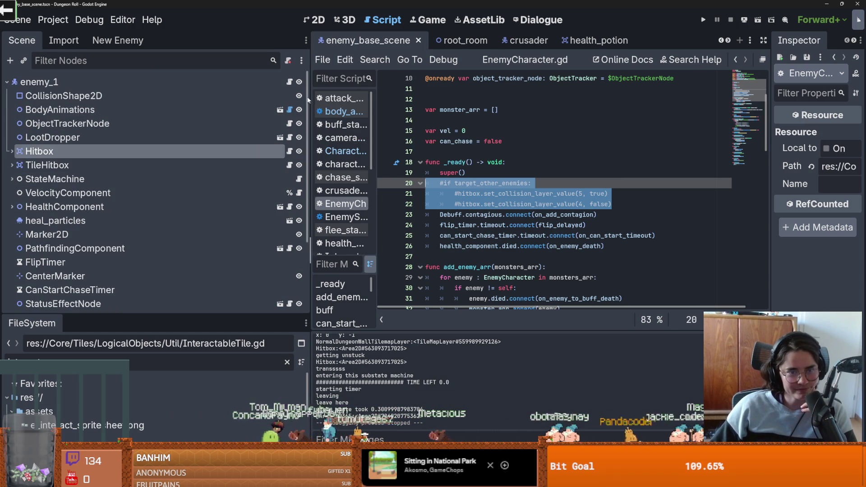
- Recheck line 155's owner.target_other_enemies condition in body_animations.gd and relaunch with F5
{"action": "left_click", "coordinate": [289, 110]}
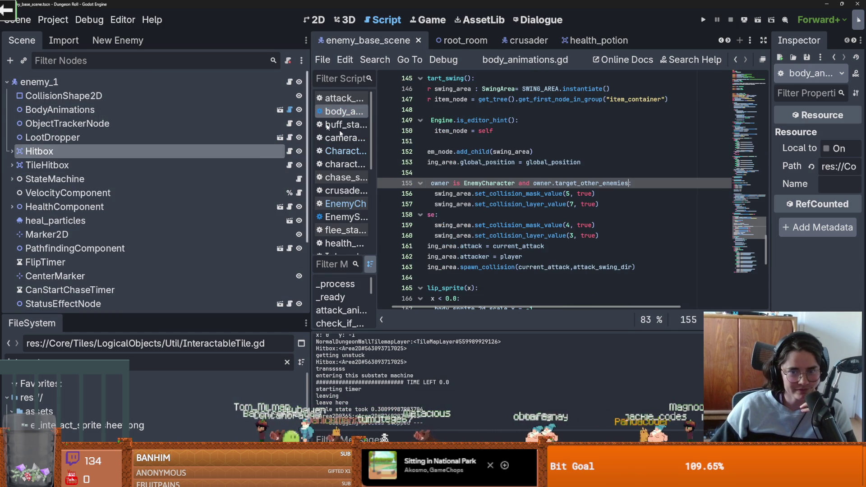
{"action": "left_click", "coordinate": [505, 195]}
{"action": "scroll", "coordinate": [600, 307], "scroll_direction": "left", "scroll_amount": 2}
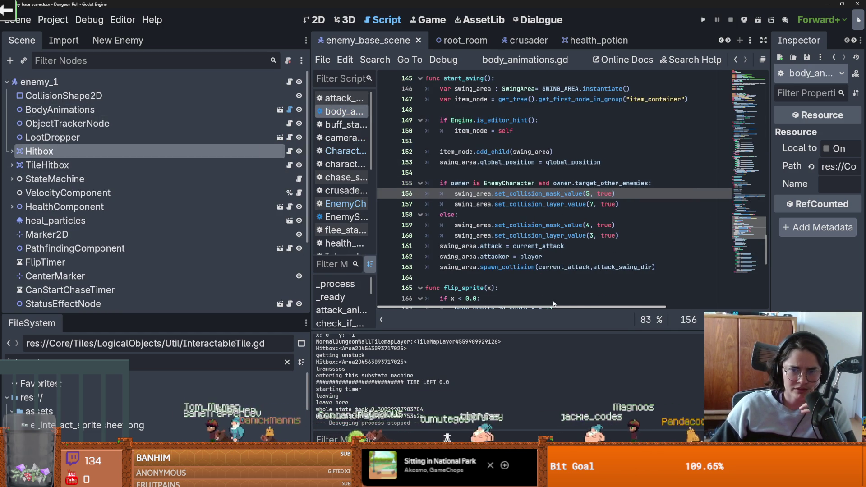
{"action": "mouse_move", "coordinate": [571, 183]}
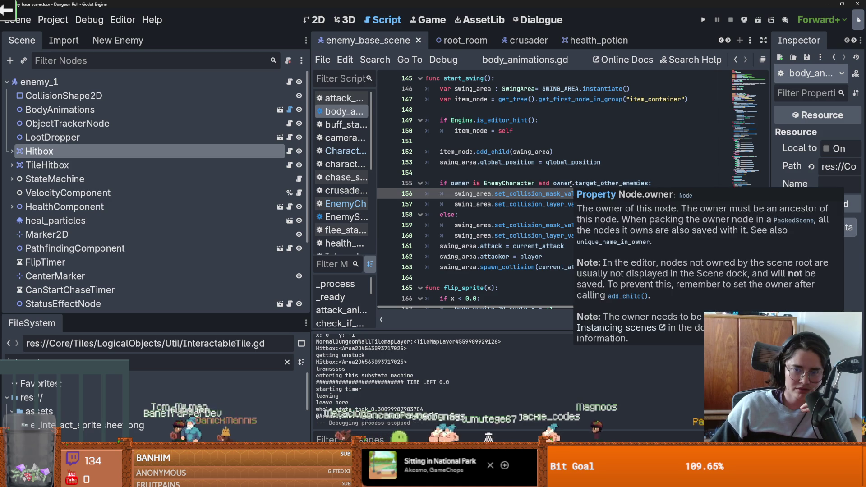
{"action": "left_click", "coordinate": [557, 184]}
{"action": "type", "text": "!"}
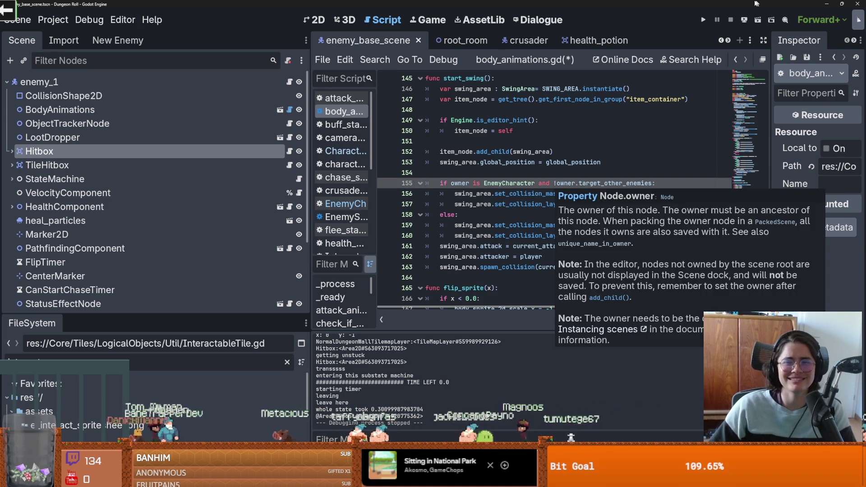
{"action": "key", "text": "F5"}
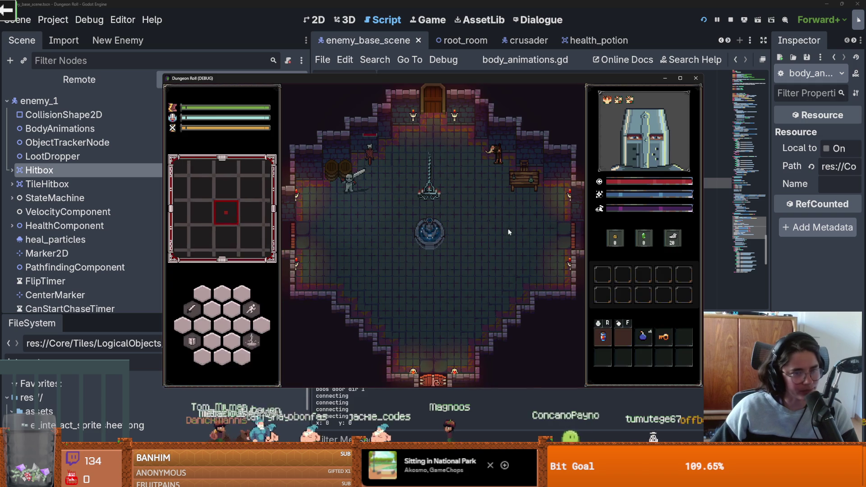
- Open the door's room choice and enter a room until the debugger halts at chase_state.gd line 33
{"action": "key", "text": "e"}
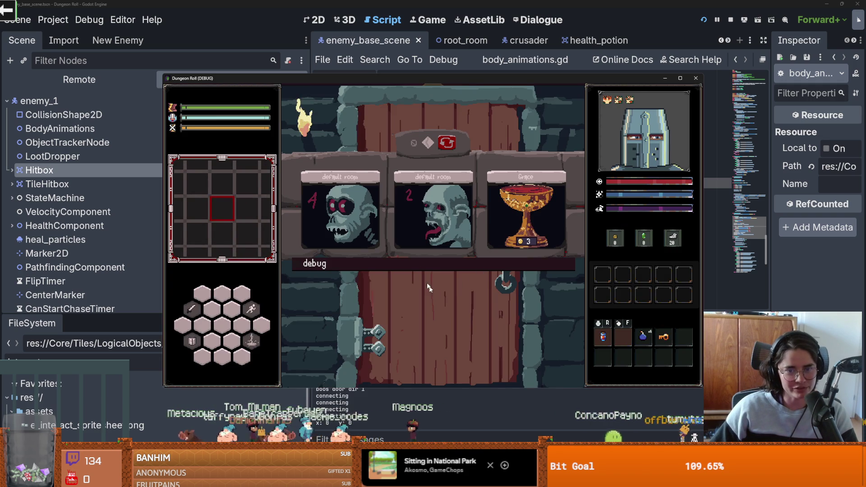
{"action": "left_click", "coordinate": [427, 320]}
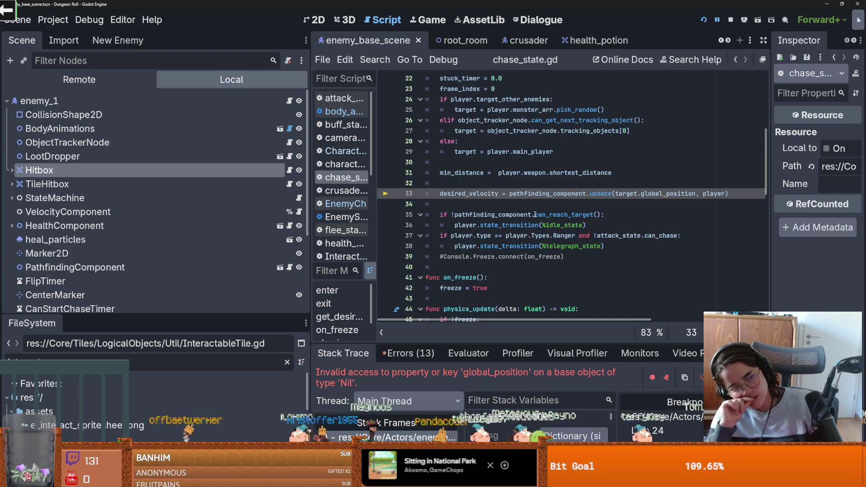
- Change target_other_enemies' default in Characters.gd from true to false, save, and relaunch the game
{"action": "left_click", "coordinate": [291, 104]}
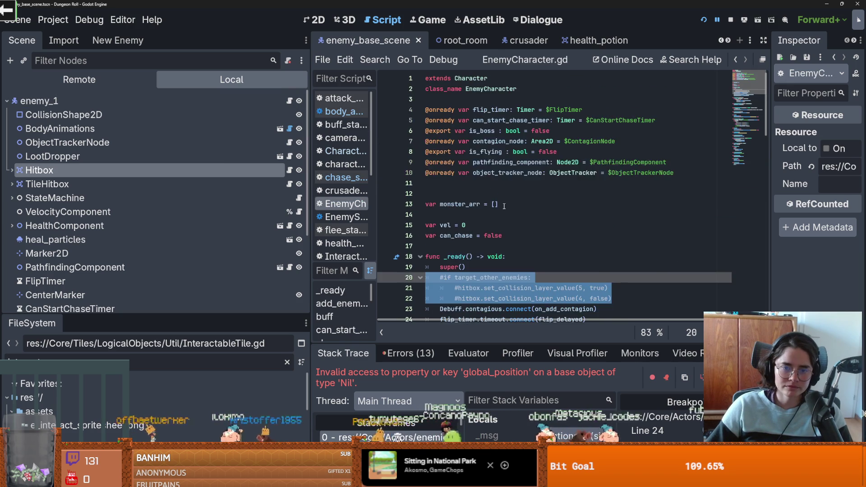
{"action": "scroll", "coordinate": [541, 148], "scroll_direction": "up", "scroll_amount": 2}
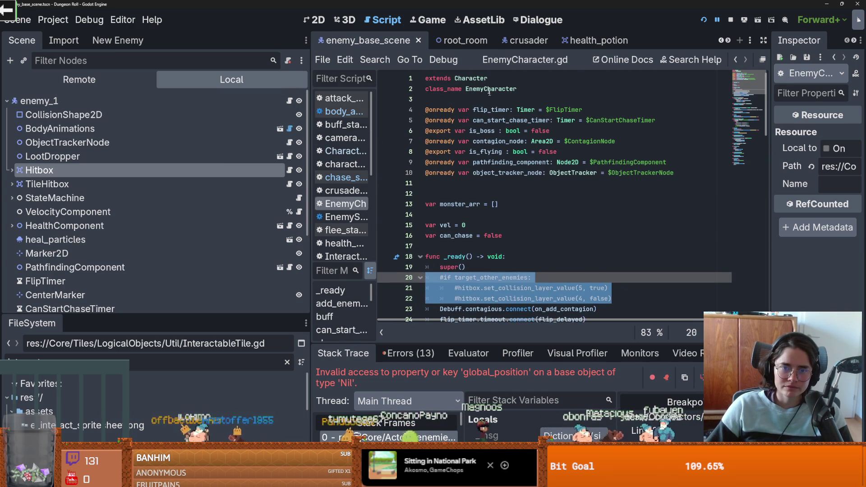
{"action": "left_click", "coordinate": [471, 80], "text": "ctrl"}
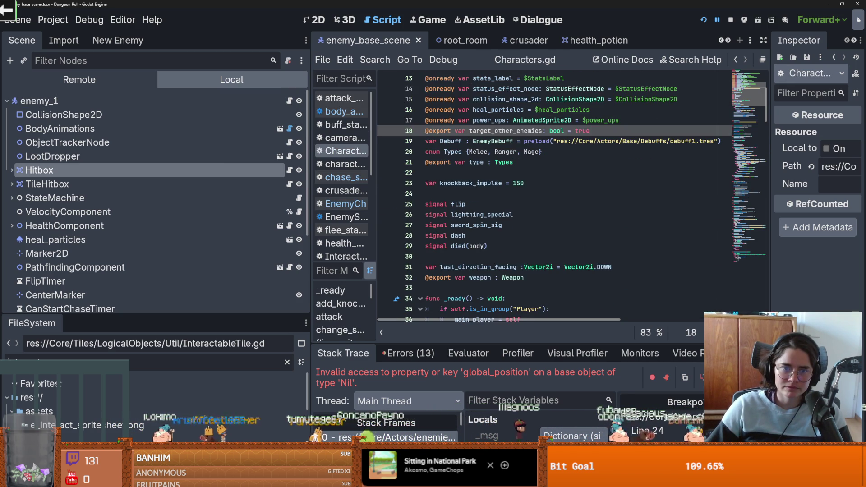
{"action": "triple_click", "coordinate": [579, 131]}
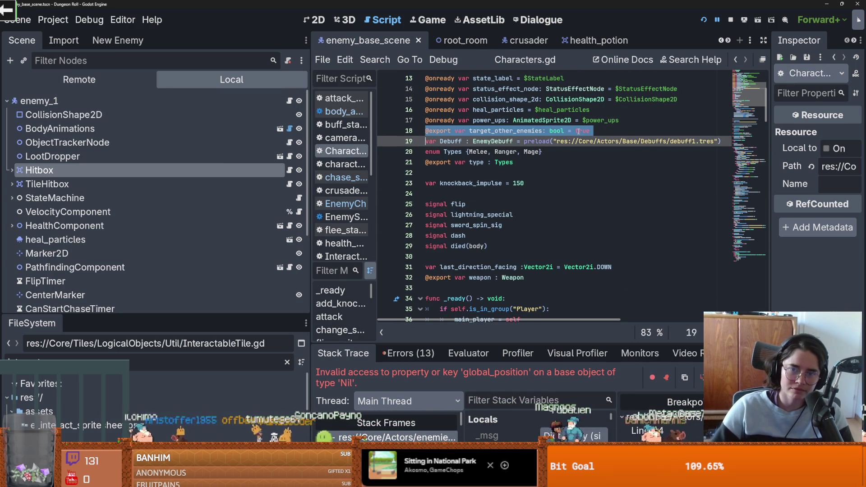
{"action": "left_click", "coordinate": [581, 130]}
{"action": "type", "text": "l"}
{"action": "key", "text": "Return"}
{"action": "key", "text": "ctrl+s"}
{"action": "left_click", "coordinate": [571, 189]}
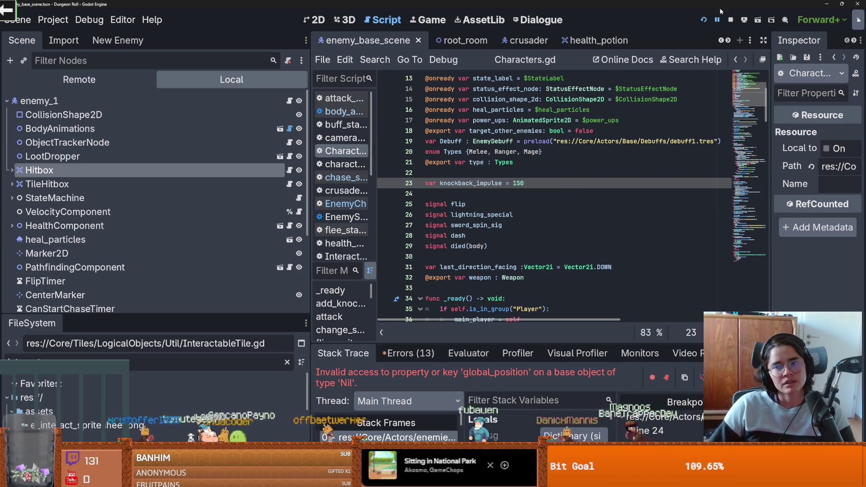
{"action": "left_click", "coordinate": [702, 21]}
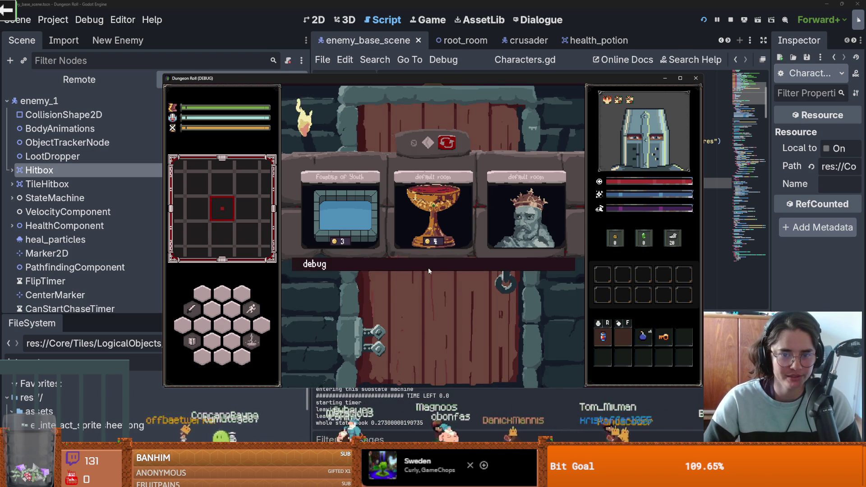
- Tick the debug checkbox to reveal the debug rooms and enter the cauldron debug room
{"action": "left_click", "coordinate": [429, 267]}
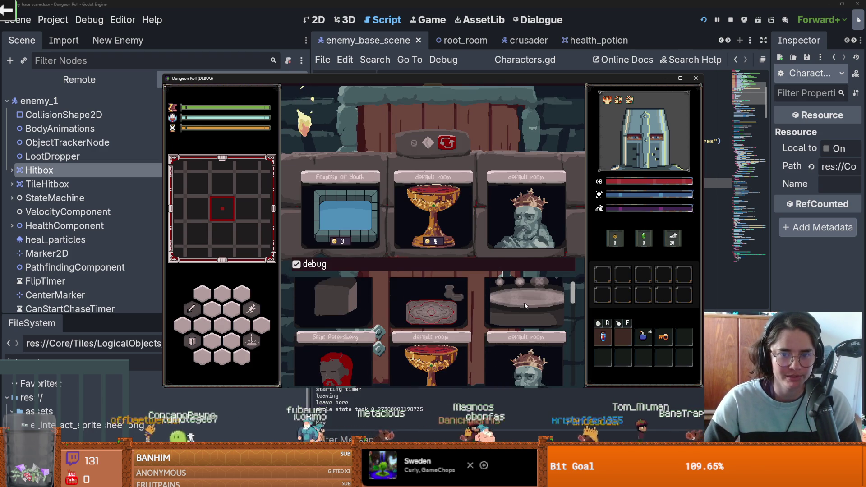
{"action": "left_click", "coordinate": [525, 306]}
- Walk the character to and from the cauldron and move the bomb to another hotbar slot
{"action": "key", "text": "d"}
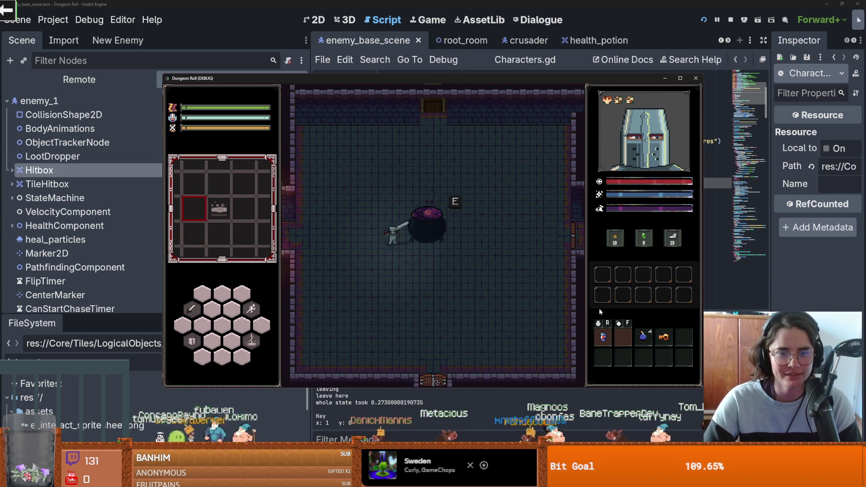
{"action": "key", "text": "a"}
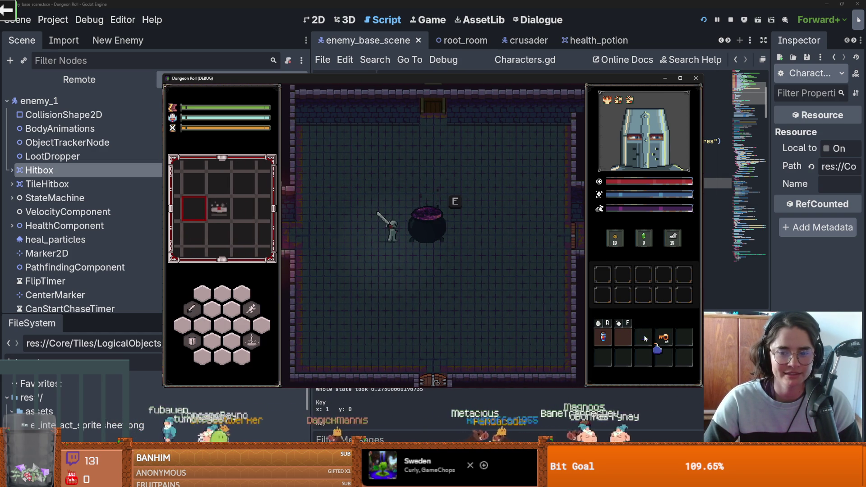
{"action": "left_click", "coordinate": [644, 338]}
{"action": "mouse_move", "coordinate": [644, 337]}
{"action": "left_mouse_down"}
{"action": "mouse_move", "coordinate": [628, 343]}
{"action": "mouse_move", "coordinate": [424, 215]}
{"action": "mouse_move", "coordinate": [636, 305]}
{"action": "mouse_move", "coordinate": [629, 336]}
{"action": "left_mouse_up"}
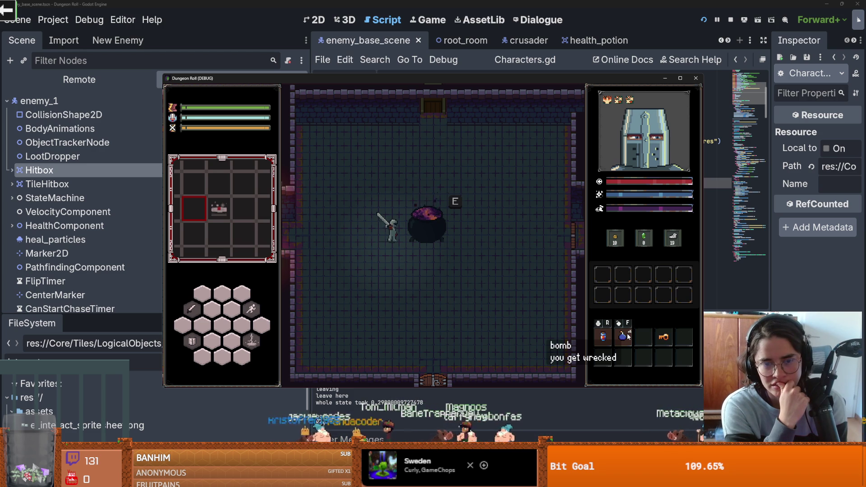
- Unlock the right door, scroll through the debug room choices, then stop the game with F8
{"action": "key", "text": "d"}
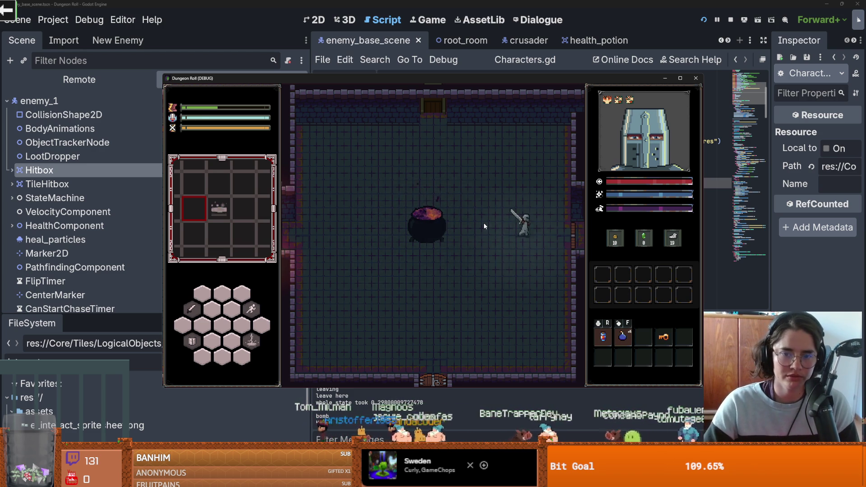
{"action": "left_click", "coordinate": [420, 246]}
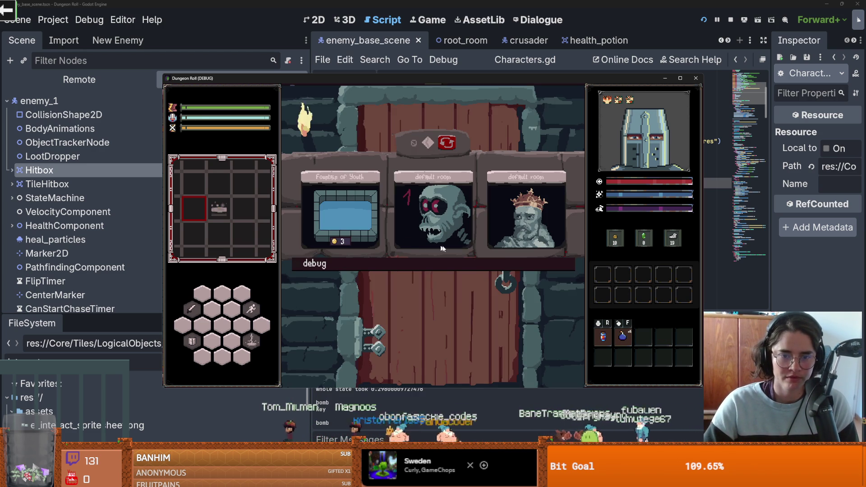
{"action": "left_click", "coordinate": [423, 264]}
{"action": "scroll", "coordinate": [481, 312], "scroll_direction": "down", "scroll_amount": 3}
{"action": "scroll", "coordinate": [349, 301], "scroll_direction": "down", "scroll_amount": 3}
{"action": "scroll", "coordinate": [373, 304], "scroll_direction": "down", "scroll_amount": 3}
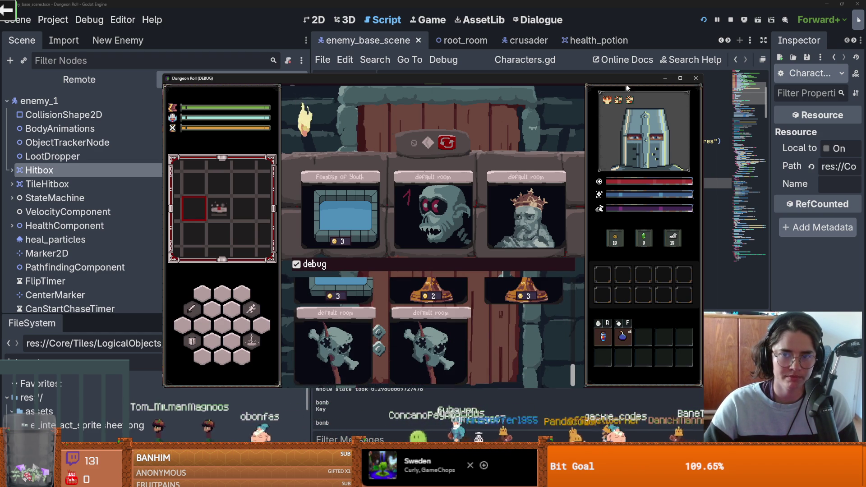
{"action": "key", "text": "F8"}
{"action": "key", "text": "ctrl+s"}
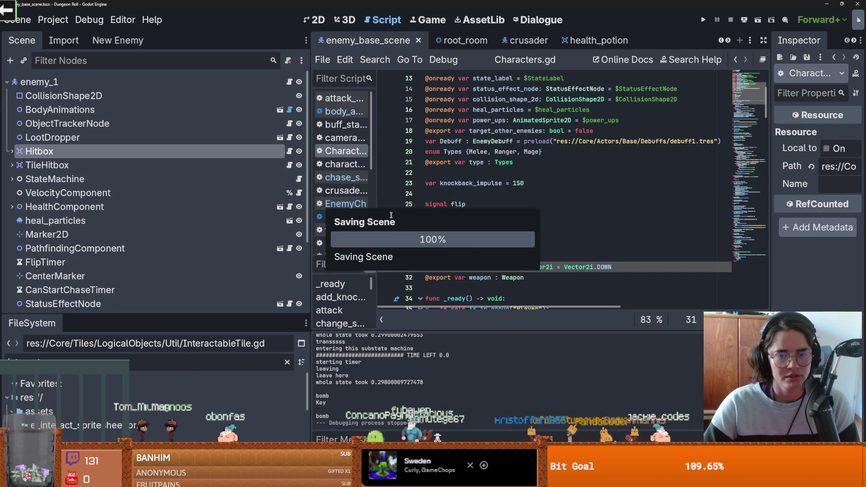
- Save Characters.gd, then enlarge the FileSystem dock and focus its Filter Files box
{"action": "left_click", "coordinate": [444, 191]}
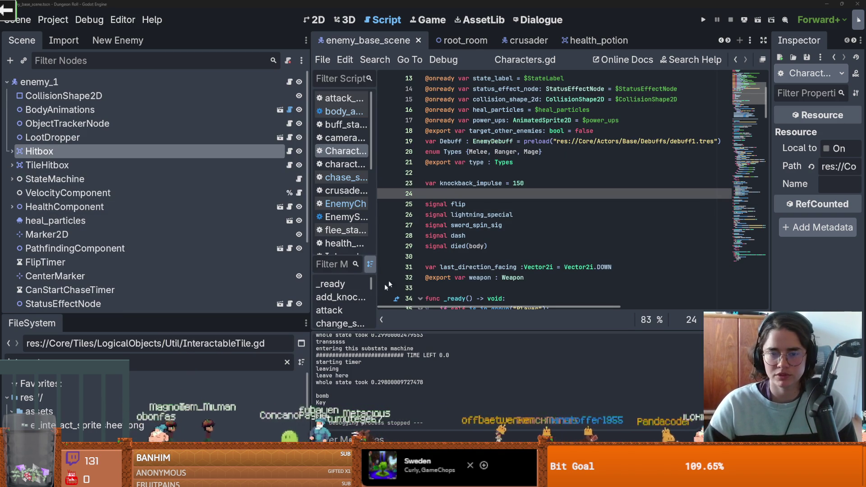
{"action": "left_click", "coordinate": [530, 209]}
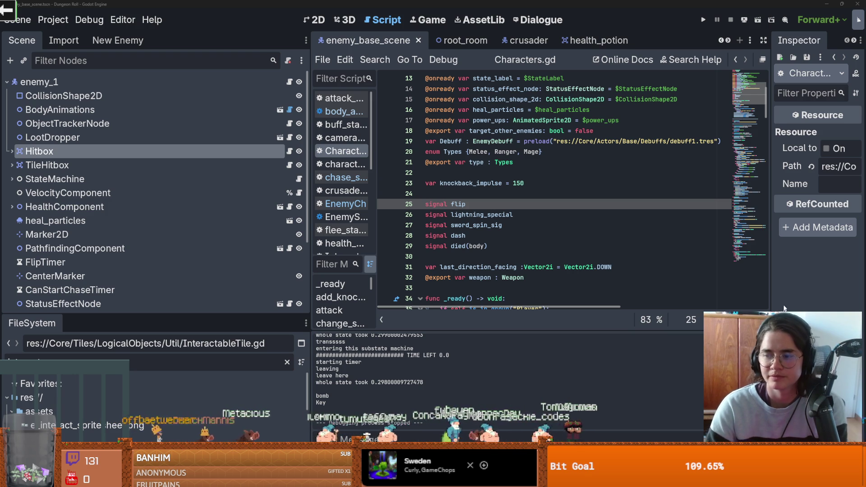
{"action": "left_click", "coordinate": [532, 259]}
{"action": "key", "text": "ctrl+s"}
{"action": "left_click", "coordinate": [517, 193]}
{"action": "key", "text": "ctrl+s"}
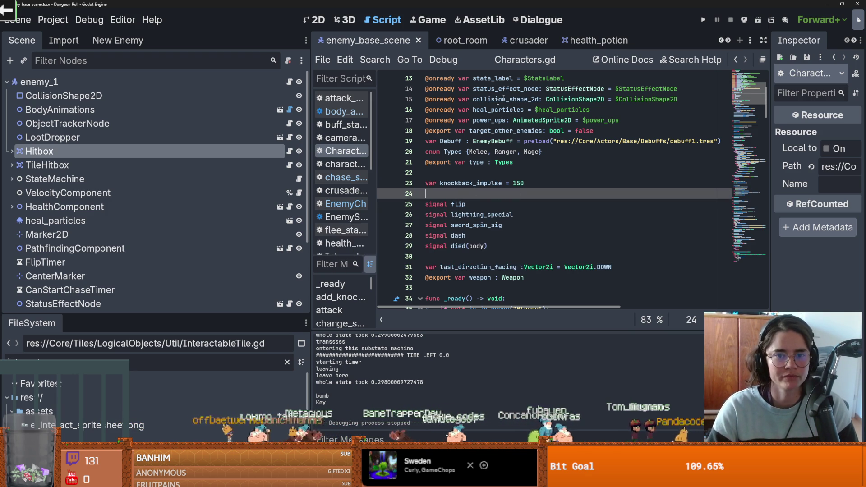
{"action": "left_click_drag", "start_coordinate": [174, 315], "coordinate": [172, 116]}
{"action": "left_click", "coordinate": [73, 170]}
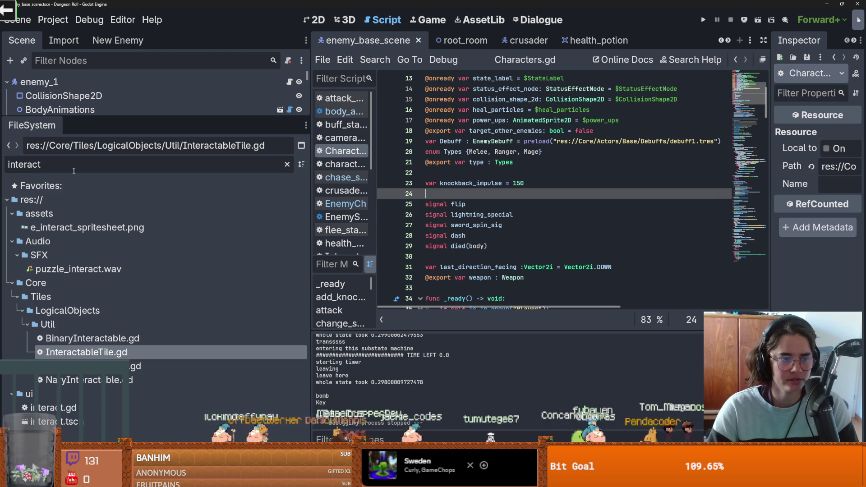
- Filter the FileSystem for 'priest' and open priest_buffer.tscn
{"action": "key", "text": "ctrl+a"}
{"action": "key", "text": "BackSpace"}
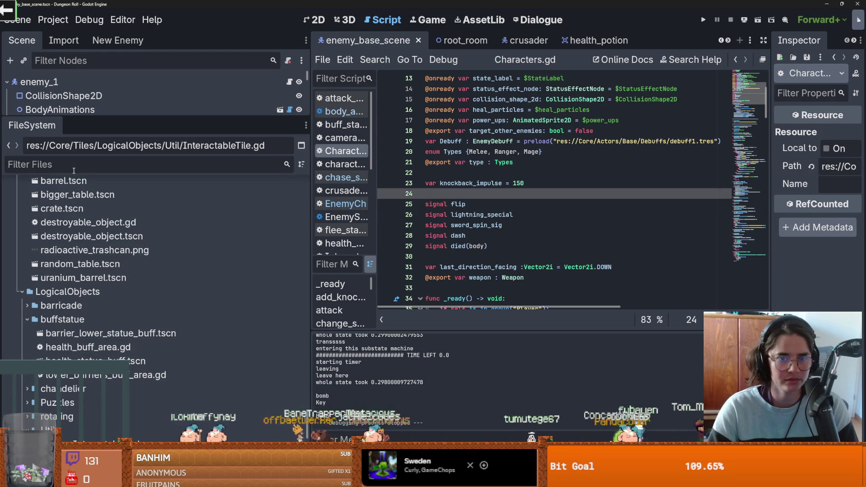
{"action": "type", "text": "prie"}
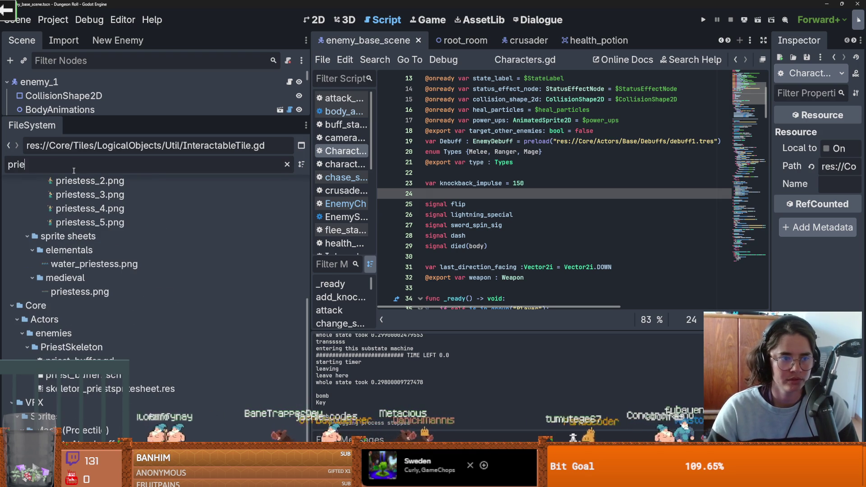
{"action": "type", "text": "st"}
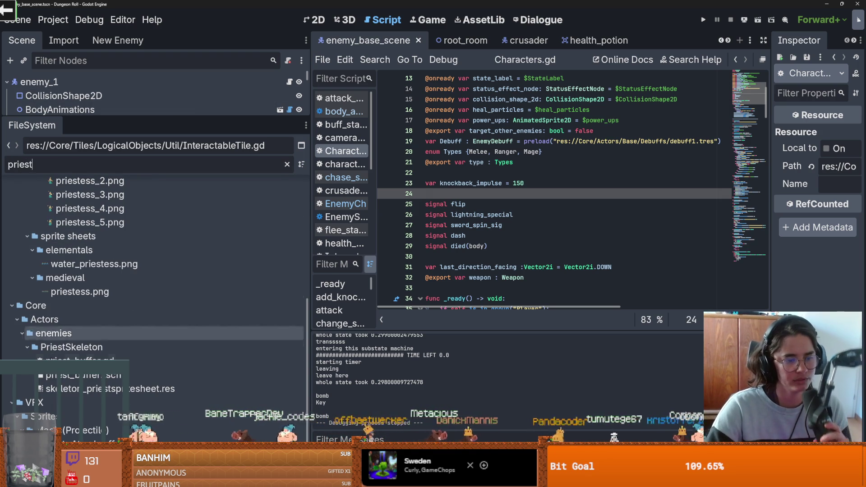
{"action": "double_click", "coordinate": [84, 375]}
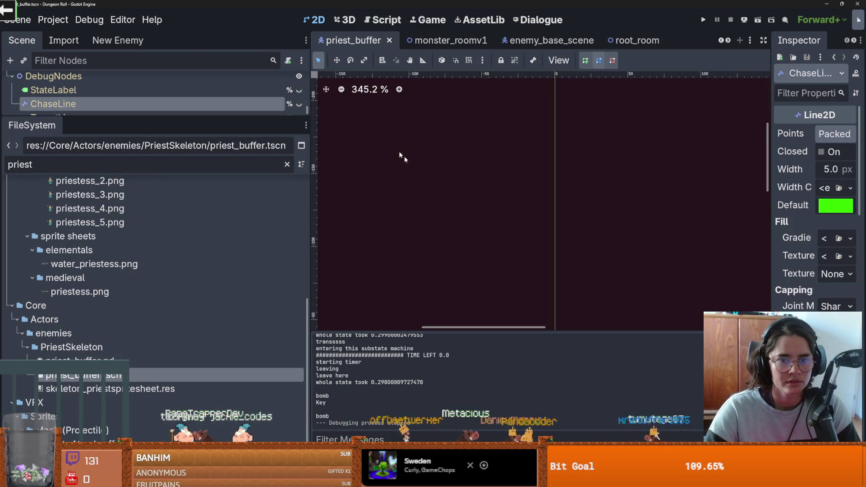
- Save the priest_buffer scene and give the Scene tree dock more room
{"action": "scroll", "coordinate": [513, 218], "scroll_direction": "down", "scroll_amount": 5}
{"action": "scroll", "coordinate": [522, 204], "scroll_direction": "up", "scroll_amount": 2}
{"action": "scroll", "coordinate": [522, 204], "scroll_direction": "up", "scroll_amount": 6}
{"action": "key", "text": "ctrl+s"}
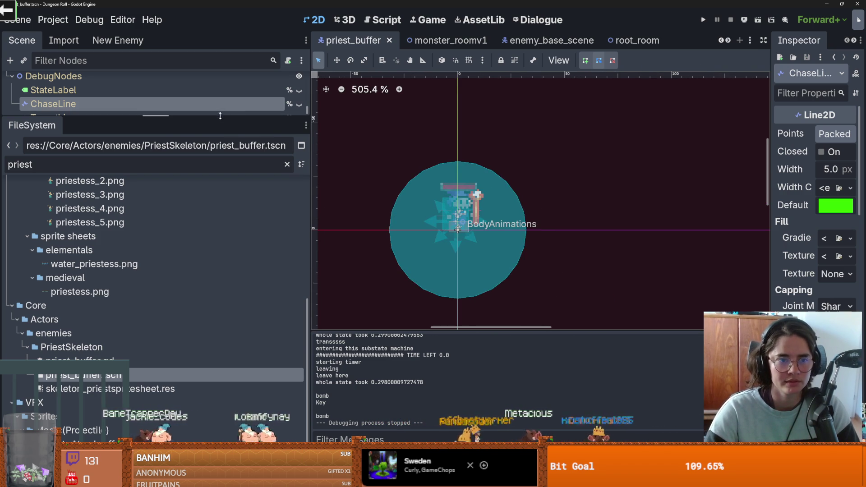
{"action": "left_click_drag", "start_coordinate": [257, 117], "coordinate": [257, 329]}
{"action": "key", "text": "ctrl+s"}
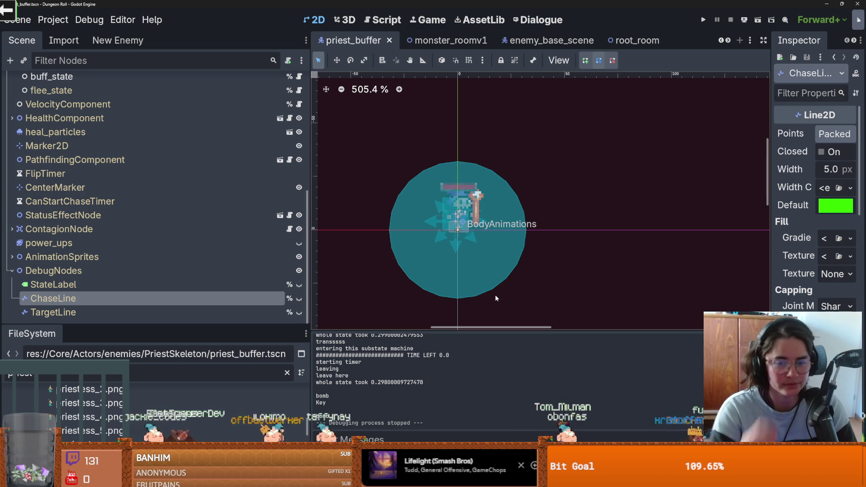
- Collapse DebugNodes, enlarge the FileSystem dock, and clear the 'priest' file filter
{"action": "left_click", "coordinate": [10, 275]}
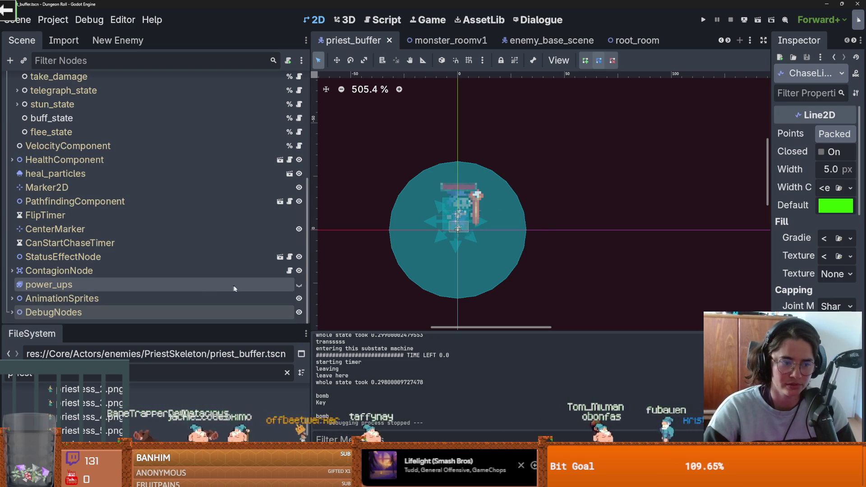
{"action": "scroll", "coordinate": [485, 315], "scroll_direction": "up", "scroll_amount": 1}
{"action": "left_click_drag", "start_coordinate": [486, 315], "coordinate": [518, 256]}
{"action": "scroll", "coordinate": [526, 261], "scroll_direction": "up", "scroll_amount": 1}
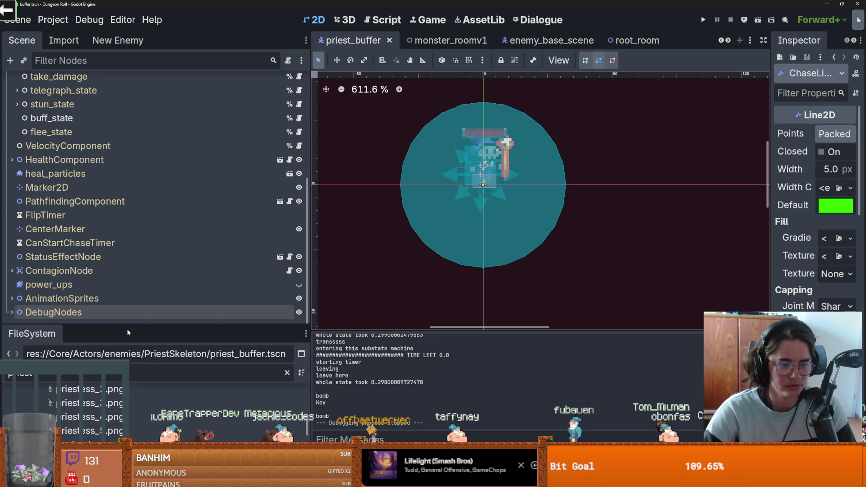
{"action": "left_click_drag", "start_coordinate": [131, 327], "coordinate": [135, 156]}
{"action": "key", "text": "ctrl+a"}
{"action": "key", "text": "BackSpace"}
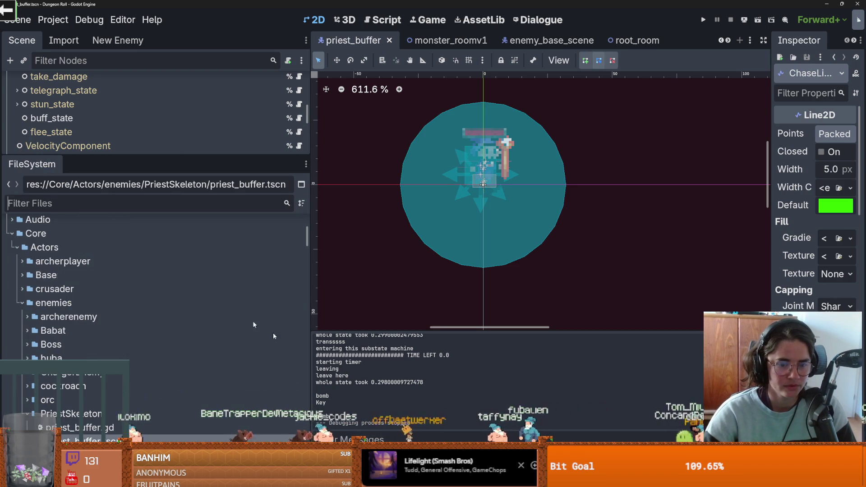
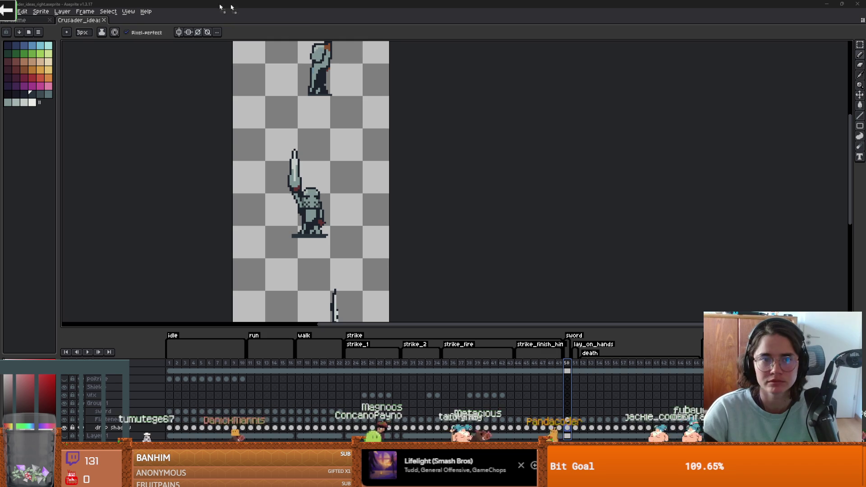
- Erase the dark shadows under the spider sprites using a magic-wand selection
{"action": "scroll", "coordinate": [435, 174], "scroll_direction": "up", "scroll_amount": 4}
{"action": "scroll", "coordinate": [428, 163], "scroll_direction": "down", "scroll_amount": 3}
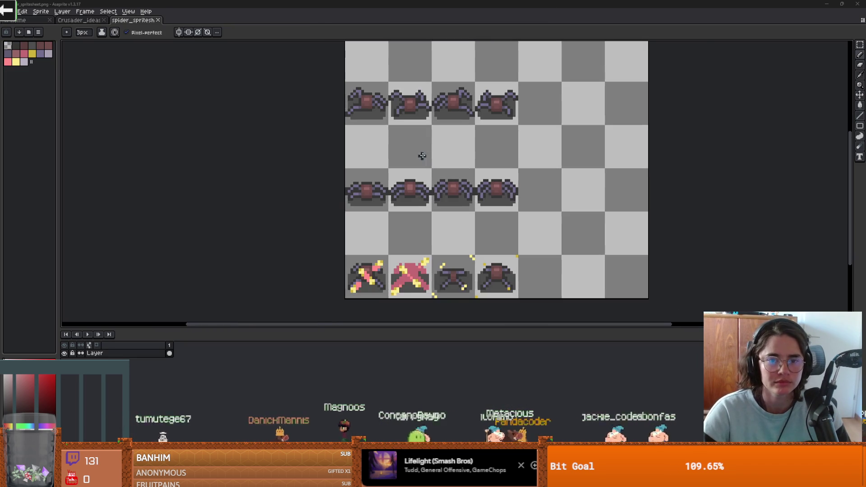
{"action": "scroll", "coordinate": [396, 155], "scroll_direction": "up", "scroll_amount": 3}
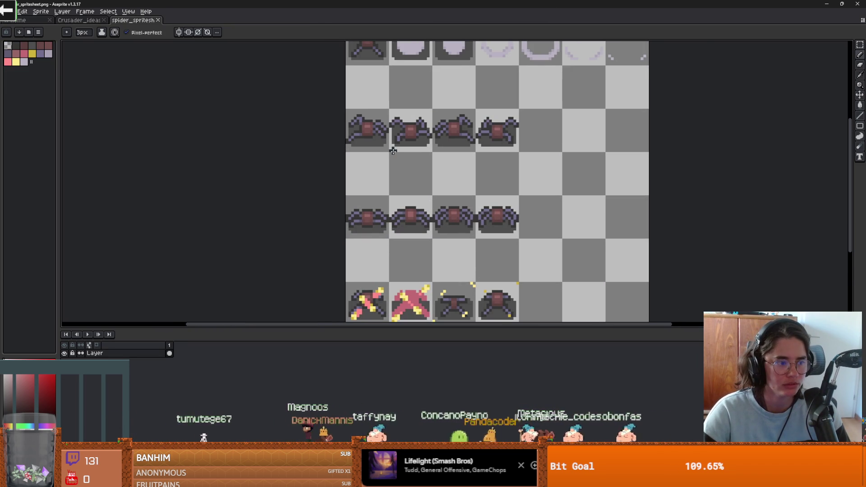
{"action": "left_click_drag", "start_coordinate": [396, 155], "coordinate": [428, 206]}
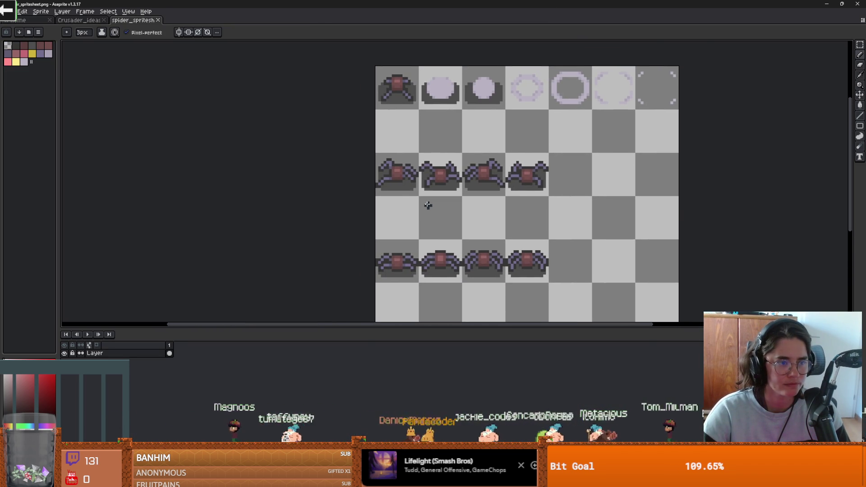
{"action": "scroll", "coordinate": [427, 205], "scroll_direction": "down", "scroll_amount": 1}
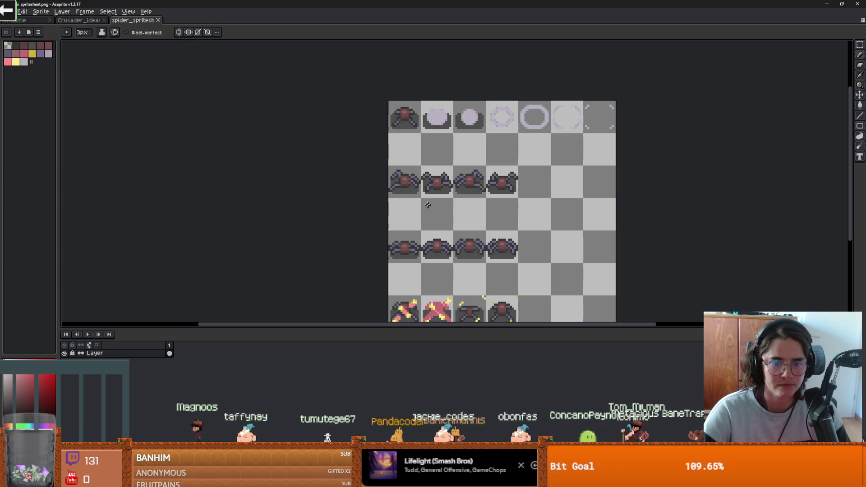
{"action": "key", "text": "w"}
{"action": "left_click", "coordinate": [418, 202]}
{"action": "key", "text": "Delete"}
{"action": "scroll", "coordinate": [457, 199], "scroll_direction": "down", "scroll_amount": 1}
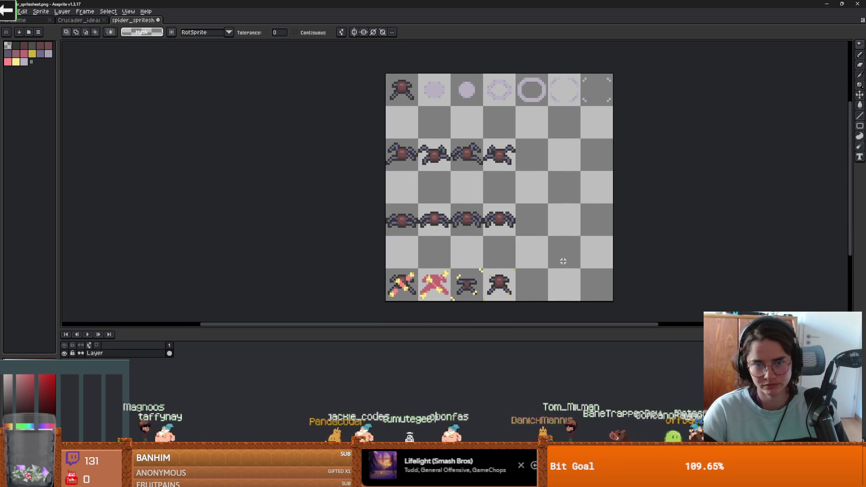
- Box-select the first spider in the third row and create a new 16x16 sprite
{"action": "key", "text": "m"}
{"action": "left_click_drag", "start_coordinate": [419, 172], "coordinate": [386, 138]}
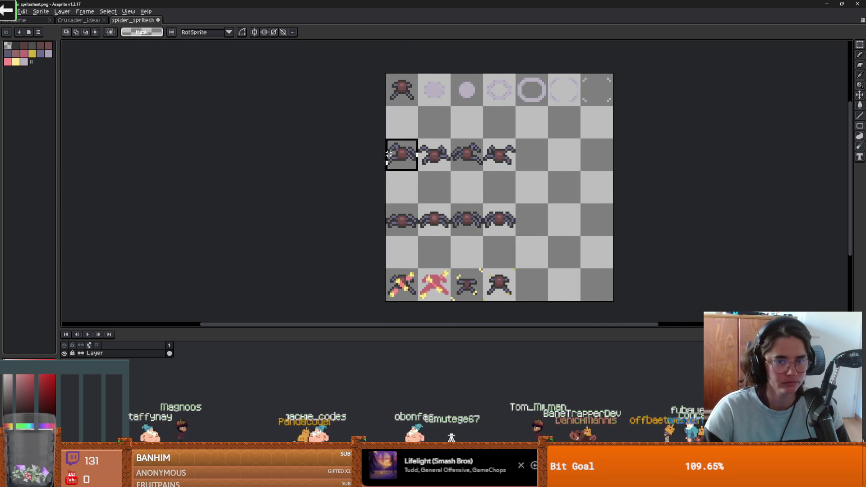
{"action": "left_click", "coordinate": [9, 11]}
{"action": "left_click", "coordinate": [17, 22]}
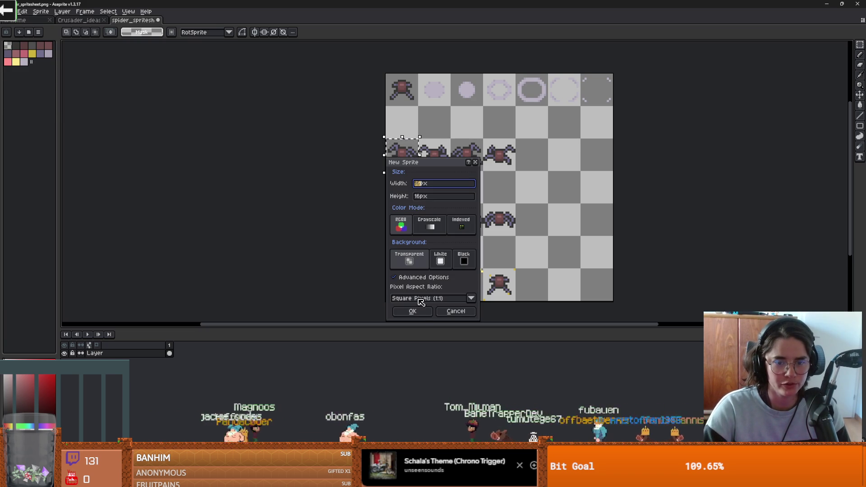
{"action": "left_click", "coordinate": [413, 311]}
- Paste the spider into the new sprite, discard it, and open spider_run_anim_all_dir_strip_4.png
{"action": "key", "text": "ctrl+v"}
{"action": "scroll", "coordinate": [472, 183], "scroll_direction": "up", "scroll_amount": 3}
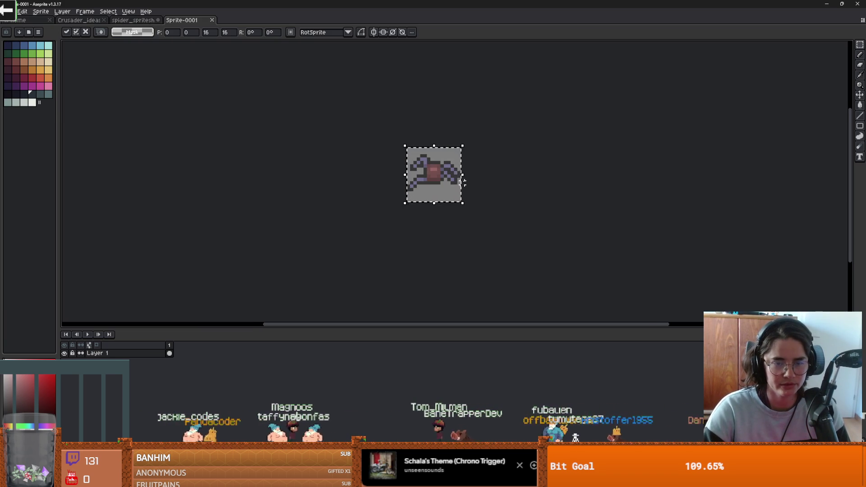
{"action": "key", "text": "Escape"}
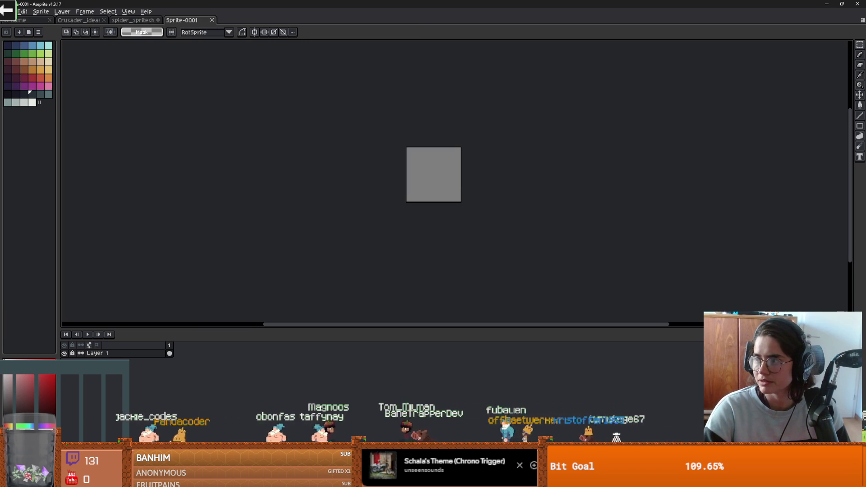
{"action": "left_click_drag", "start_coordinate": [242, 39], "coordinate": [402, 135]}
{"action": "scroll", "coordinate": [395, 183], "scroll_direction": "up", "scroll_amount": 4}
- Import the spider run strip as a sprite sheet split into four frames
{"action": "key", "text": "w"}
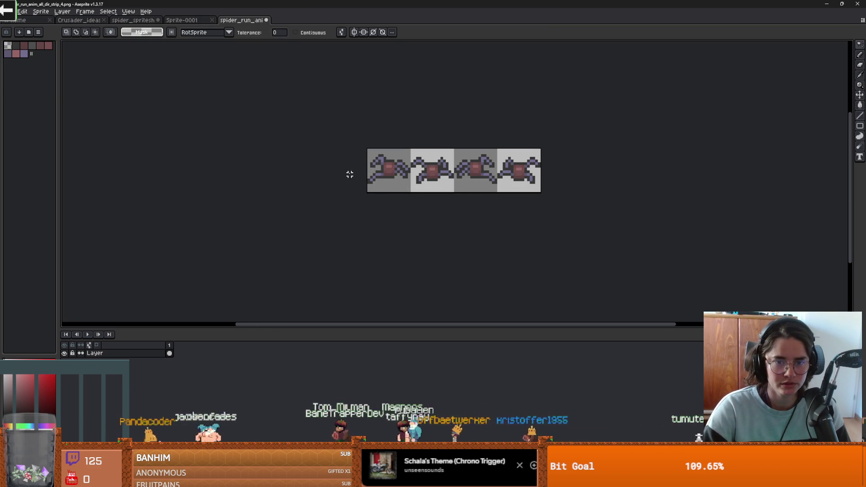
{"action": "left_click", "coordinate": [9, 11]}
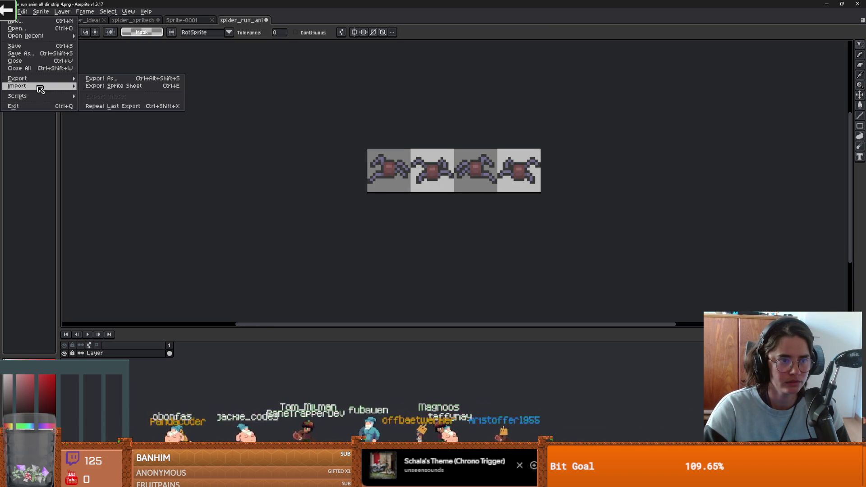
{"action": "left_click", "coordinate": [87, 90]}
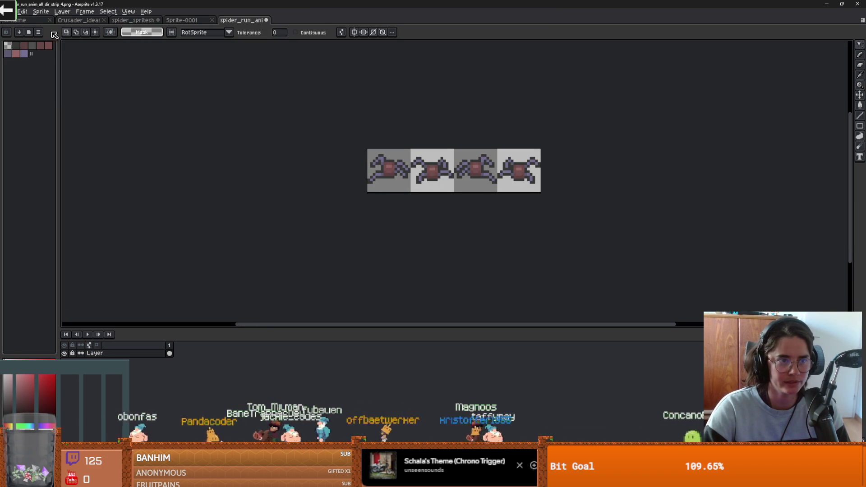
{"action": "left_click", "coordinate": [22, 12]}
{"action": "mouse_move", "coordinate": [41, 86]}
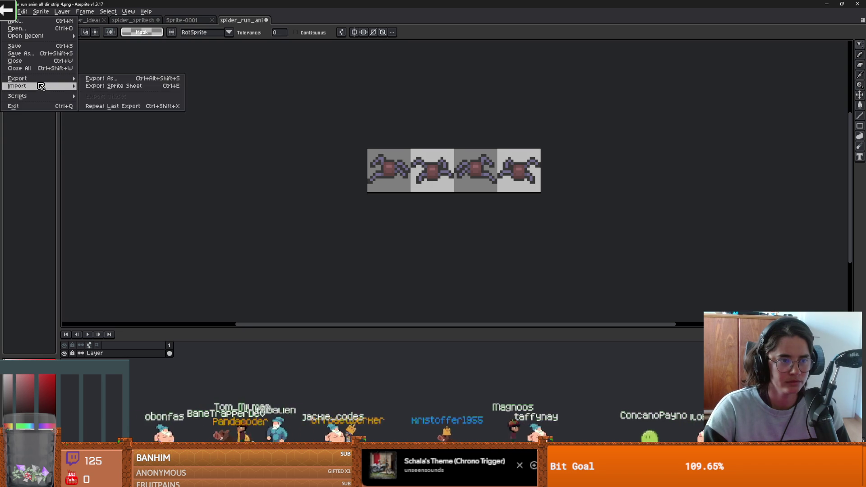
{"action": "left_click", "coordinate": [102, 86]}
{"action": "key", "text": "Return"}
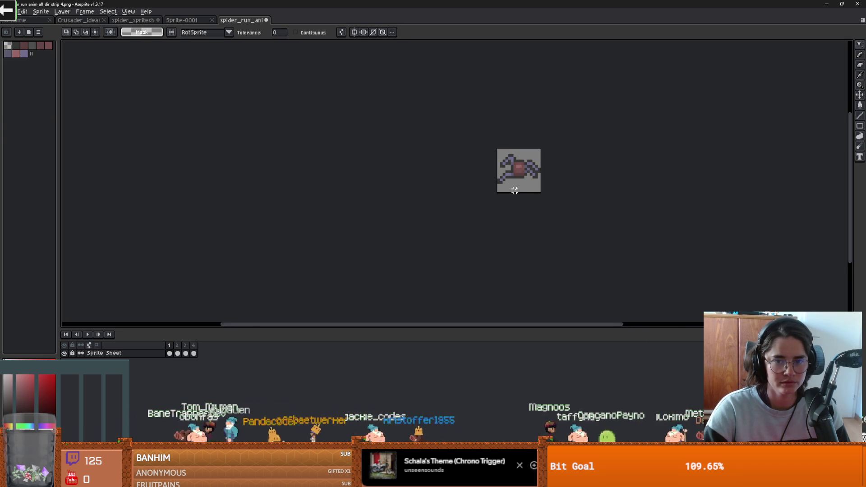
- Play back the four-frame spider run animation, briefly checking the web browser
{"action": "left_click", "coordinate": [93, 335]}
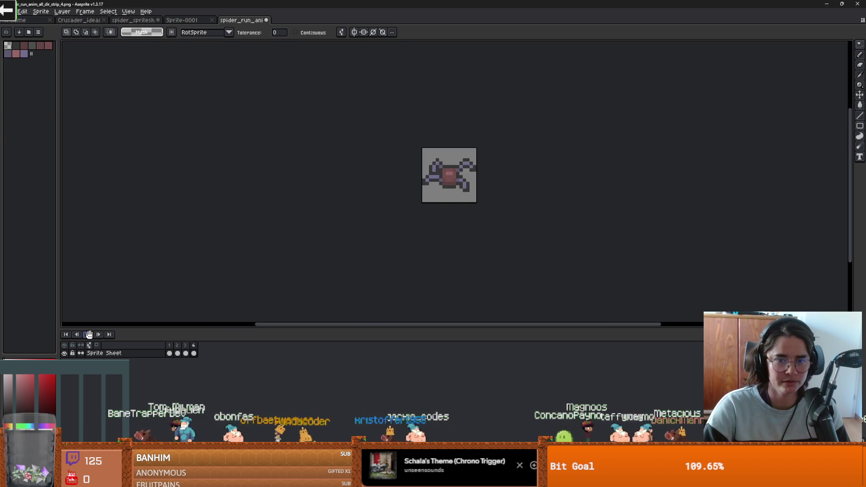
{"action": "scroll", "coordinate": [377, 219], "scroll_direction": "down", "scroll_amount": 3}
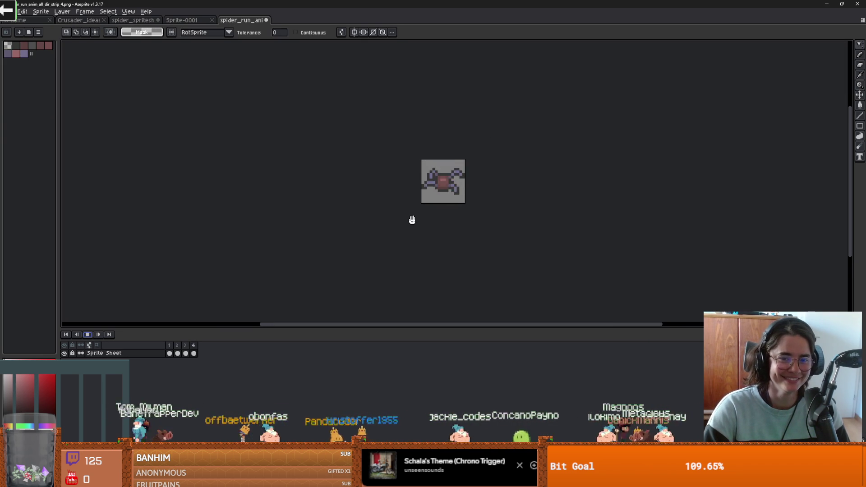
{"action": "scroll", "coordinate": [369, 219], "scroll_direction": "up", "scroll_amount": 2}
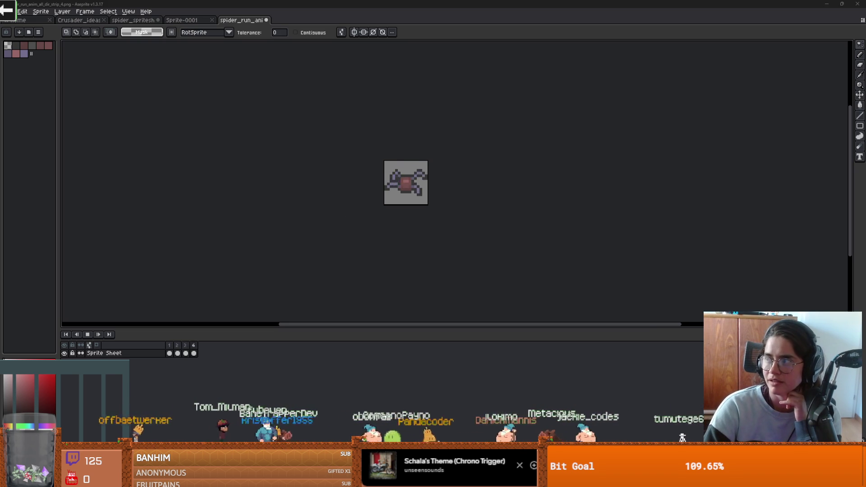
{"action": "key", "text": "alt+Tab"}
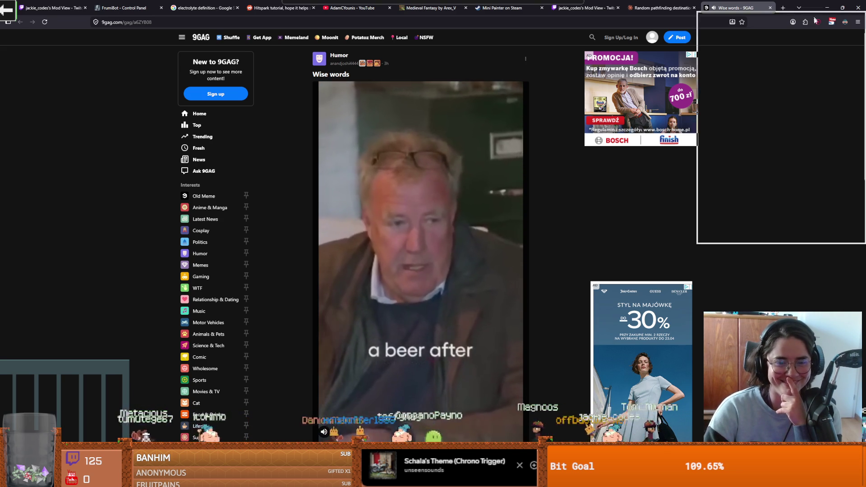
{"action": "left_click", "coordinate": [827, 7]}
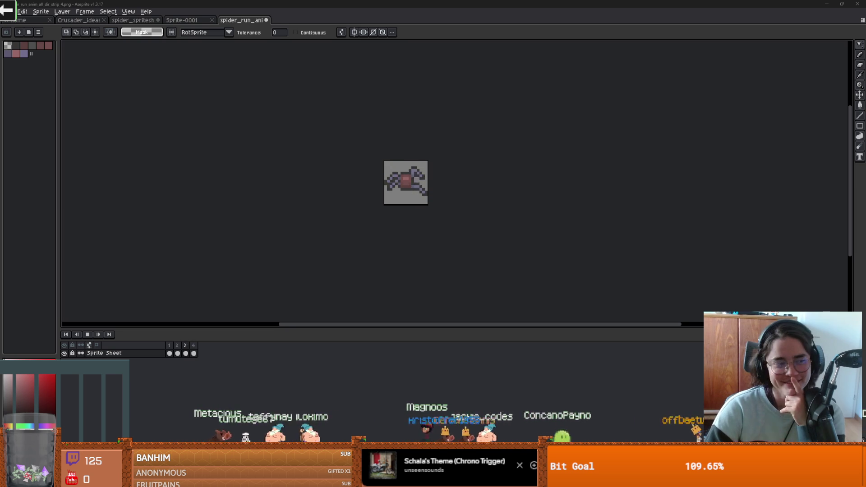
- Center the enlarged spider and cancel the four-file frame export
{"action": "left_click_drag", "start_coordinate": [444, 217], "coordinate": [442, 219]}
{"action": "scroll", "coordinate": [433, 228], "scroll_direction": "up", "scroll_amount": 3}
{"action": "scroll", "coordinate": [422, 248], "scroll_direction": "up", "scroll_amount": 1}
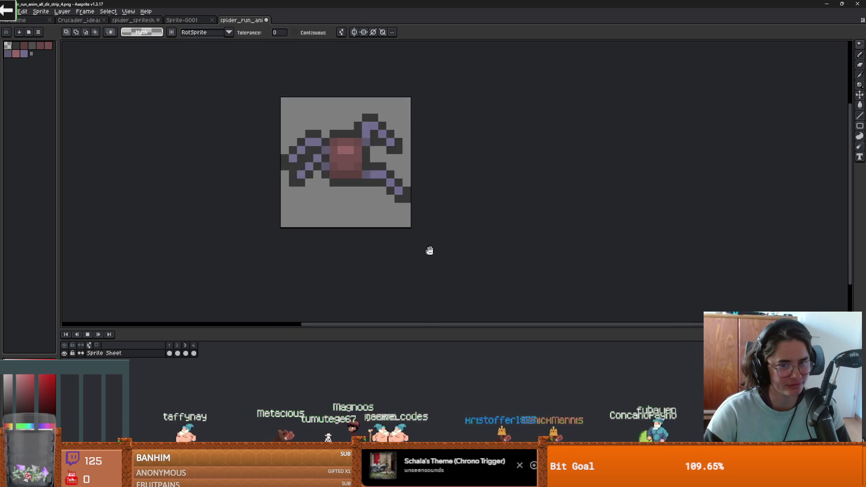
{"action": "left_click_drag", "start_coordinate": [423, 247], "coordinate": [514, 267]}
{"action": "key", "text": "ctrl+s"}
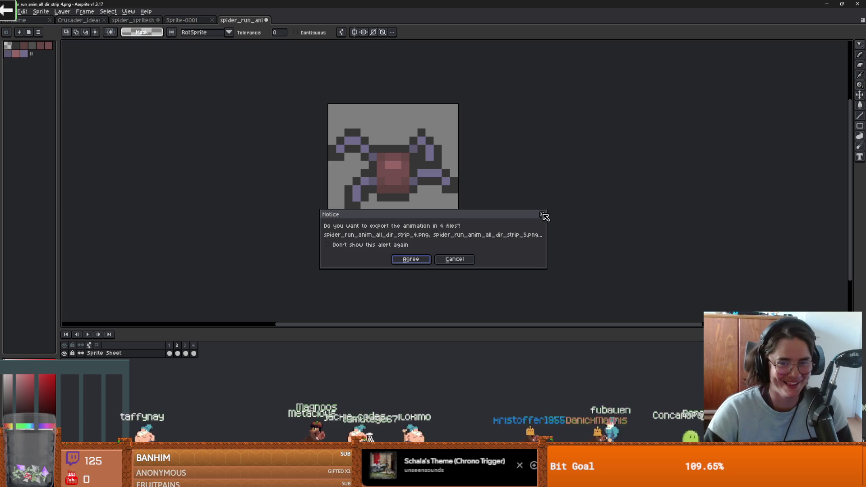
{"action": "left_click", "coordinate": [542, 215]}
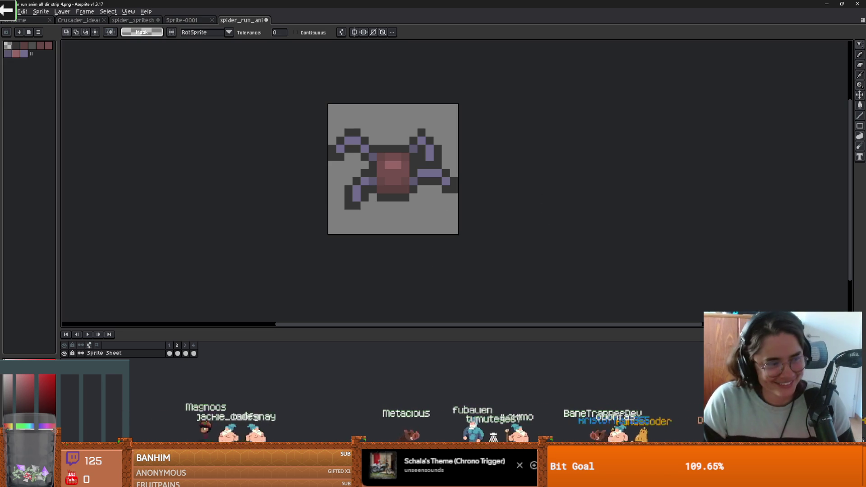
- Return to the spider spritesheet and drag the spider death strip PNG in from File Explorer
{"action": "left_click", "coordinate": [186, 20]}
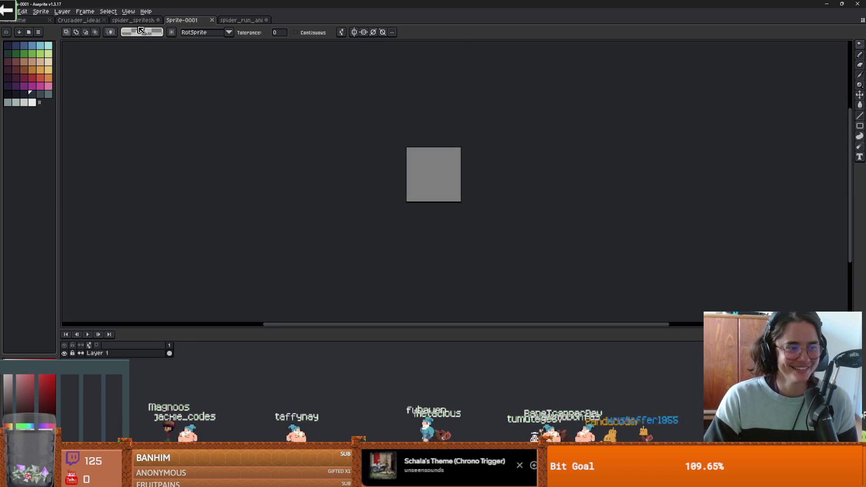
{"action": "left_click", "coordinate": [133, 20]}
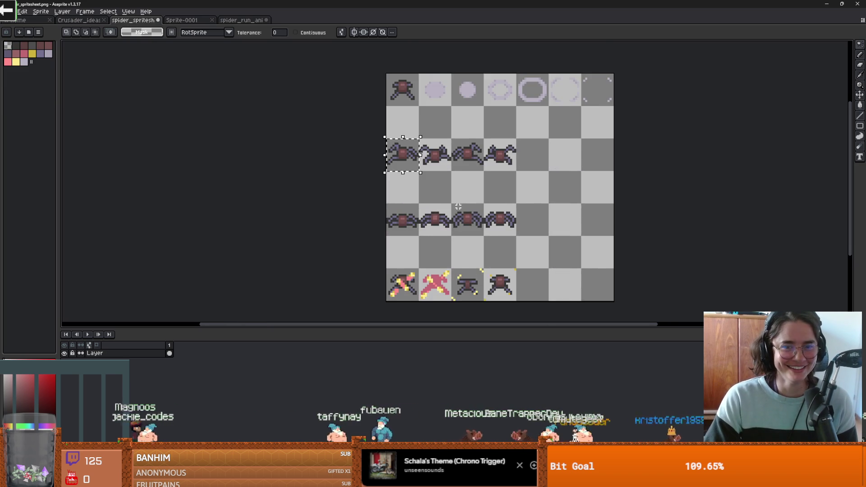
{"action": "scroll", "coordinate": [433, 208], "scroll_direction": "right", "scroll_amount": 2}
{"action": "scroll", "coordinate": [433, 208], "scroll_direction": "down", "scroll_amount": 1}
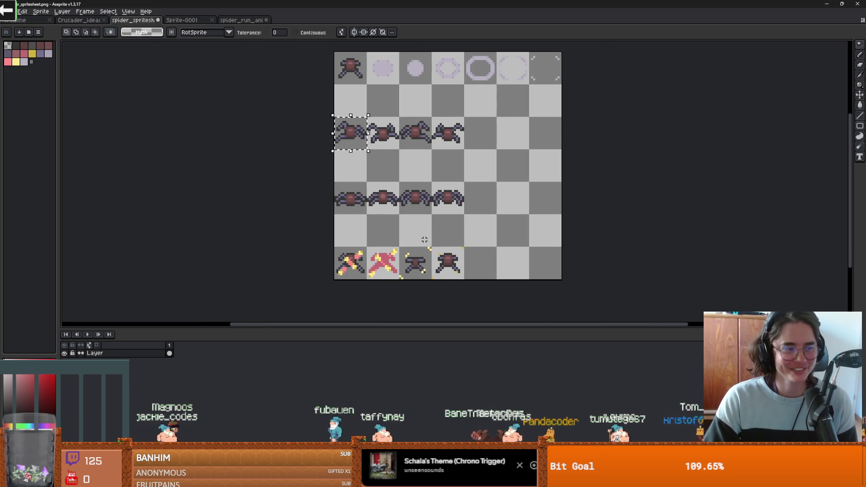
{"action": "scroll", "coordinate": [408, 229], "scroll_direction": "up", "scroll_amount": 1}
{"action": "scroll", "coordinate": [416, 233], "scroll_direction": "down", "scroll_amount": 1}
{"action": "key", "text": "m"}
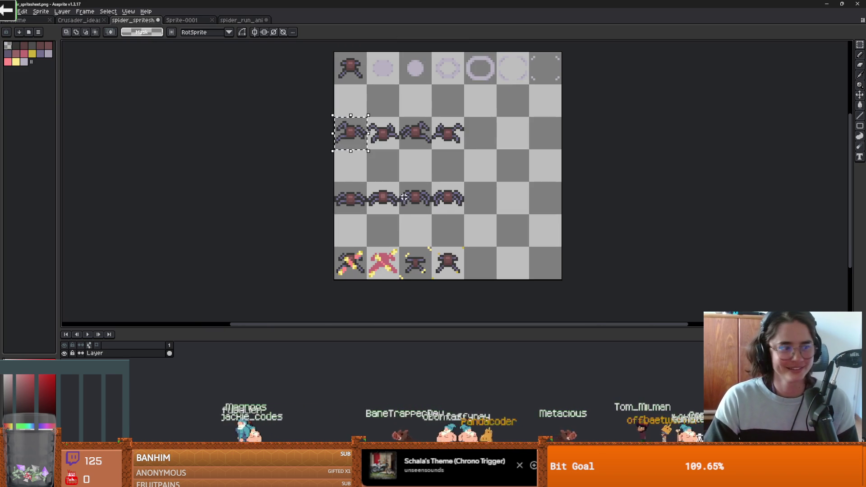
{"action": "scroll", "coordinate": [397, 172], "scroll_direction": "up", "scroll_amount": 1}
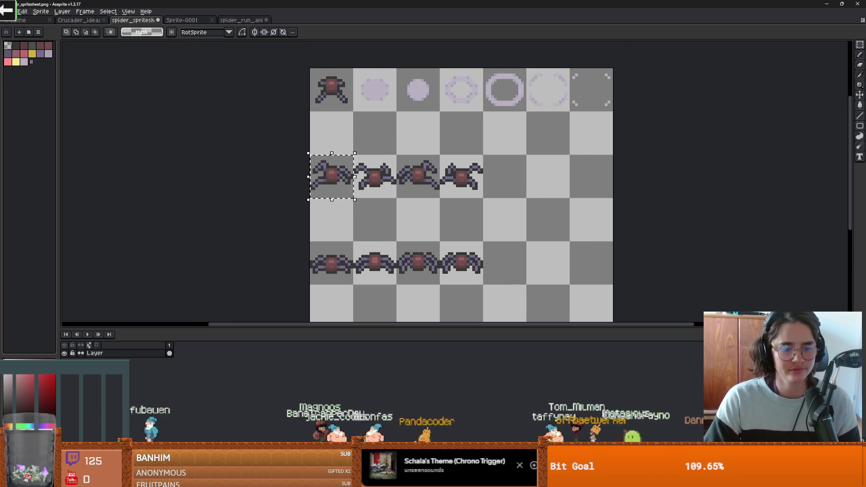
{"action": "left_click", "coordinate": [283, 479]}
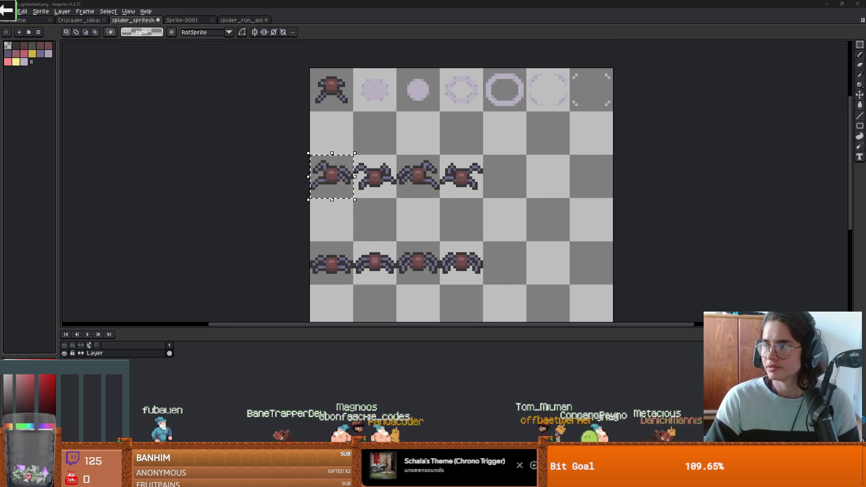
{"action": "left_click_drag", "start_coordinate": [283, 479], "coordinate": [425, 50]}
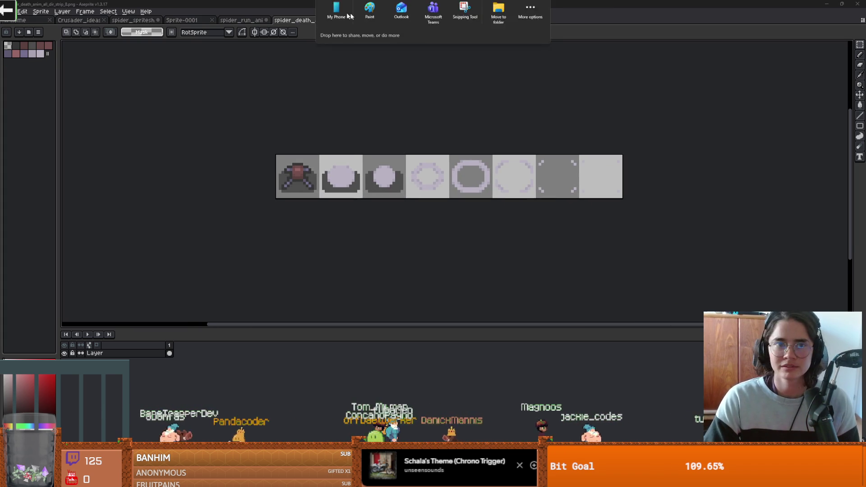
- Open the spider hit strip and import it as a four-frame sprite sheet
{"action": "mouse_move", "coordinate": [259, 67]}
{"action": "left_mouse_down"}
{"action": "mouse_move", "coordinate": [381, 74]}
{"action": "mouse_move", "coordinate": [350, 43]}
{"action": "left_mouse_up"}
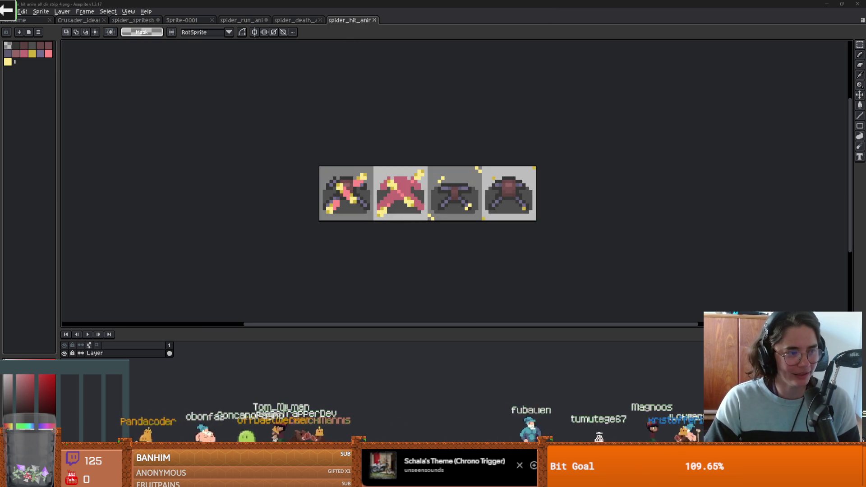
{"action": "left_click", "coordinate": [10, 11]}
{"action": "mouse_move", "coordinate": [39, 86]}
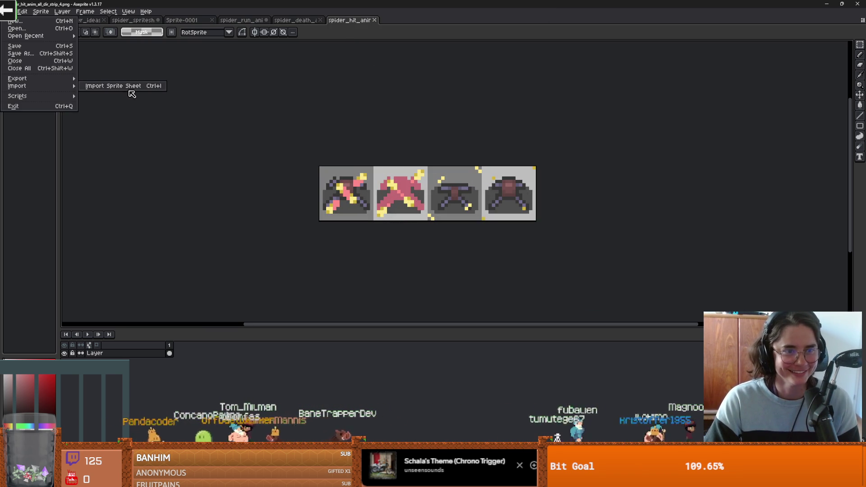
{"action": "left_click", "coordinate": [131, 87]}
{"action": "left_click", "coordinate": [599, 296]}
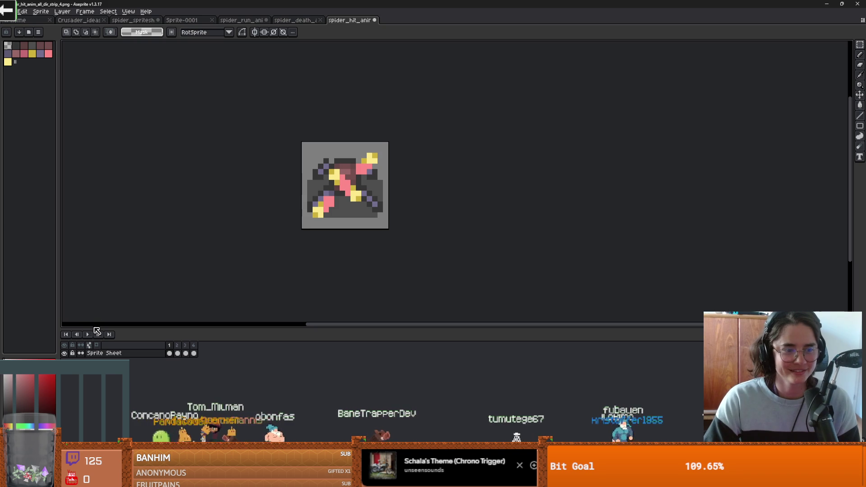
- Preview the hit animation, then switch to the spider death strip tab
{"action": "left_click", "coordinate": [97, 334]}
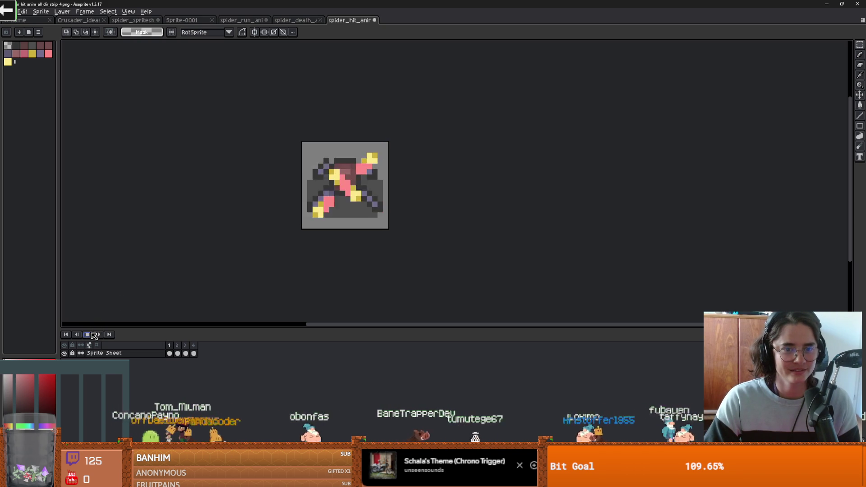
{"action": "left_click", "coordinate": [92, 335]}
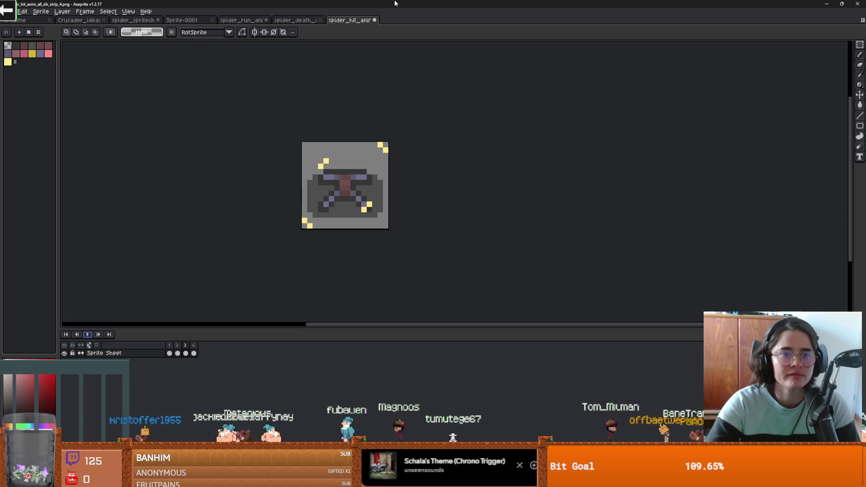
{"action": "left_click", "coordinate": [296, 20]}
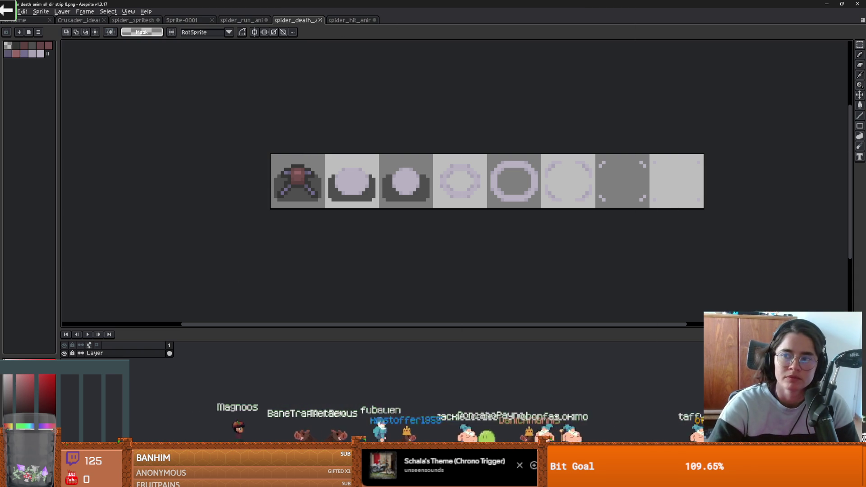
{"action": "key", "text": "alt+Tab"}
- Enlarge the scene tree panel and open chase_state.gd to read through its code
{"action": "left_click_drag", "start_coordinate": [156, 155], "coordinate": [179, 367]}
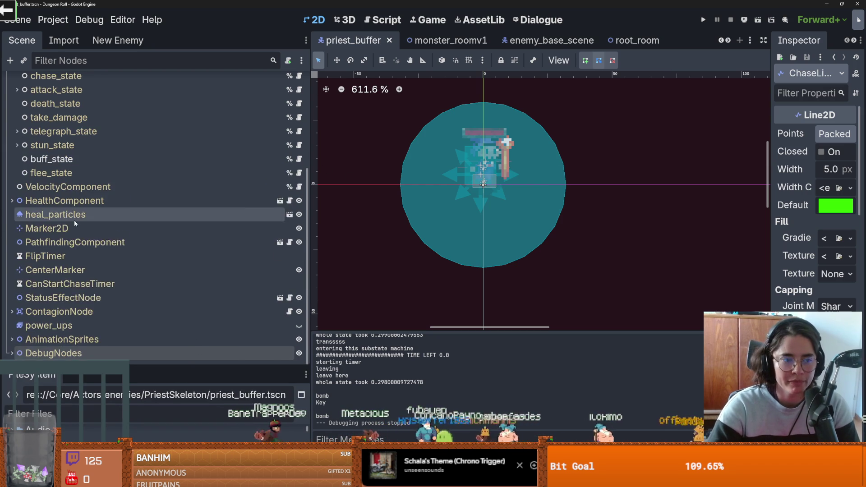
{"action": "scroll", "coordinate": [259, 190], "scroll_direction": "up", "scroll_amount": 3}
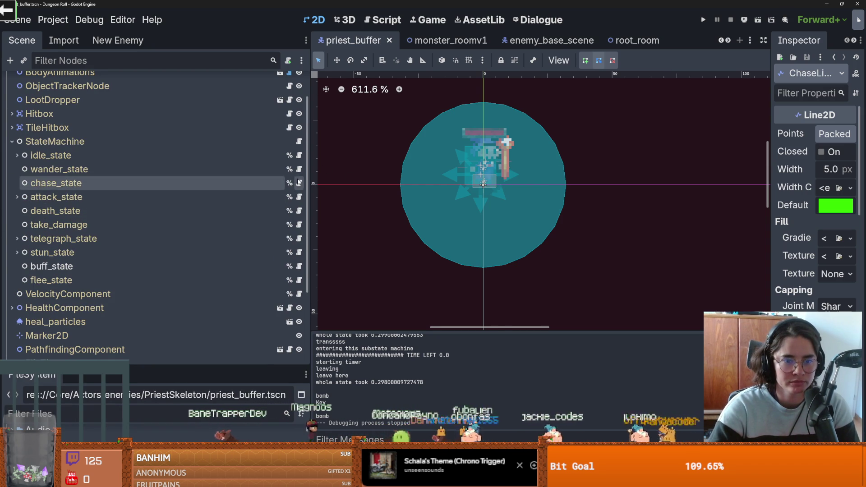
{"action": "left_click", "coordinate": [299, 183]}
{"action": "scroll", "coordinate": [497, 217], "scroll_direction": "down", "scroll_amount": 3}
{"action": "scroll", "coordinate": [497, 226], "scroll_direction": "down", "scroll_amount": 3}
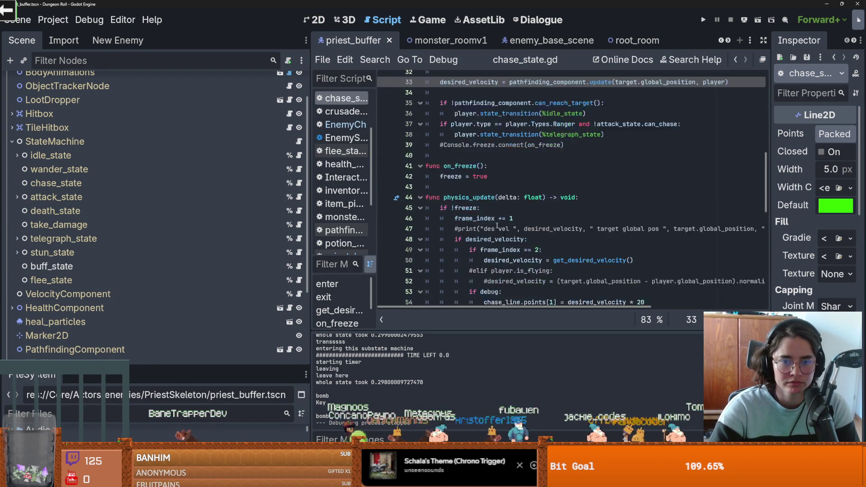
{"action": "scroll", "coordinate": [522, 213], "scroll_direction": "down", "scroll_amount": 3}
{"action": "scroll", "coordinate": [522, 214], "scroll_direction": "down", "scroll_amount": 1}
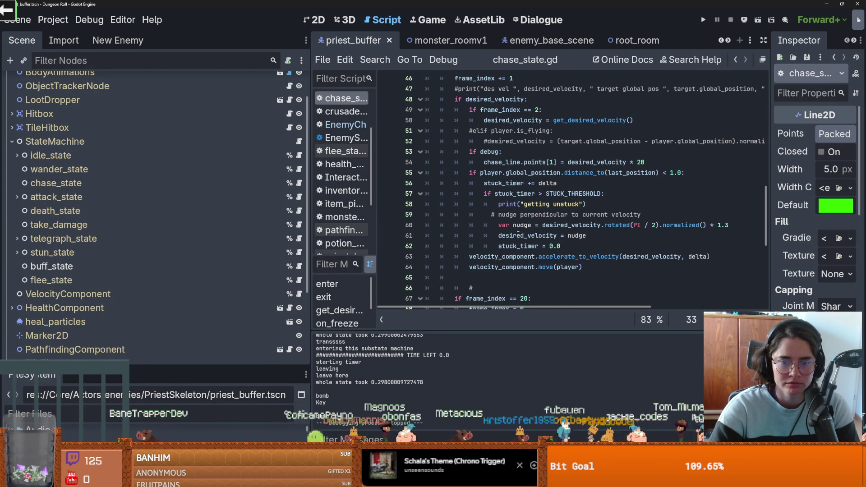
{"action": "scroll", "coordinate": [535, 234], "scroll_direction": "up", "scroll_amount": 9}
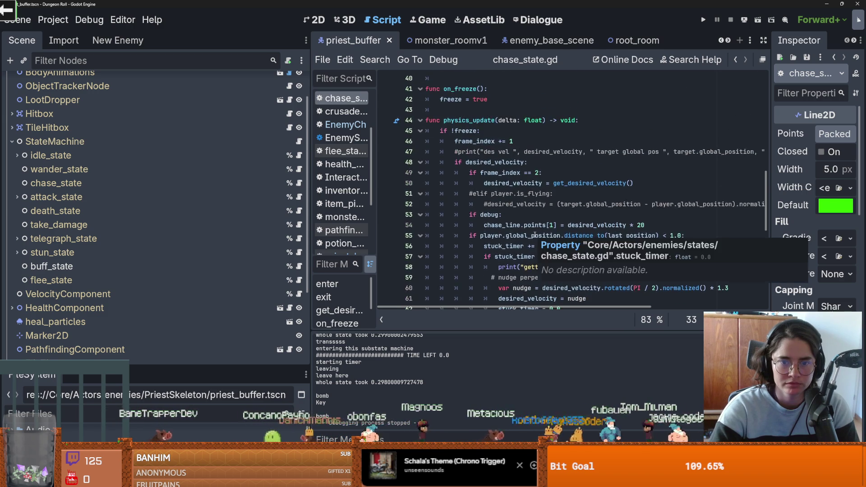
{"action": "scroll", "coordinate": [535, 234], "scroll_direction": "up", "scroll_amount": 1}
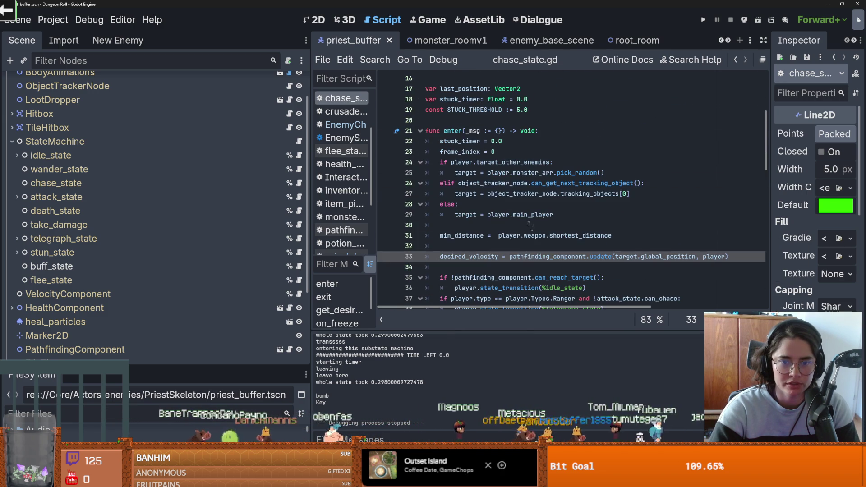
- Highlight the uses of target, object_tracker_node and player in chase_state.gd
{"action": "double_click", "coordinate": [465, 194]}
{"action": "double_click", "coordinate": [469, 173]}
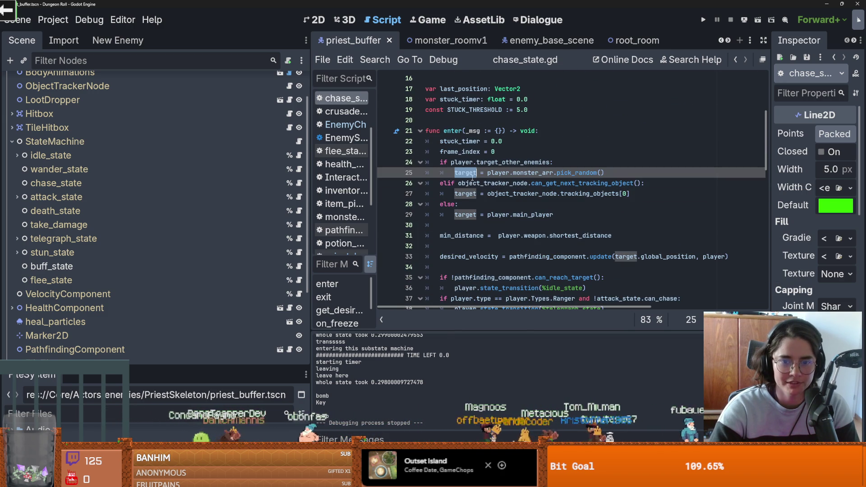
{"action": "double_click", "coordinate": [509, 197]}
{"action": "double_click", "coordinate": [482, 184]}
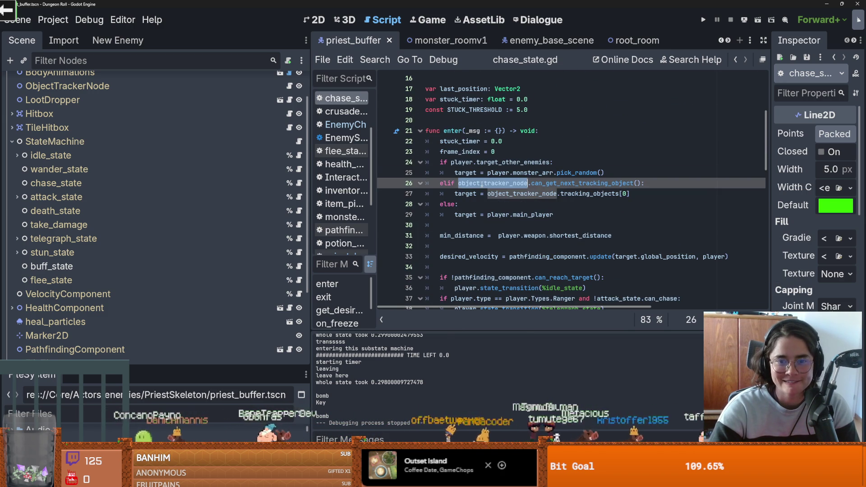
{"action": "double_click", "coordinate": [464, 193]}
{"action": "double_click", "coordinate": [465, 215]}
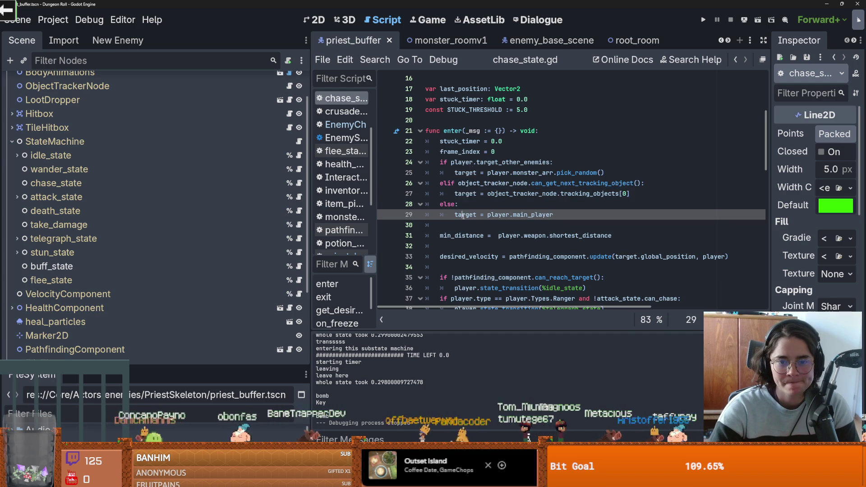
{"action": "double_click", "coordinate": [496, 215]}
{"action": "scroll", "coordinate": [238, 140], "scroll_direction": "up", "scroll_amount": 2}
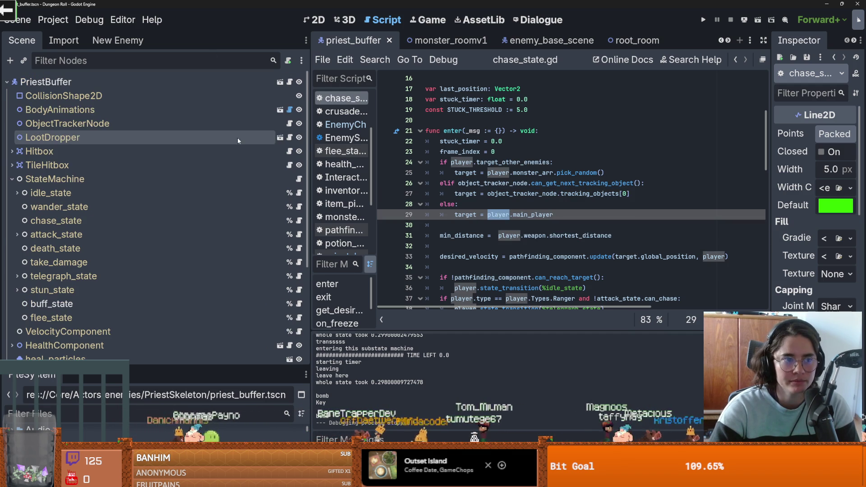
- In EnemyCharacter.gd, add 'func get_target(): pass' after on_enemy_to_buff_death and save
{"action": "left_click", "coordinate": [289, 81]}
{"action": "left_click", "coordinate": [481, 80], "text": "ctrl"}
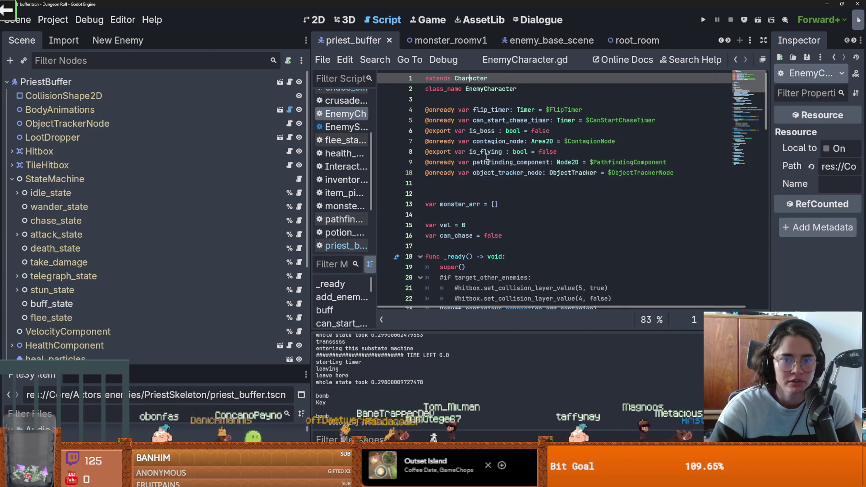
{"action": "scroll", "coordinate": [499, 175], "scroll_direction": "down", "scroll_amount": 8}
{"action": "left_click", "coordinate": [454, 163]}
{"action": "key", "text": "Return"}
{"action": "type", "text": "func get_target():"}
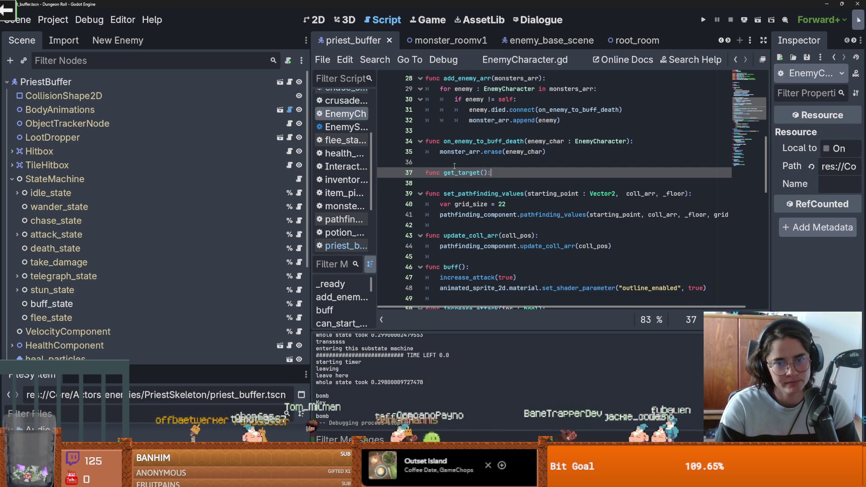
{"action": "key", "text": "Return"}
{"action": "type", "text": "pass"}
{"action": "key", "text": "ctrl+s"}
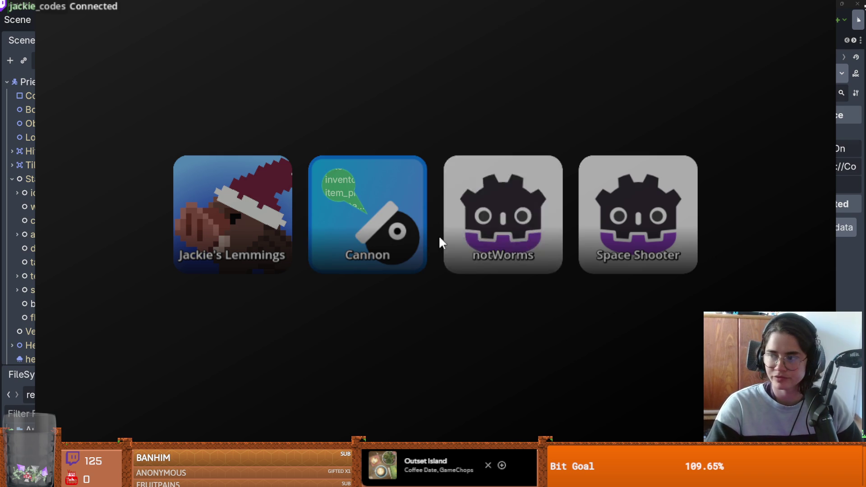
{"action": "left_click", "coordinate": [356, 222]}
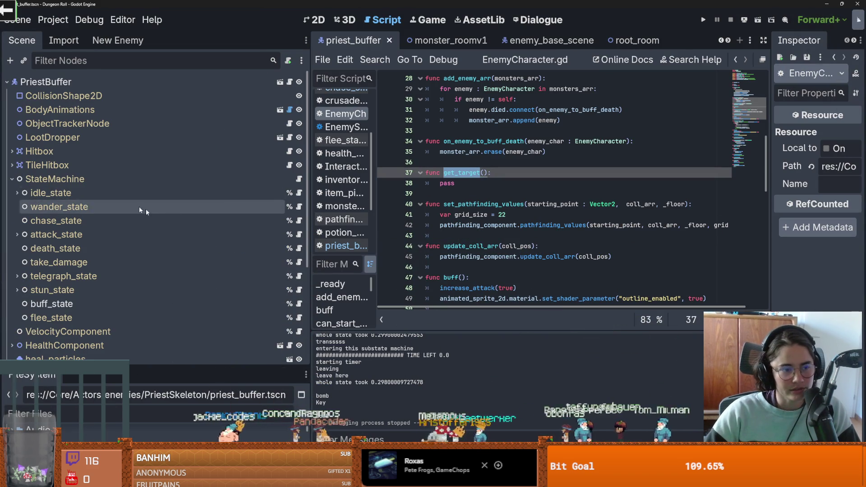
- Copy chase_state's if/elif/else target block into get_target(), replacing pass
{"action": "scroll", "coordinate": [129, 206], "scroll_direction": "down", "scroll_amount": 3}
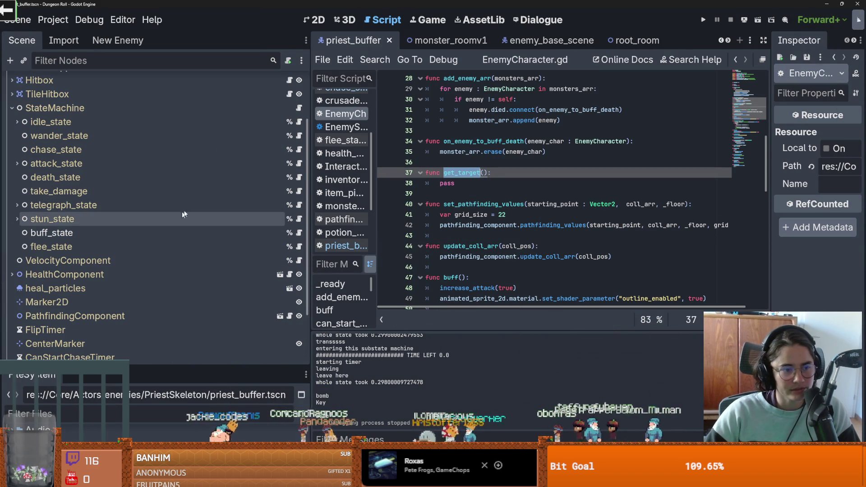
{"action": "left_click", "coordinate": [297, 155]}
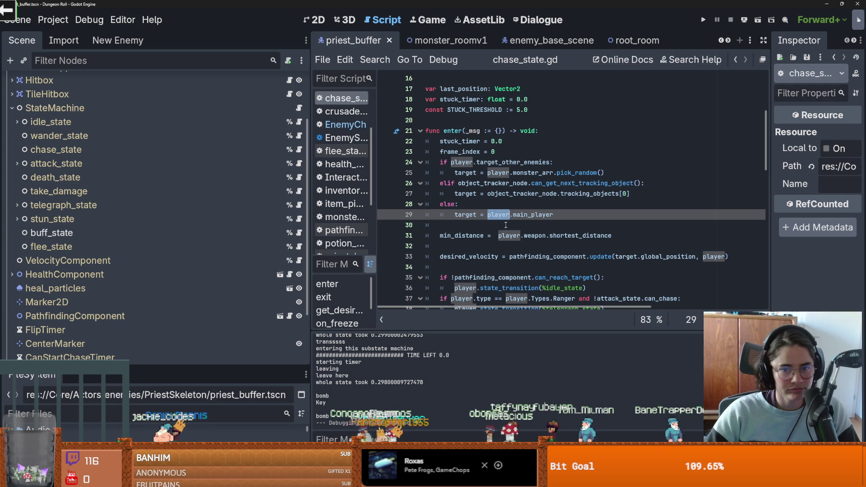
{"action": "mouse_move", "coordinate": [574, 221]}
{"action": "left_mouse_down"}
{"action": "mouse_move", "coordinate": [474, 194]}
{"action": "mouse_move", "coordinate": [414, 163]}
{"action": "left_mouse_up"}
{"action": "key", "text": "ctrl+c"}
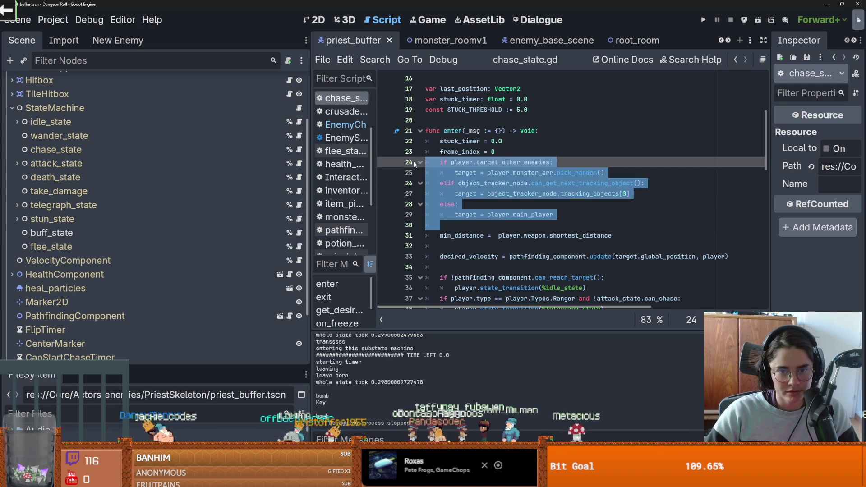
{"action": "scroll", "coordinate": [264, 149], "scroll_direction": "up", "scroll_amount": 3}
{"action": "left_click", "coordinate": [289, 82]}
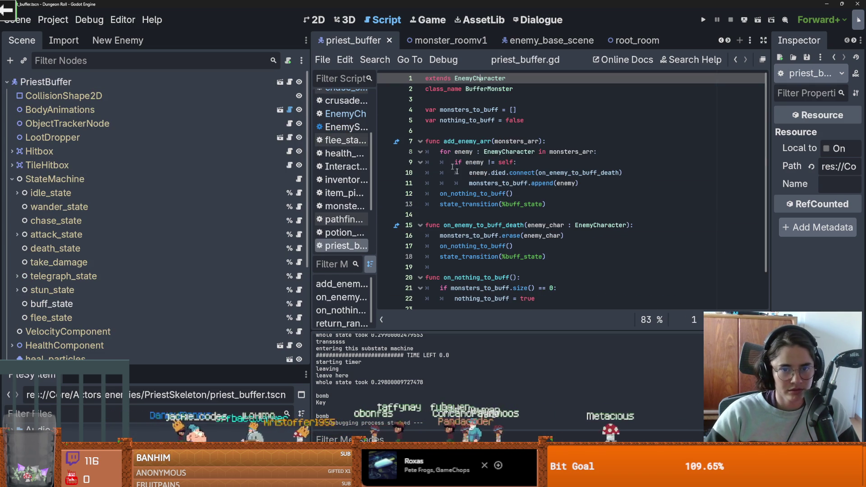
{"action": "left_click", "coordinate": [478, 79], "text": "ctrl"}
{"action": "left_click", "coordinate": [497, 181]}
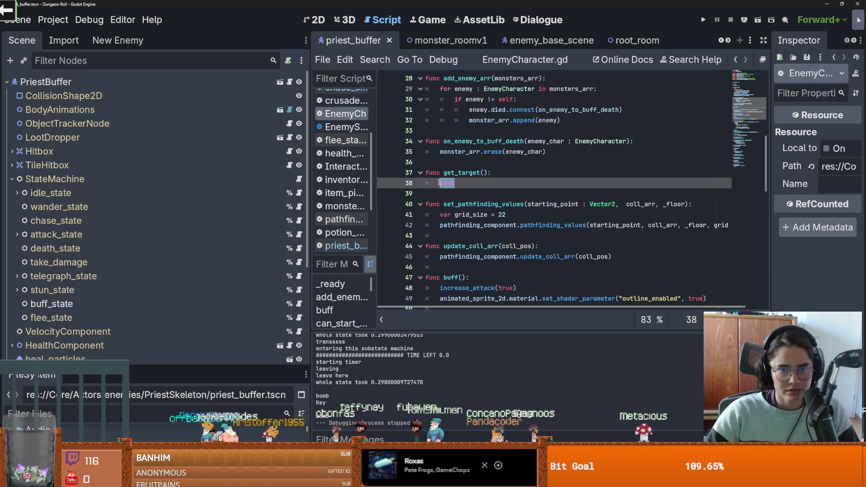
{"action": "key", "text": "ctrl+v"}
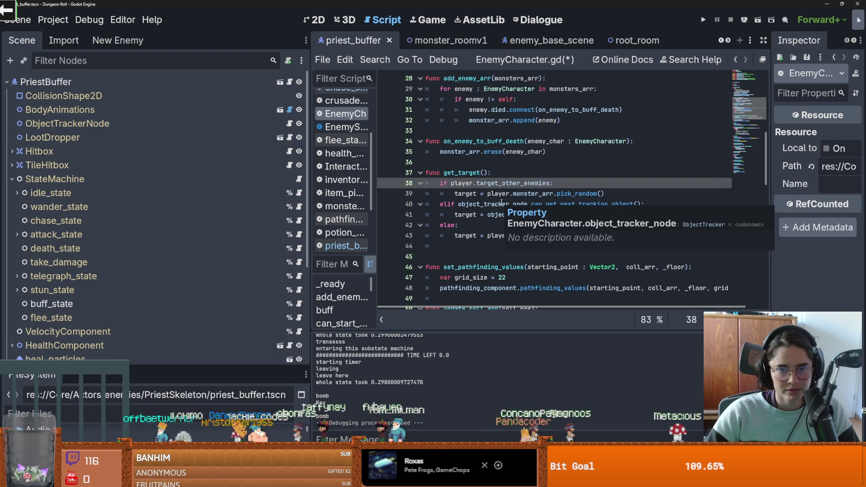
- Remove the player prefixes on lines 38, 39 and 43 of the pasted block
{"action": "double_click", "coordinate": [462, 183]}
{"action": "key", "text": "BackSpace"}
{"action": "key", "text": "Delete"}
{"action": "left_click", "coordinate": [513, 193]}
{"action": "key", "text": "BackSpace"}
{"action": "key", "text": "BackSpace"}
{"action": "key", "text": "BackSpace"}
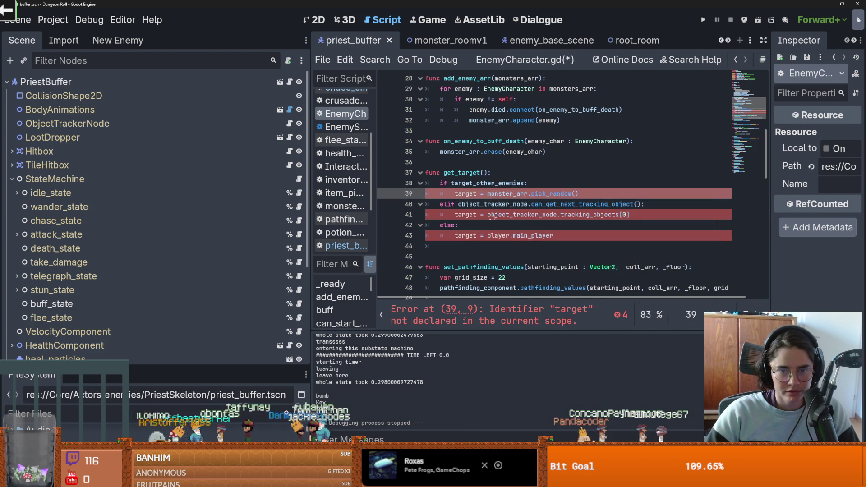
{"action": "left_click", "coordinate": [513, 235]}
{"action": "key", "text": "BackSpace"}
{"action": "key", "text": "BackSpace"}
{"action": "key", "text": "BackSpace"}
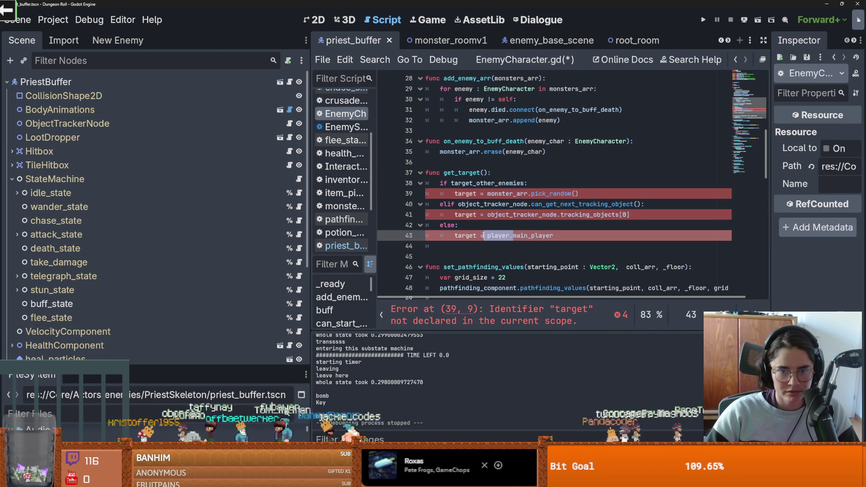
- Declare 'var target' at the top of get_target() and end it with 'return target'
{"action": "left_click", "coordinate": [503, 174]}
{"action": "key", "text": "Return"}
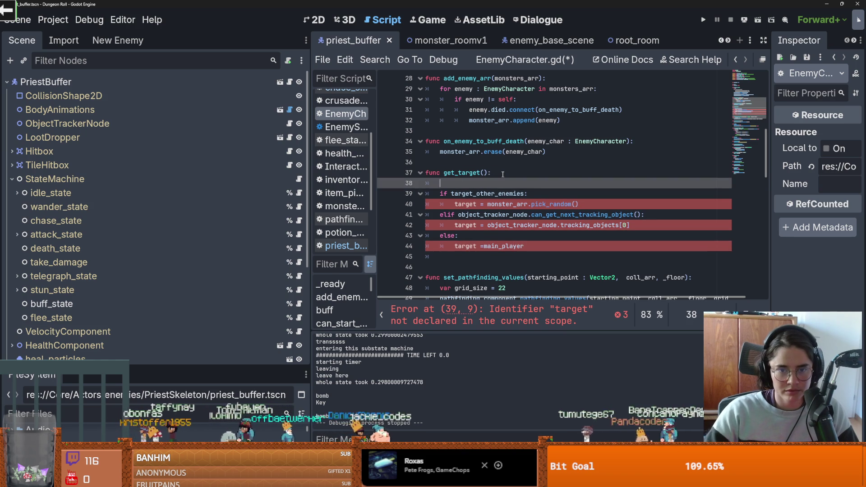
{"action": "type", "text": "var target"}
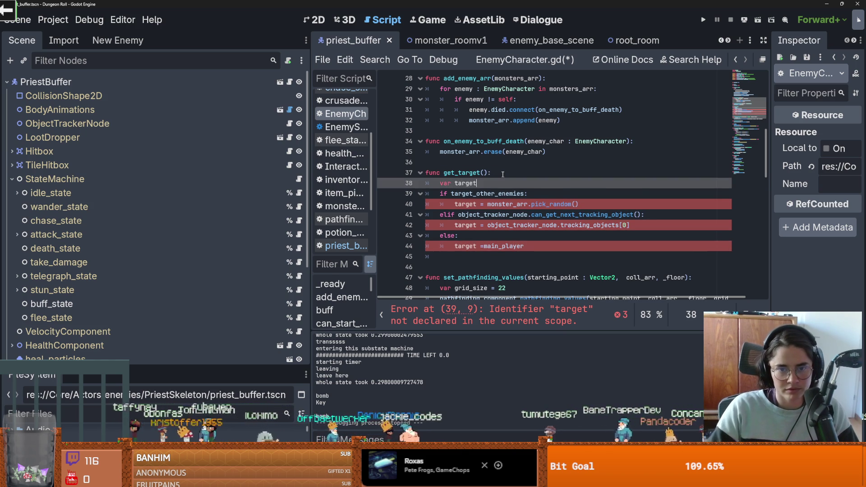
{"action": "left_click", "coordinate": [536, 252]}
{"action": "key", "text": "Return"}
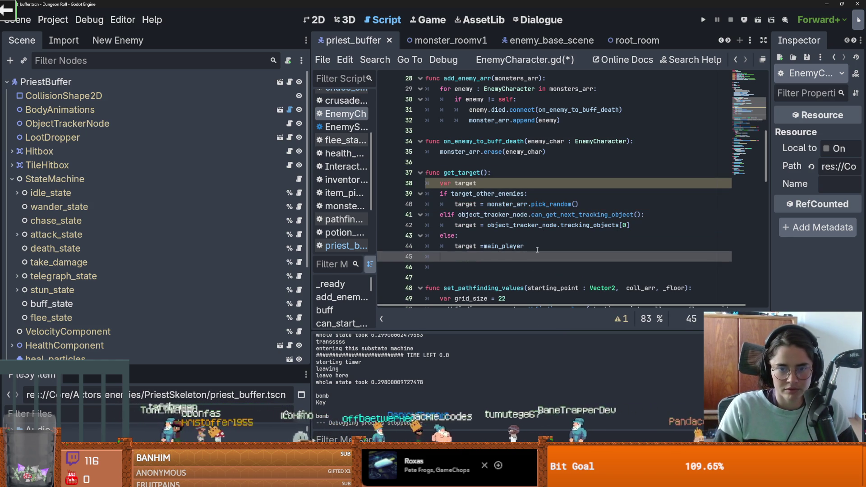
{"action": "key", "text": "Return"}
{"action": "type", "text": "return target"}
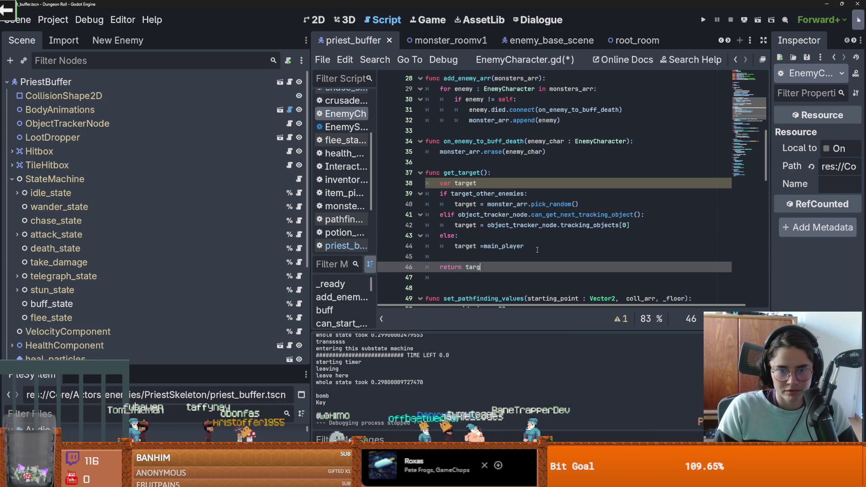
{"action": "left_click", "coordinate": [510, 256]}
{"action": "key", "text": "BackSpace"}
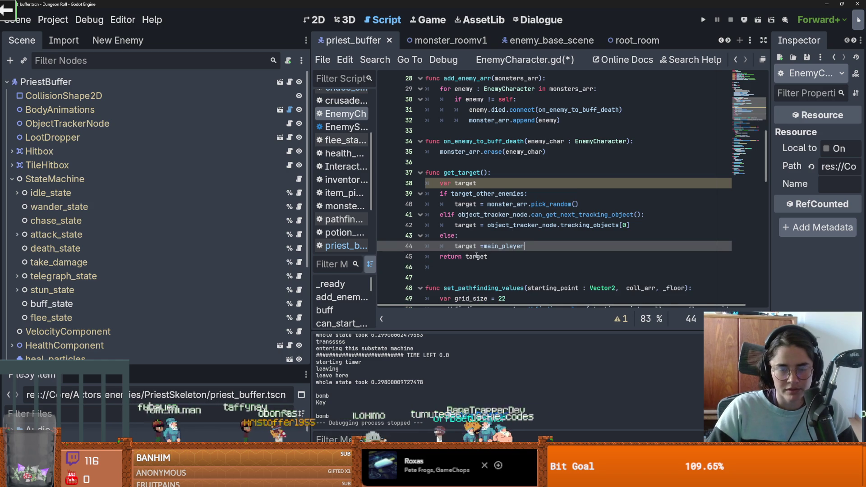
- Append 'and monster_arr.size() > 0' to the monster condition and save EnemyCharacter.gd
{"action": "left_click", "coordinate": [515, 193]}
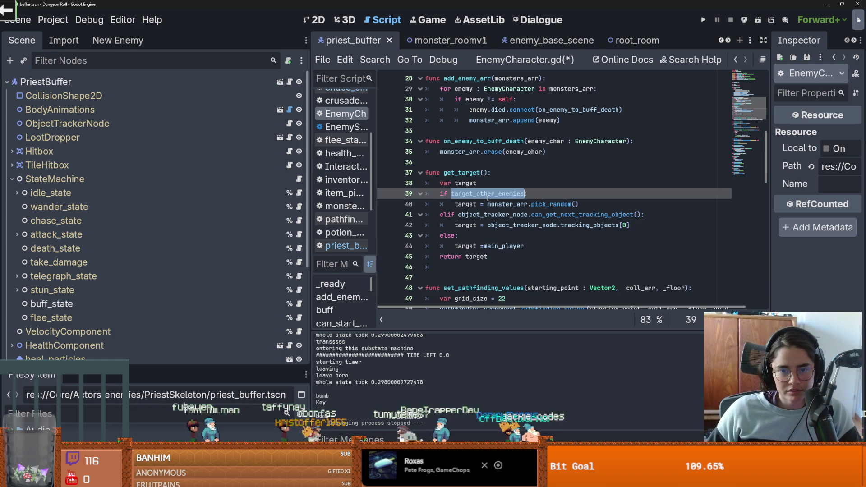
{"action": "type", "text": ":"}
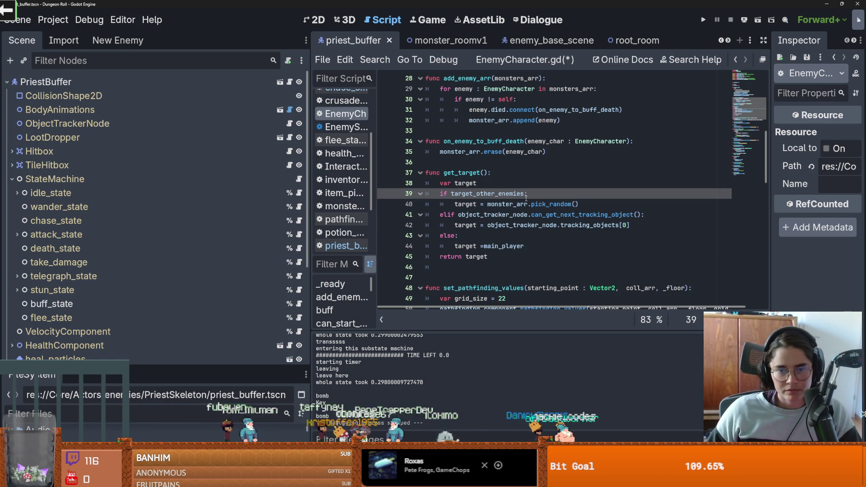
{"action": "type", "text": " and"}
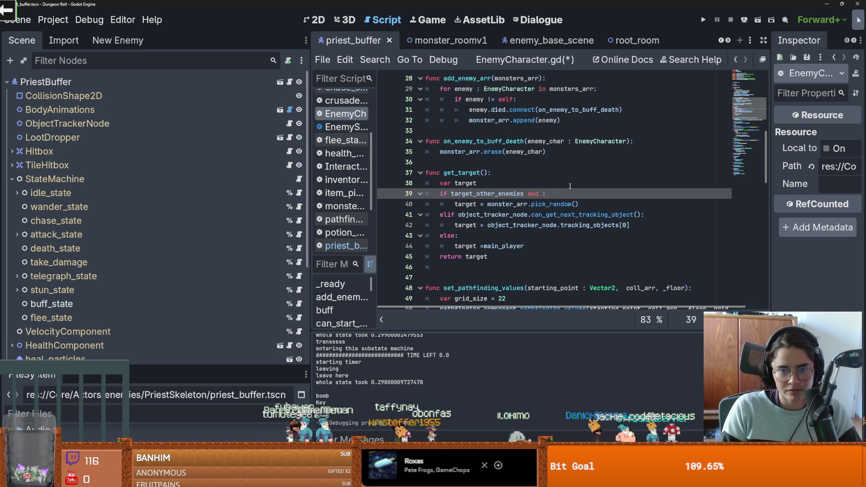
{"action": "type", "text": "n"}
{"action": "key", "text": "Return"}
{"action": "key", "text": "Return"}
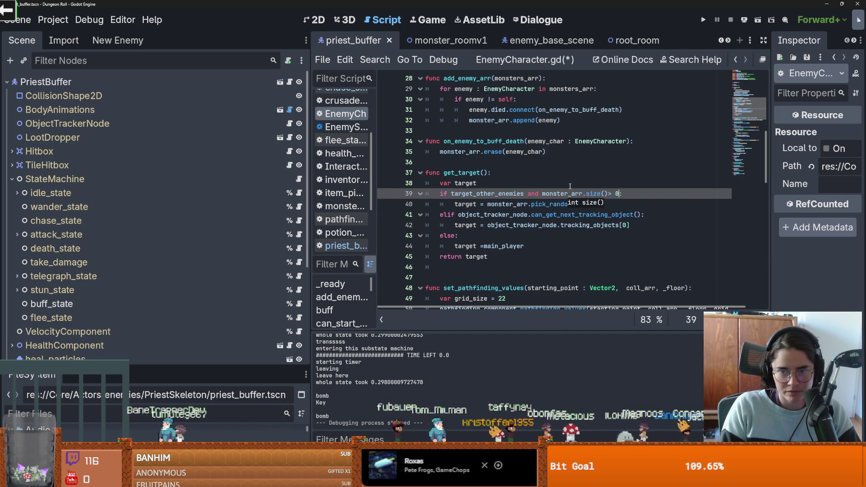
{"action": "left_click_drag", "start_coordinate": [488, 173], "coordinate": [444, 173]}
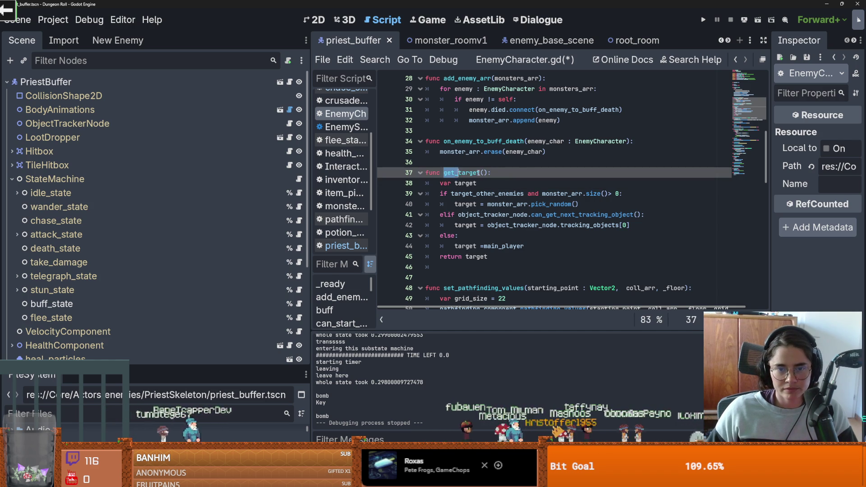
{"action": "key", "text": "ctrl+s"}
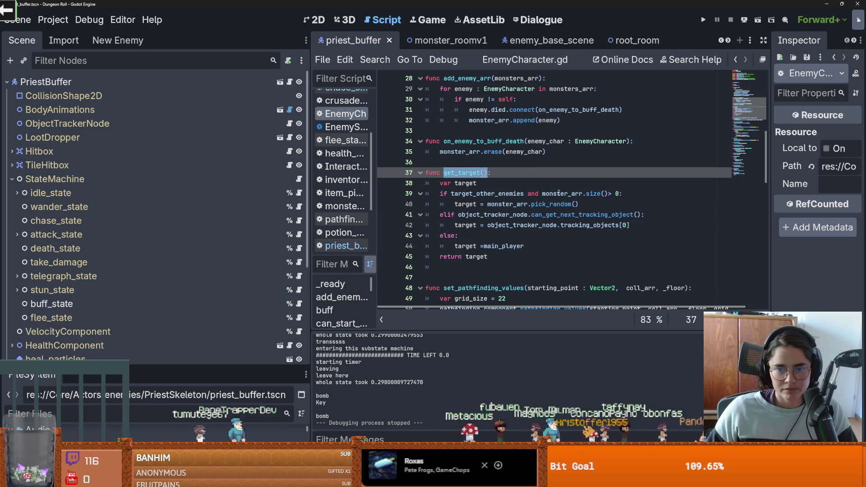
- Review the uses of target, save again, and return to chase_state.gd's target-selection block
{"action": "left_click", "coordinate": [471, 194]}
{"action": "double_click", "coordinate": [464, 225]}
{"action": "left_click", "coordinate": [507, 227]}
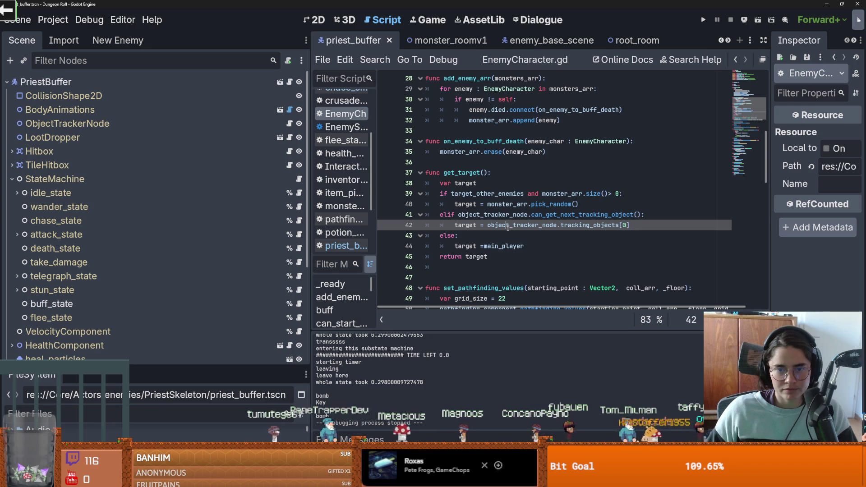
{"action": "left_click", "coordinate": [488, 173]}
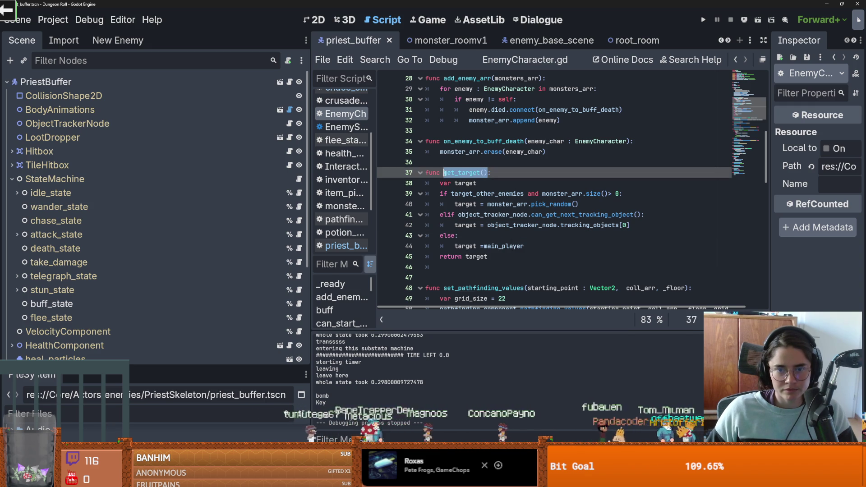
{"action": "key", "text": "ctrl+s"}
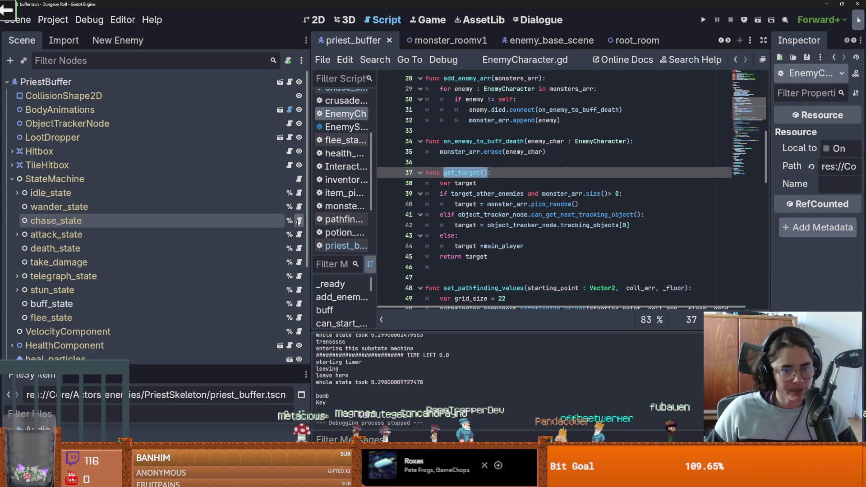
{"action": "left_click", "coordinate": [298, 221]}
{"action": "left_click", "coordinate": [489, 204]}
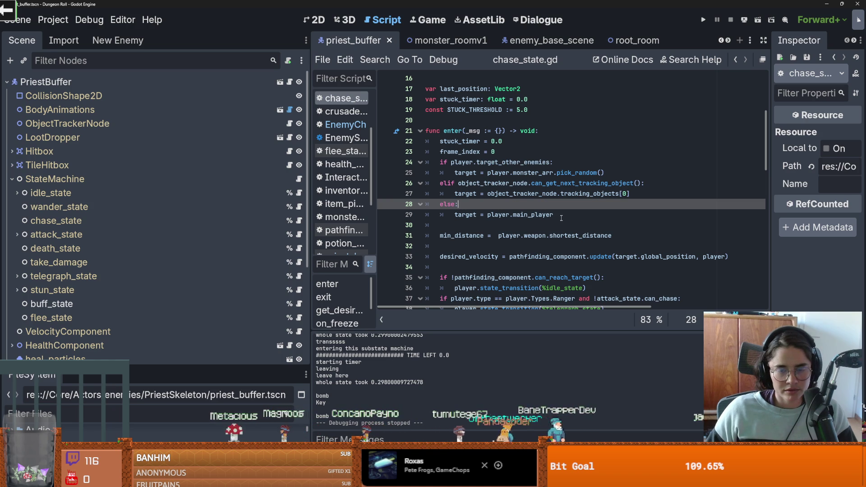
- Replace enter()'s if/elif/else target block with 'target = player.get_target()'
{"action": "left_click_drag", "start_coordinate": [561, 218], "coordinate": [448, 163]}
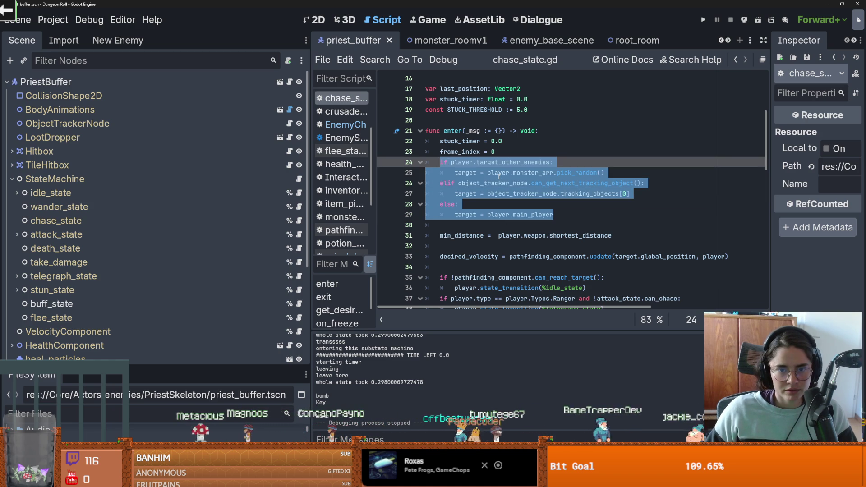
{"action": "type", "text": "targ"}
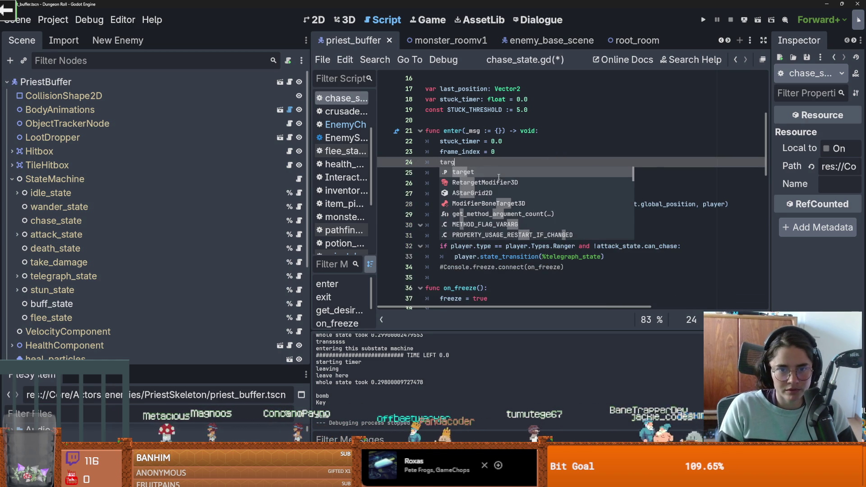
{"action": "type", "text": "et 6player.get_target()"}
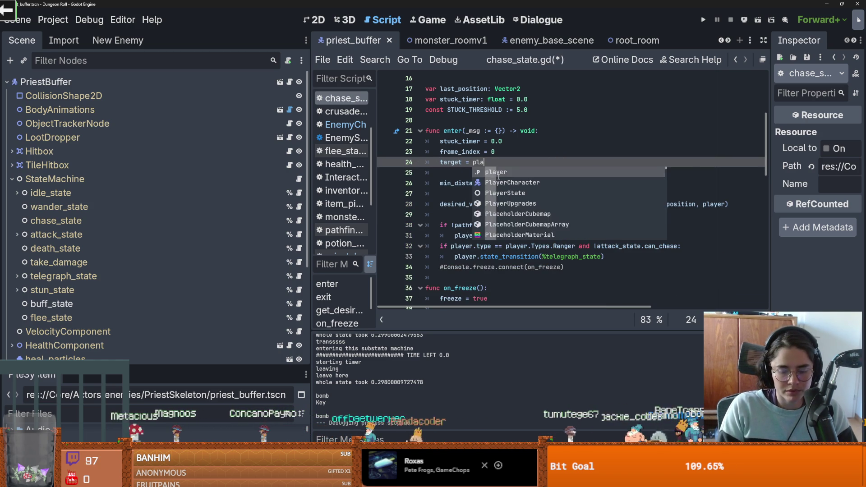
{"action": "key", "text": "Escape"}
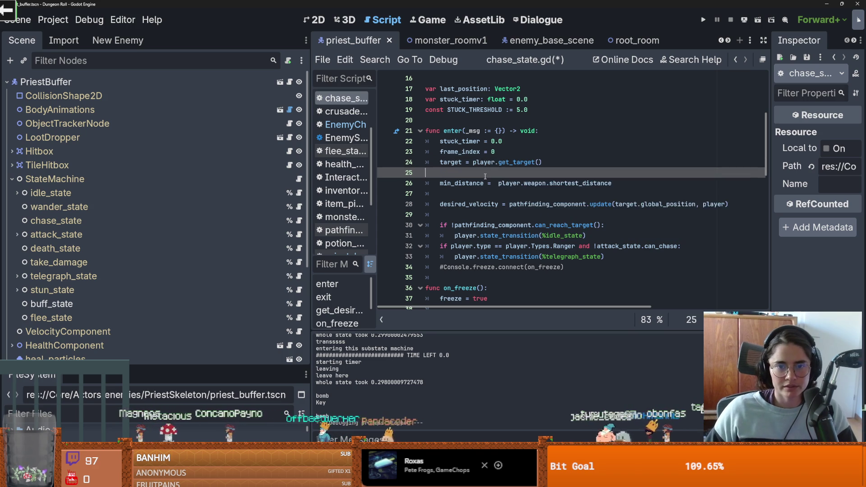
{"action": "key", "text": "Delete"}
{"action": "left_click_drag", "start_coordinate": [479, 159], "coordinate": [434, 160]}
{"action": "key", "text": "ctrl+c"}
- Paste the same get_target line over update()'s target block and save chase_state.gd
{"action": "scroll", "coordinate": [503, 221], "scroll_direction": "down", "scroll_amount": 10}
{"action": "scroll", "coordinate": [514, 223], "scroll_direction": "down", "scroll_amount": 5}
{"action": "left_click_drag", "start_coordinate": [594, 238], "coordinate": [440, 172]}
{"action": "key", "text": "ctrl+v"}
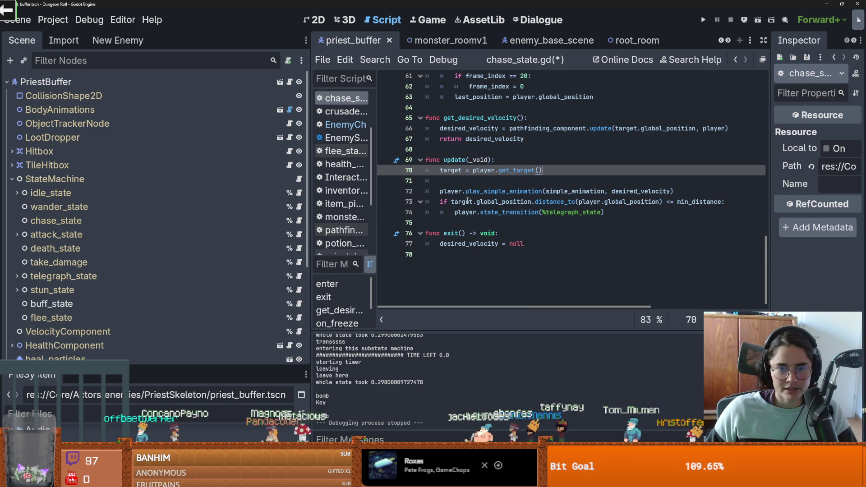
{"action": "key", "text": "Delete"}
{"action": "key", "text": "ctrl+s"}
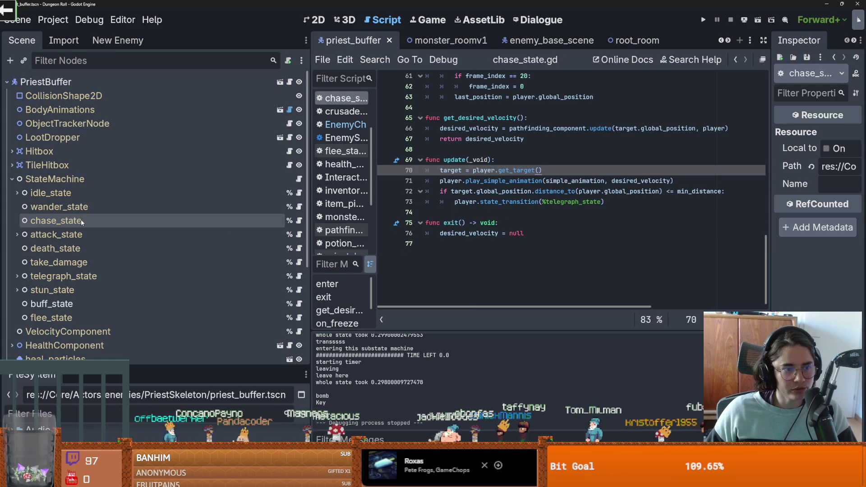
{"action": "key", "text": "ctrl+z"}
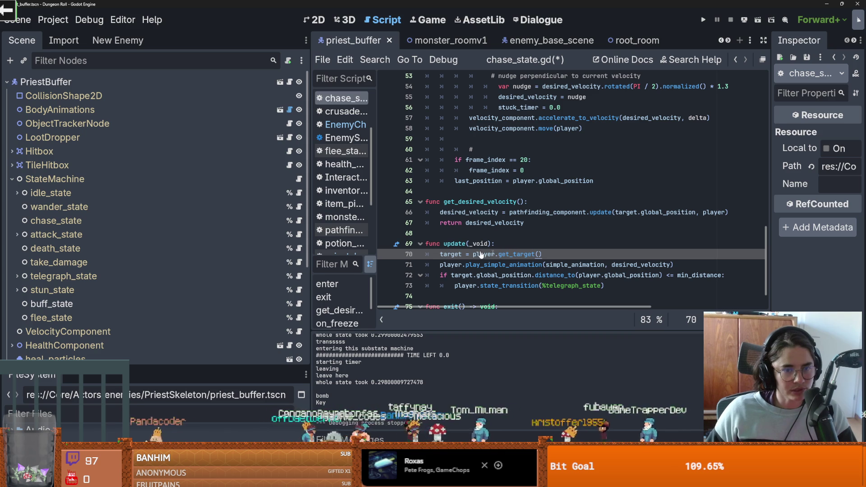
- Review how get_target() uses target in EnemyCharacter.gd, then return to chase_state.gd
{"action": "left_click", "coordinate": [290, 82]}
{"action": "left_click", "coordinate": [473, 79], "text": "ctrl"}
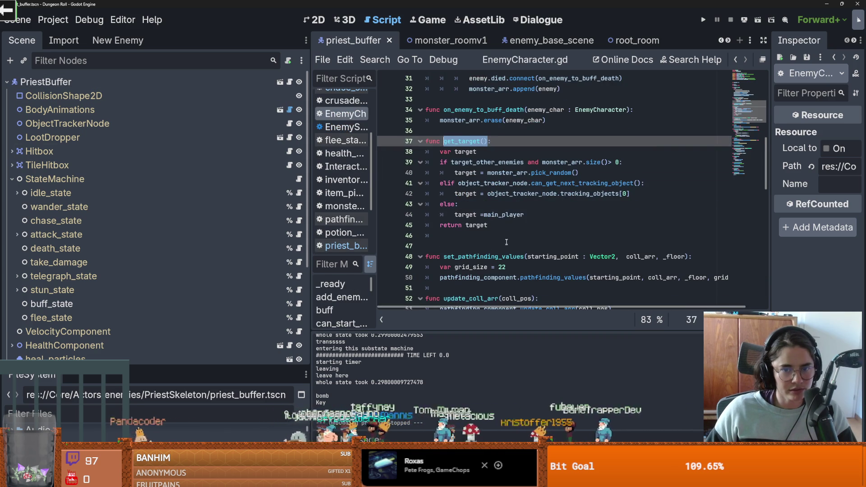
{"action": "double_click", "coordinate": [481, 214]}
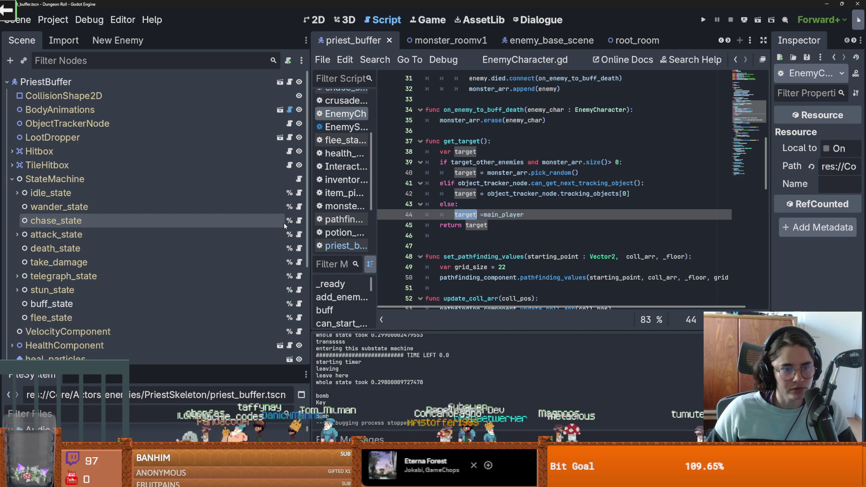
{"action": "left_click", "coordinate": [299, 220]}
- Wrap update()'s 'target = player.get_target()' line in an 'if target == null:' check
{"action": "left_click", "coordinate": [502, 247]}
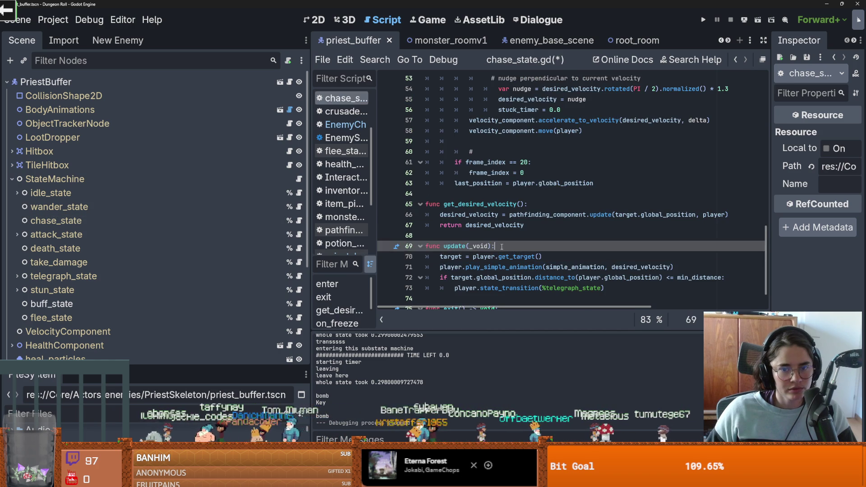
{"action": "key", "text": "Return"}
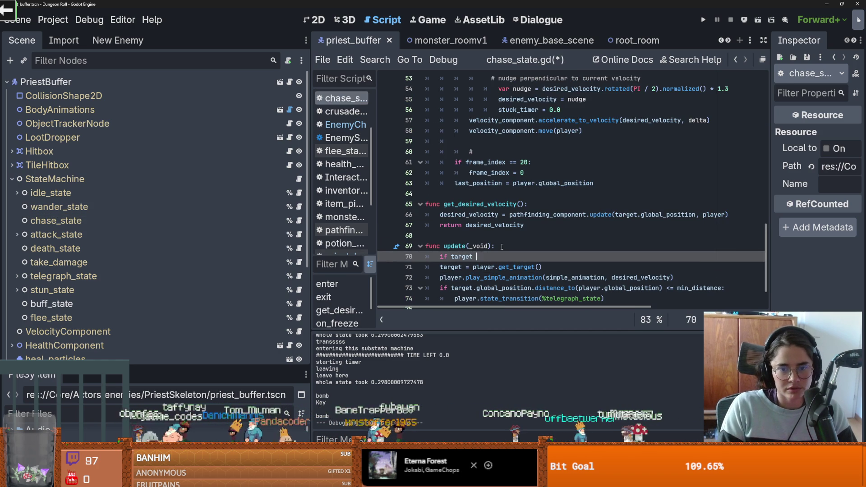
{"action": "left_click", "coordinate": [434, 267]}
{"action": "left_click_drag", "start_coordinate": [583, 269], "coordinate": [532, 259]}
{"action": "key", "text": "ctrl+c"}
{"action": "scroll", "coordinate": [533, 259], "scroll_direction": "up", "scroll_amount": 8}
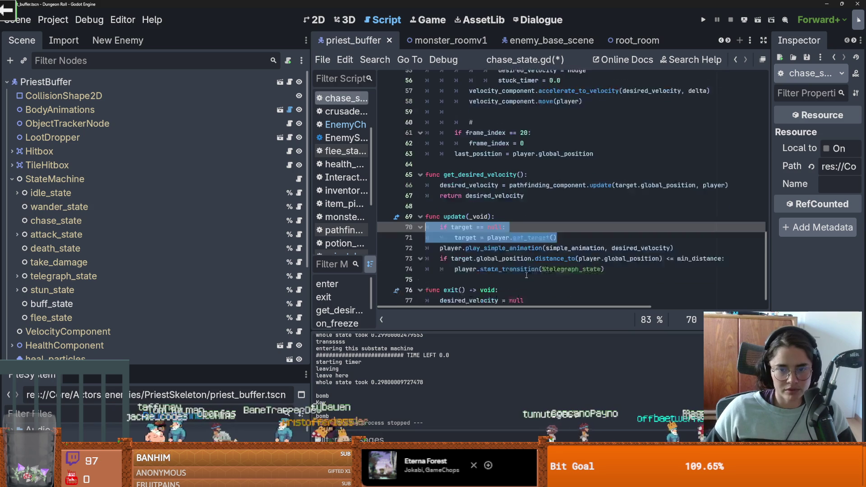
{"action": "scroll", "coordinate": [533, 262], "scroll_direction": "up", "scroll_amount": 5}
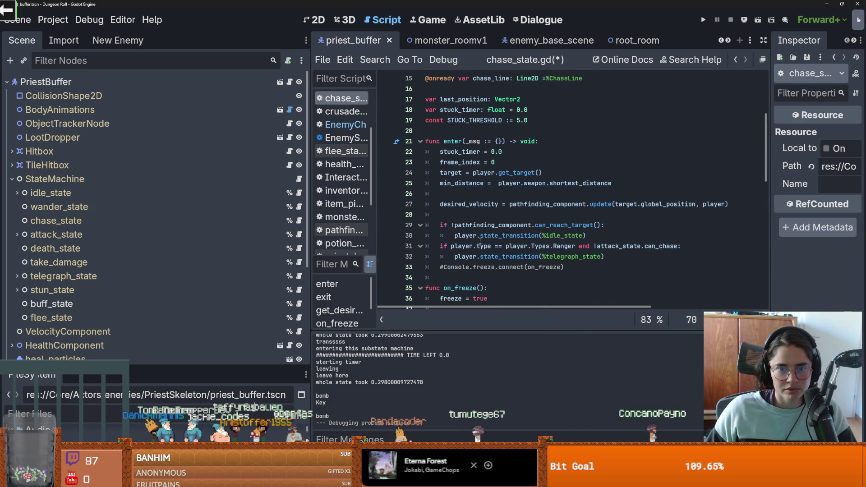
- Guard enter()'s target assignment the same way, save chase_state.gd, and open attack_state.gd
{"action": "left_click_drag", "start_coordinate": [545, 173], "coordinate": [430, 174]}
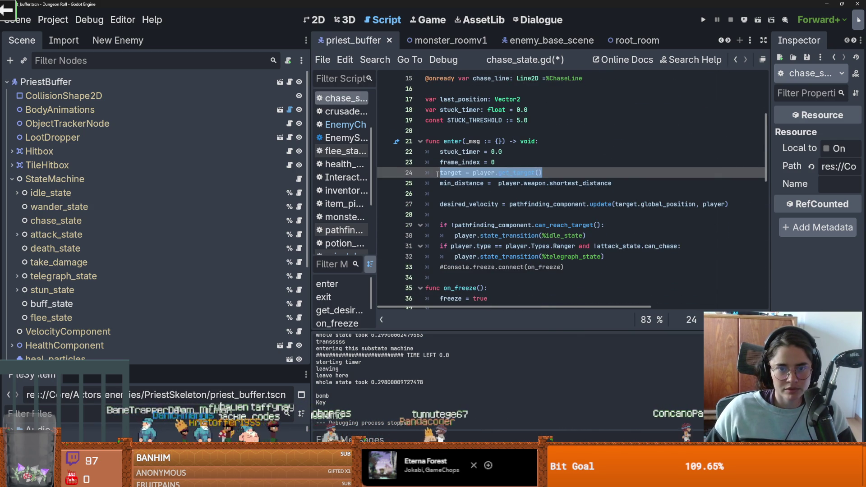
{"action": "key", "text": "ctrl+z"}
{"action": "key", "text": "ctrl+s"}
{"action": "key", "text": "ctrl+s"}
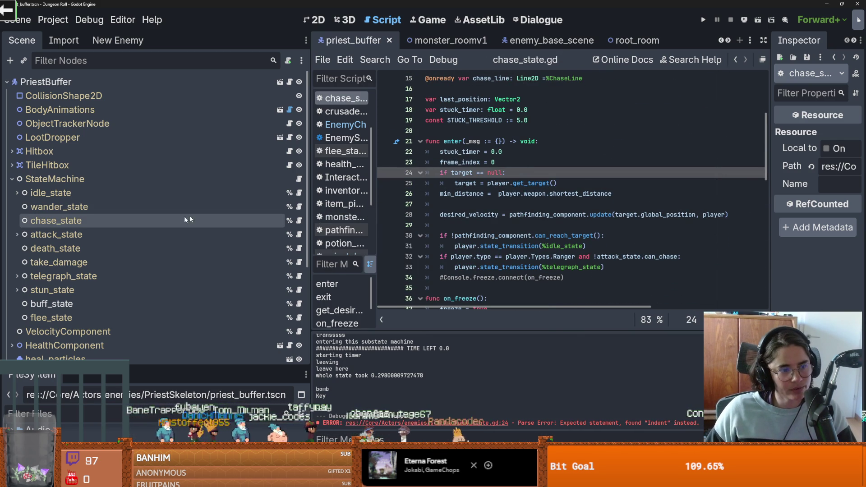
{"action": "left_click", "coordinate": [299, 236]}
{"action": "scroll", "coordinate": [485, 235], "scroll_direction": "down", "scroll_amount": 5}
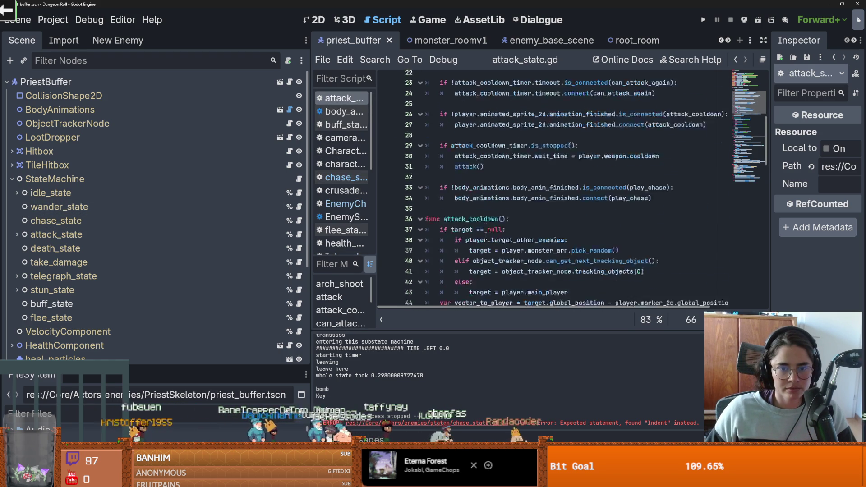
- Replace attack()'s if/elif/else target block with the player.get_target() lines and save
{"action": "scroll", "coordinate": [485, 235], "scroll_direction": "down", "scroll_amount": 2}
{"action": "left_click_drag", "start_coordinate": [582, 234], "coordinate": [455, 183]}
{"action": "key", "text": "ctrl+v"}
{"action": "left_click", "coordinate": [456, 172]}
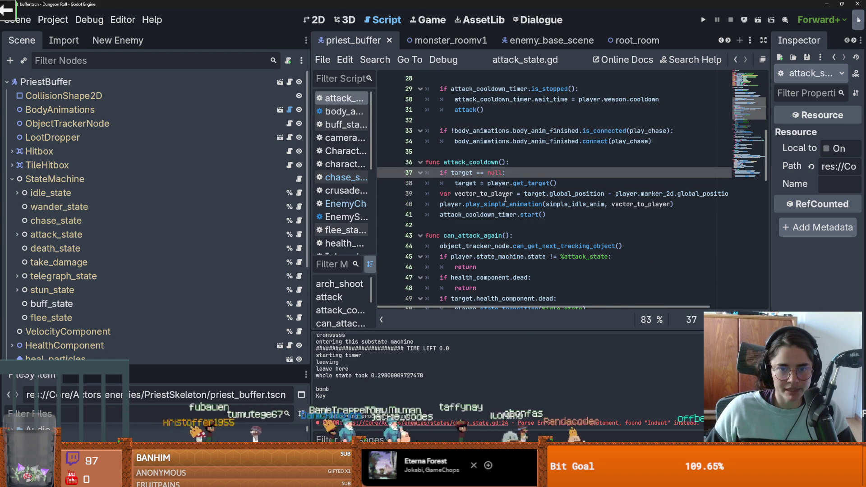
{"action": "left_click", "coordinate": [564, 186]}
{"action": "scroll", "coordinate": [538, 216], "scroll_direction": "down", "scroll_amount": 8}
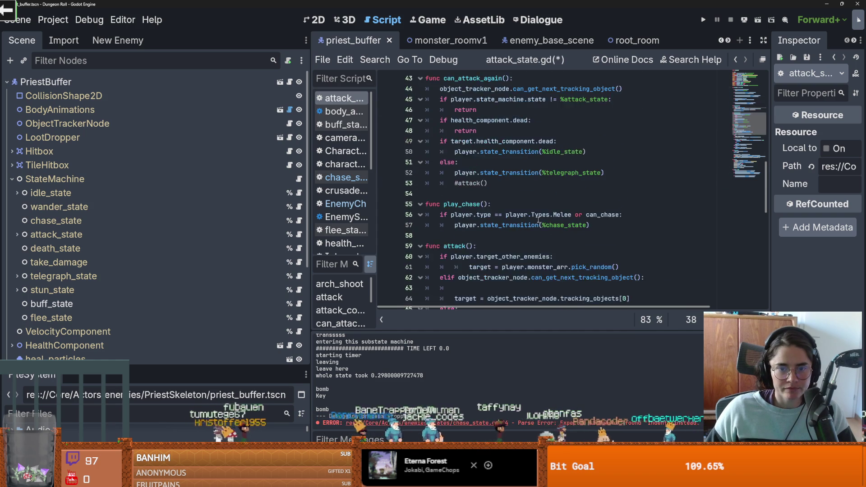
{"action": "mouse_move", "coordinate": [554, 225]}
{"action": "left_mouse_down"}
{"action": "mouse_move", "coordinate": [537, 223]}
{"action": "mouse_move", "coordinate": [442, 163]}
{"action": "left_mouse_up"}
{"action": "key", "text": "ctrl+v"}
{"action": "key", "text": "ctrl+v"}
{"action": "key", "text": "ctrl+z"}
{"action": "key", "text": "ctrl+z"}
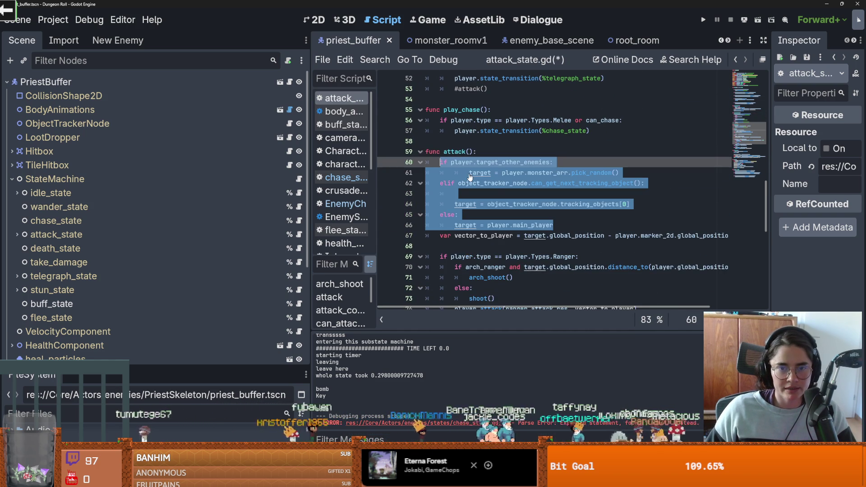
{"action": "key", "text": "ctrl+v"}
{"action": "left_click", "coordinate": [453, 163]}
{"action": "key", "text": "ctrl+s"}
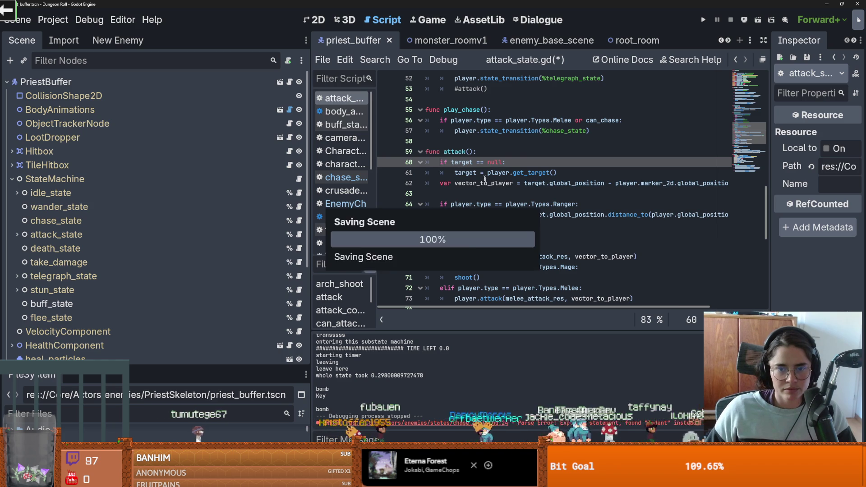
- Add the missing colon after 'exit() -> void', save, and switch to GitHub Desktop
{"action": "left_click", "coordinate": [458, 173]}
{"action": "scroll", "coordinate": [496, 217], "scroll_direction": "down", "scroll_amount": 4}
{"action": "scroll", "coordinate": [496, 217], "scroll_direction": "down", "scroll_amount": 6}
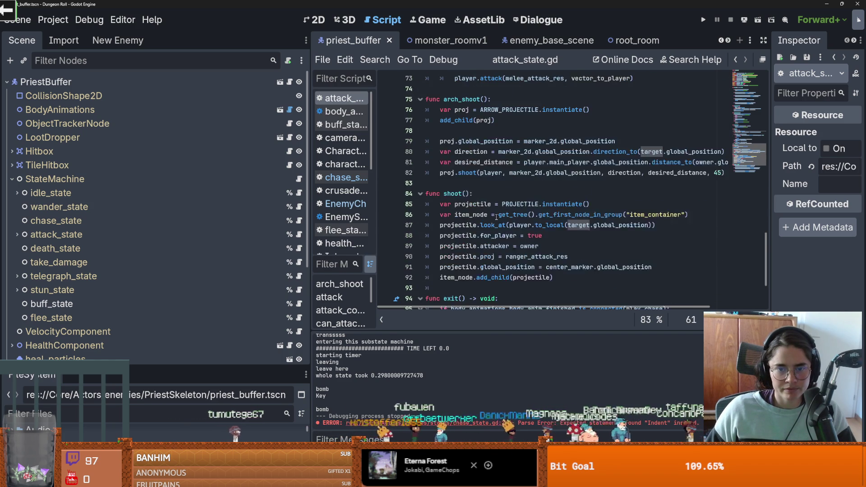
{"action": "left_click", "coordinate": [497, 215]}
{"action": "type", "text": ":"}
{"action": "key", "text": "ctrl+s"}
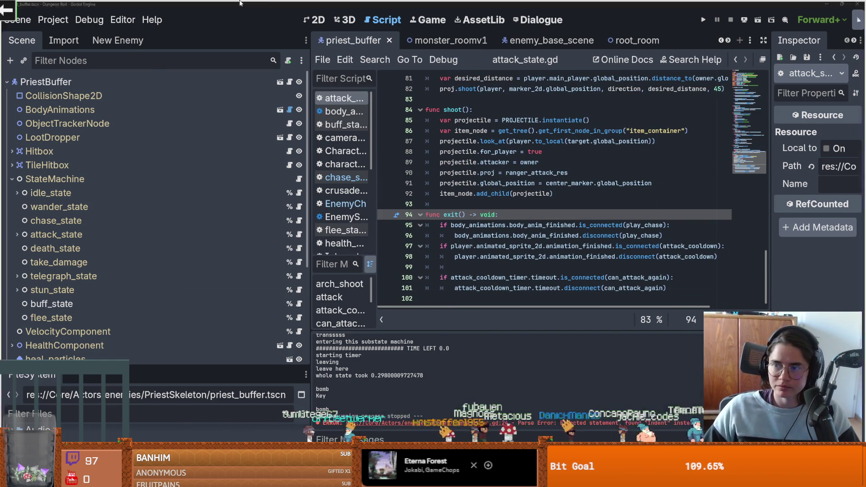
{"action": "key", "text": "alt+Tab"}
{"action": "type", "text": "t"}
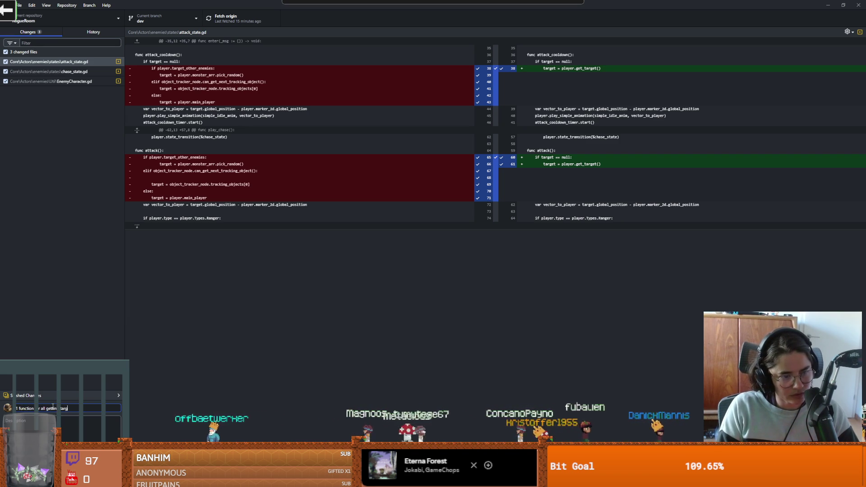
- Commit the three changed scripts to dev, push to origin, and return to Aseprite
{"action": "key", "text": "ctrl+Return"}
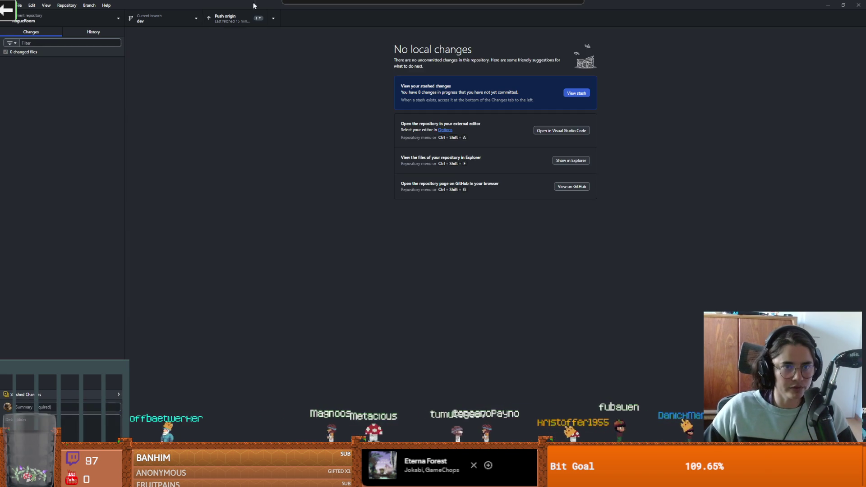
{"action": "left_click", "coordinate": [234, 18]}
{"action": "key", "text": "alt+Tab"}
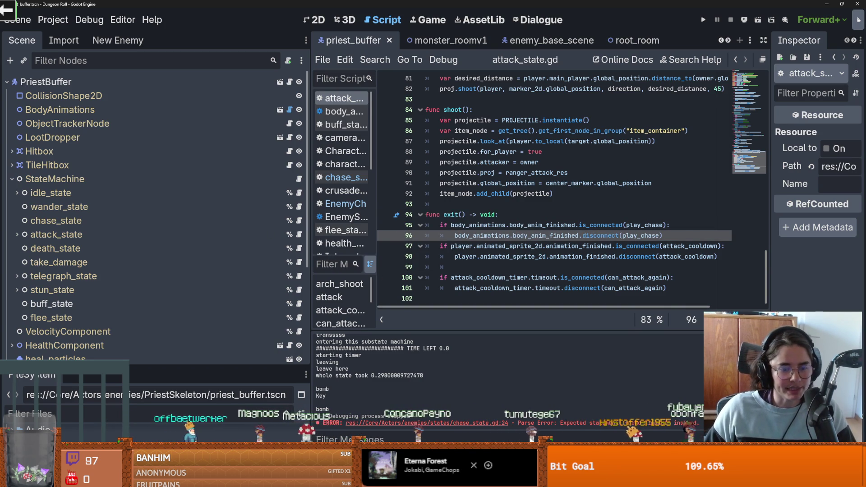
{"action": "key", "text": "alt+Tab"}
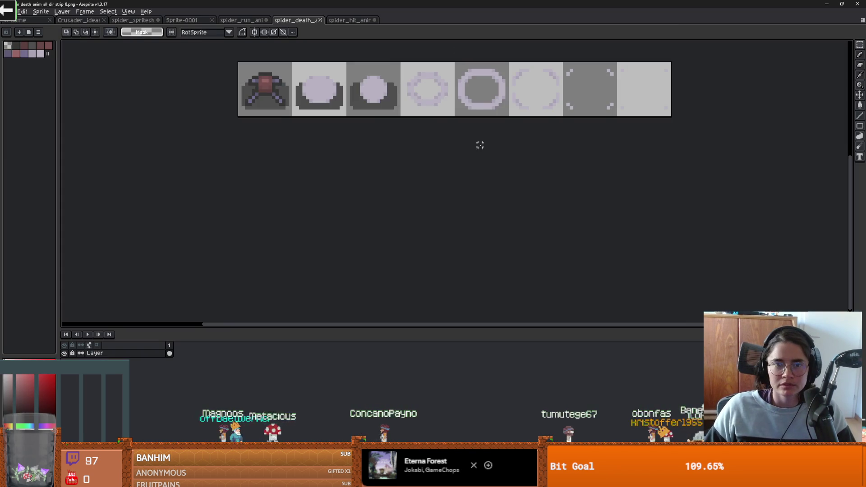
- In the spider_spritesheet document, move the bottom attack sprite row up one cell
{"action": "left_click", "coordinate": [363, 21]}
{"action": "left_click", "coordinate": [182, 20]}
{"action": "left_click", "coordinate": [132, 20]}
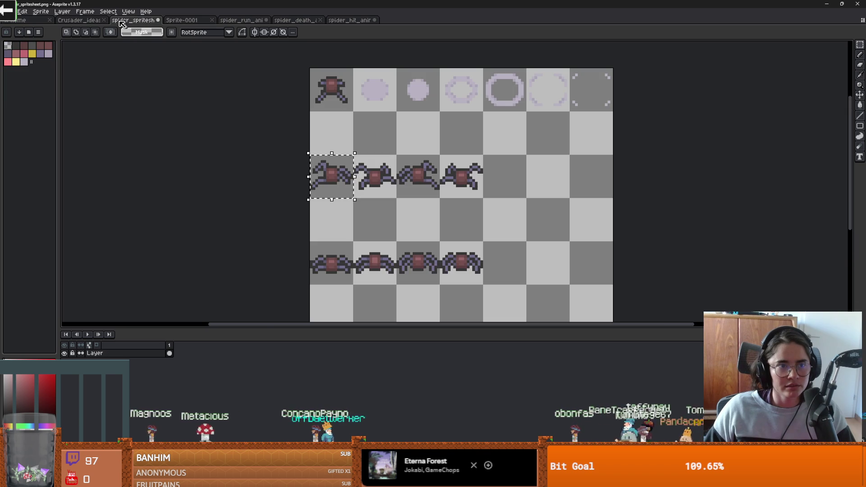
{"action": "scroll", "coordinate": [339, 165], "scroll_direction": "down", "scroll_amount": 6}
{"action": "scroll", "coordinate": [367, 188], "scroll_direction": "up", "scroll_amount": 5}
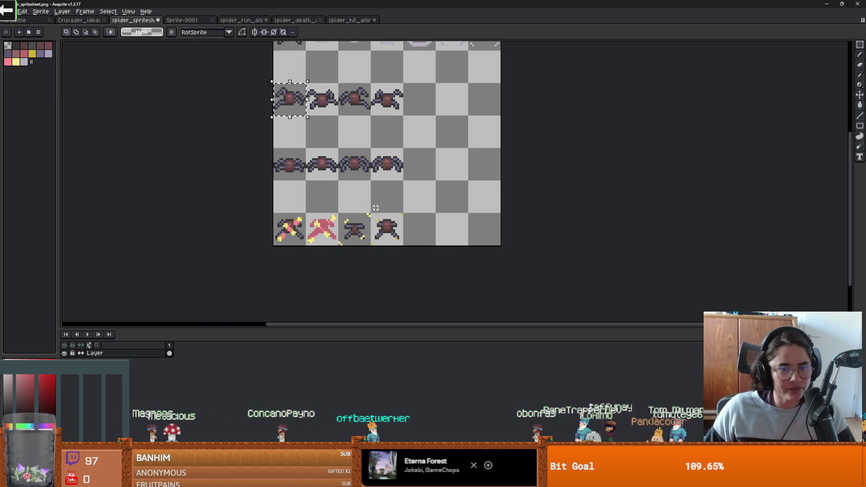
{"action": "left_click_drag", "start_coordinate": [422, 247], "coordinate": [274, 211]}
{"action": "scroll", "coordinate": [292, 220], "scroll_direction": "up", "scroll_amount": 2}
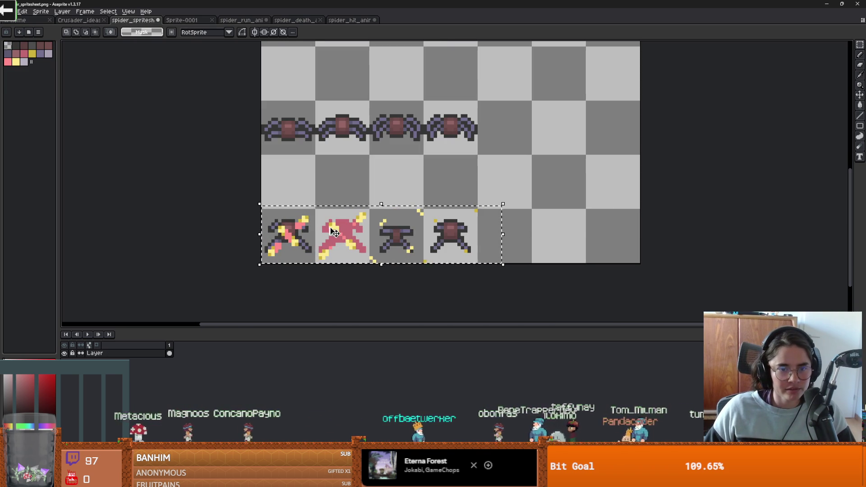
{"action": "mouse_move", "coordinate": [475, 212]}
{"action": "left_mouse_down"}
{"action": "mouse_move", "coordinate": [263, 262]}
{"action": "mouse_move", "coordinate": [297, 213]}
{"action": "mouse_move", "coordinate": [297, 197]}
{"action": "left_mouse_up"}
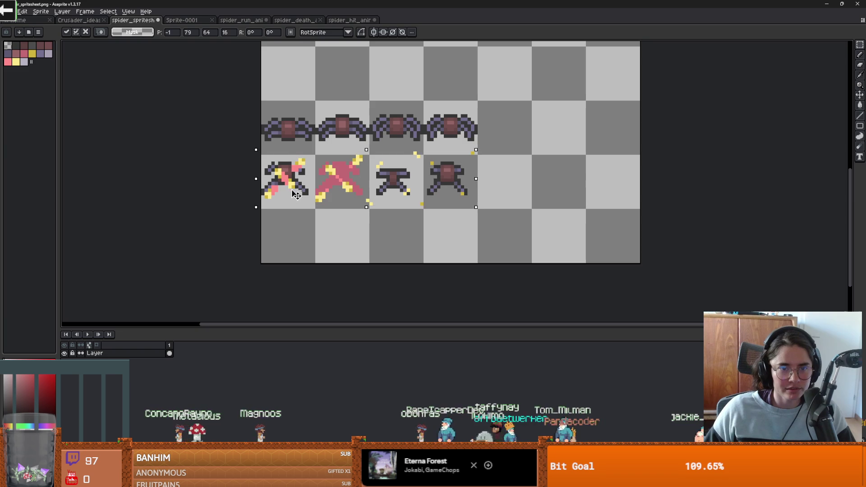
{"action": "left_click", "coordinate": [500, 184]}
- Shift the lower two rows, then all three animation rows, up one cell to close the gaps
{"action": "scroll", "coordinate": [499, 184], "scroll_direction": "up", "scroll_amount": 2}
{"action": "scroll", "coordinate": [514, 252], "scroll_direction": "down", "scroll_amount": 1}
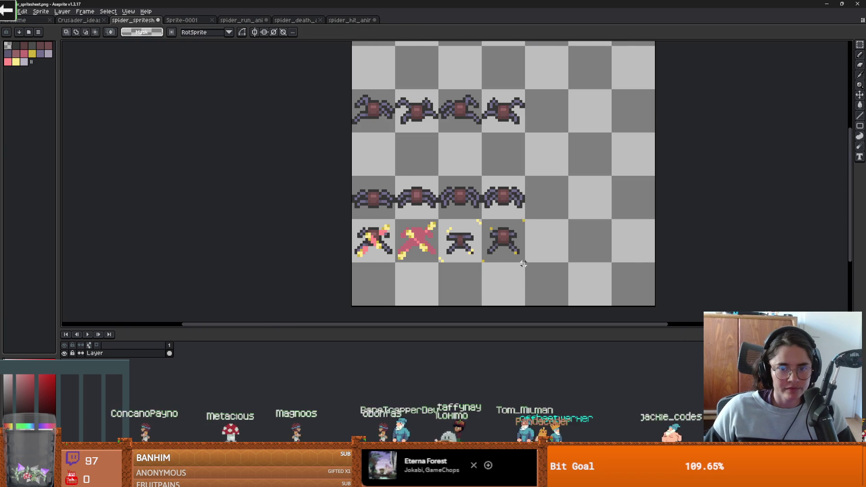
{"action": "mouse_move", "coordinate": [525, 264]}
{"action": "left_mouse_down"}
{"action": "mouse_move", "coordinate": [393, 170]}
{"action": "mouse_move", "coordinate": [345, 178]}
{"action": "left_mouse_up"}
{"action": "left_click_drag", "start_coordinate": [438, 201], "coordinate": [438, 154]}
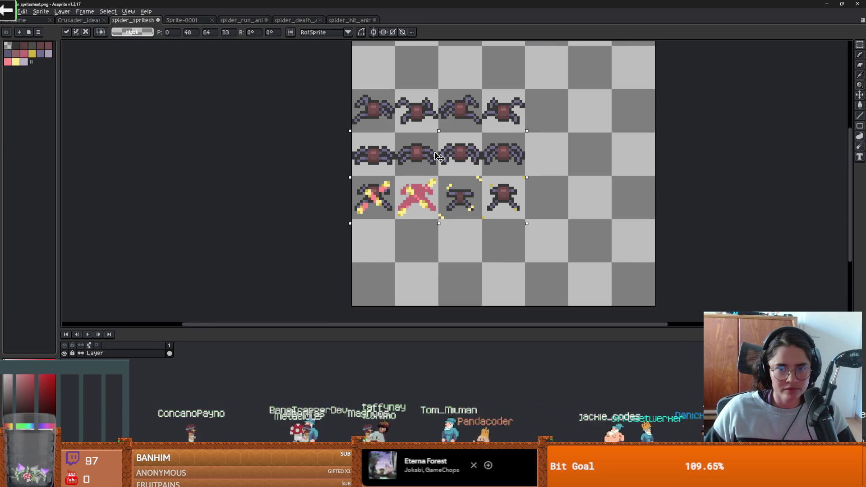
{"action": "left_click", "coordinate": [578, 169]}
{"action": "scroll", "coordinate": [444, 72], "scroll_direction": "up", "scroll_amount": 1}
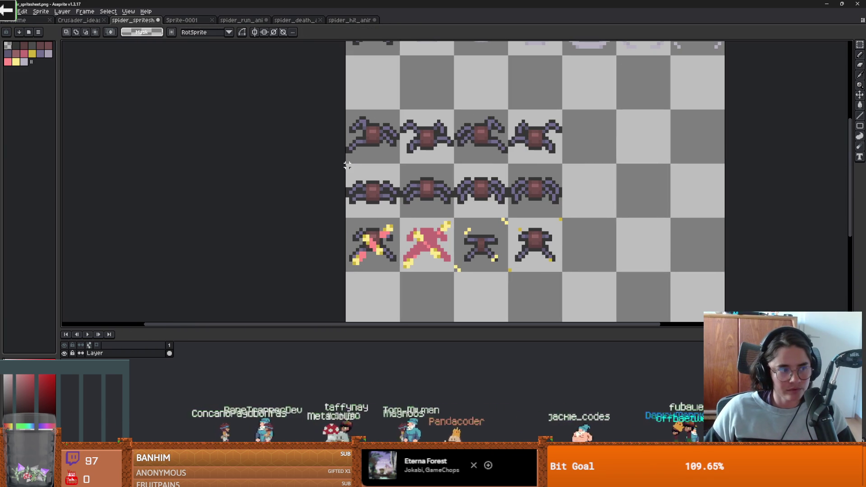
{"action": "mouse_move", "coordinate": [348, 165]}
{"action": "left_mouse_down"}
{"action": "mouse_move", "coordinate": [562, 270]}
{"action": "mouse_move", "coordinate": [337, 115]}
{"action": "left_mouse_up"}
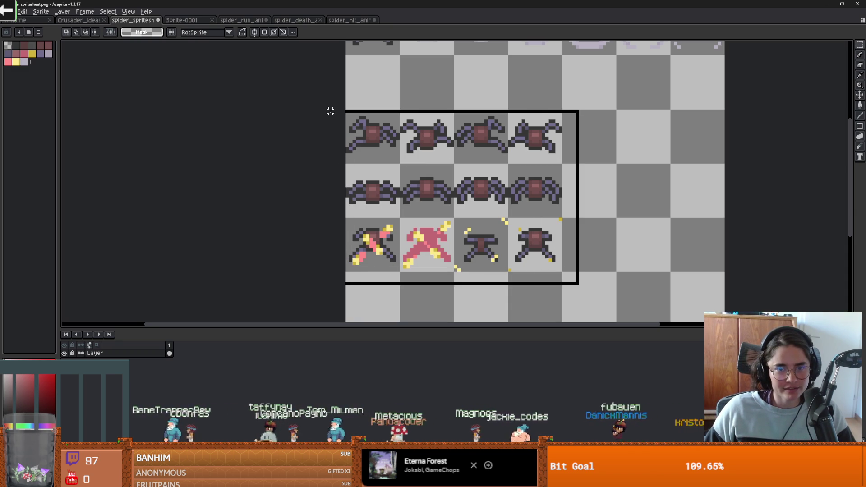
{"action": "scroll", "coordinate": [454, 184], "scroll_direction": "down", "scroll_amount": 1}
{"action": "left_click_drag", "start_coordinate": [459, 184], "coordinate": [455, 154]}
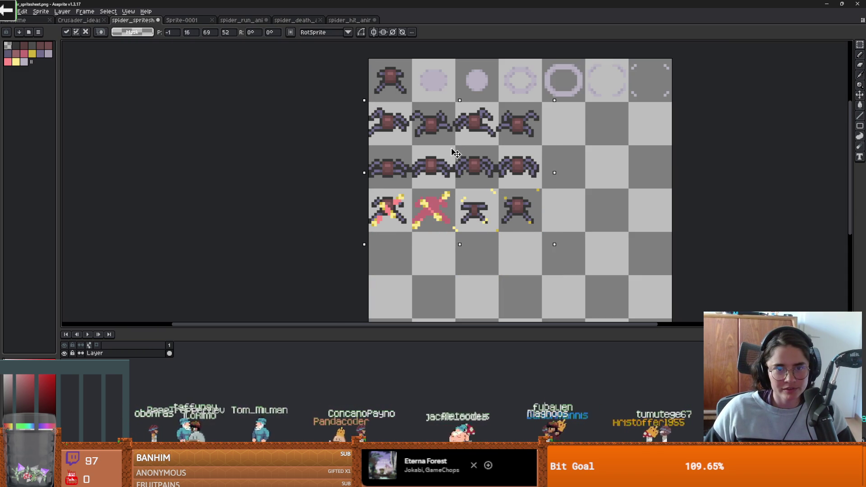
{"action": "key", "text": "Return"}
- Crop the canvas to 112×64 px and open Save As
{"action": "scroll", "coordinate": [555, 231], "scroll_direction": "down", "scroll_amount": 1}
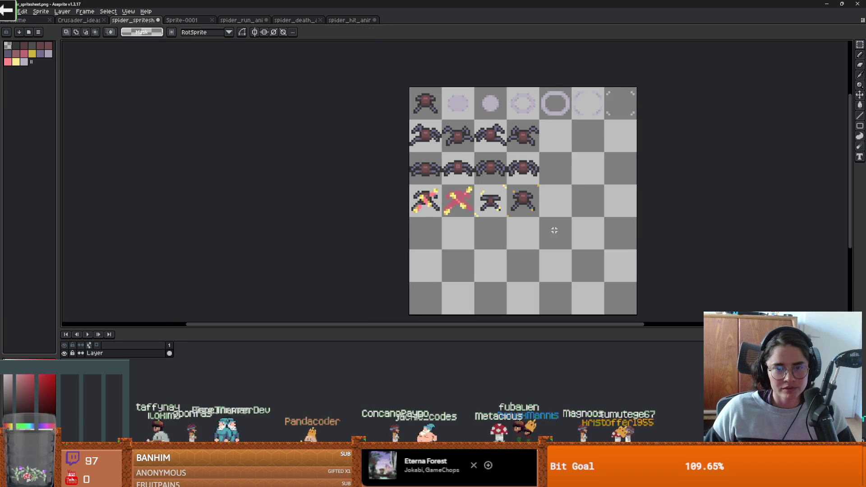
{"action": "key", "text": "ctrl+alt+c"}
{"action": "left_click_drag", "start_coordinate": [517, 244], "coordinate": [509, 163]}
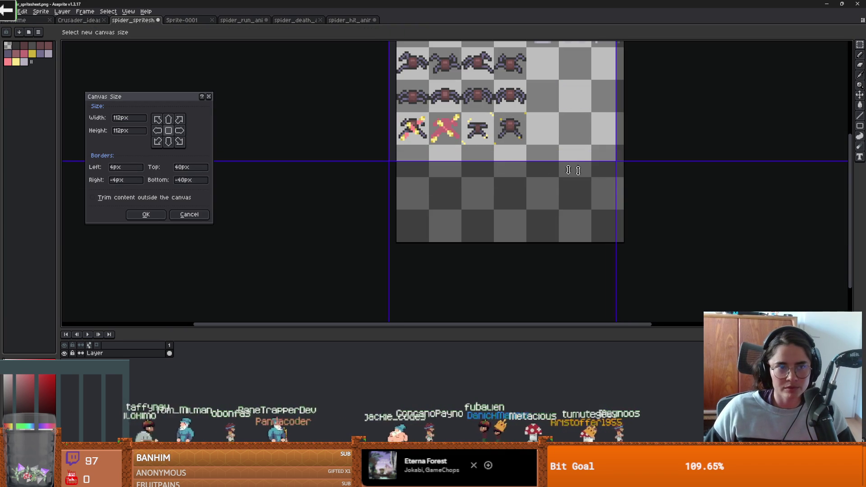
{"action": "left_click", "coordinate": [208, 214]}
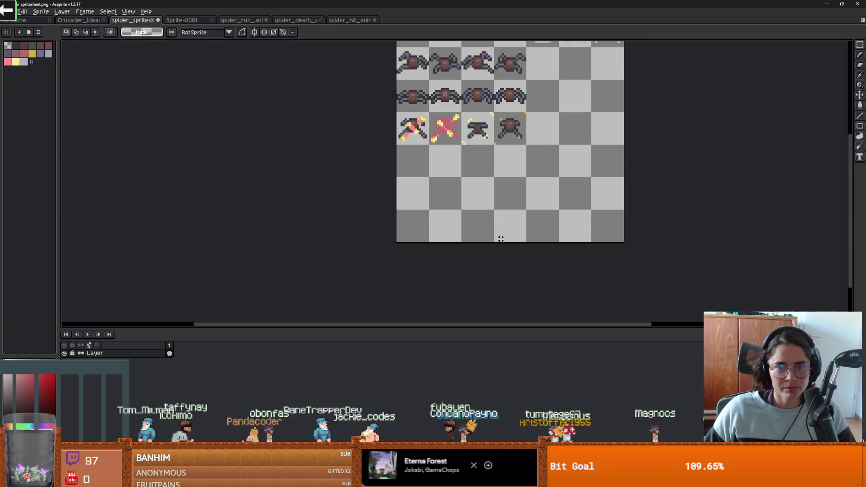
{"action": "key", "text": "ctrl+alt+c"}
{"action": "left_click_drag", "start_coordinate": [498, 243], "coordinate": [496, 147]}
{"action": "key", "text": "Return"}
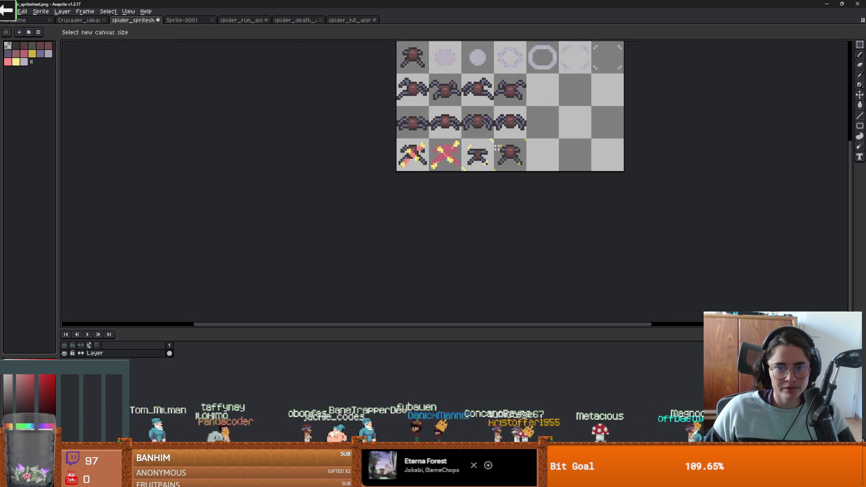
{"action": "left_click", "coordinate": [8, 12]}
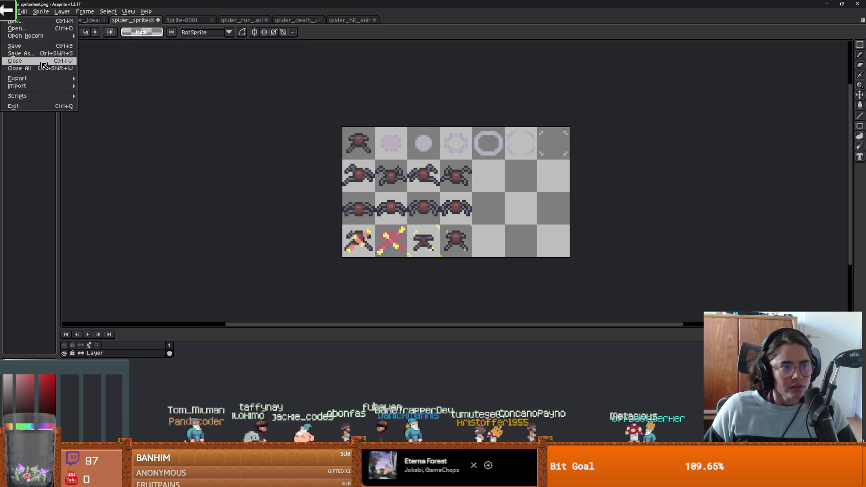
{"action": "key", "text": "ctrl+shift+s"}
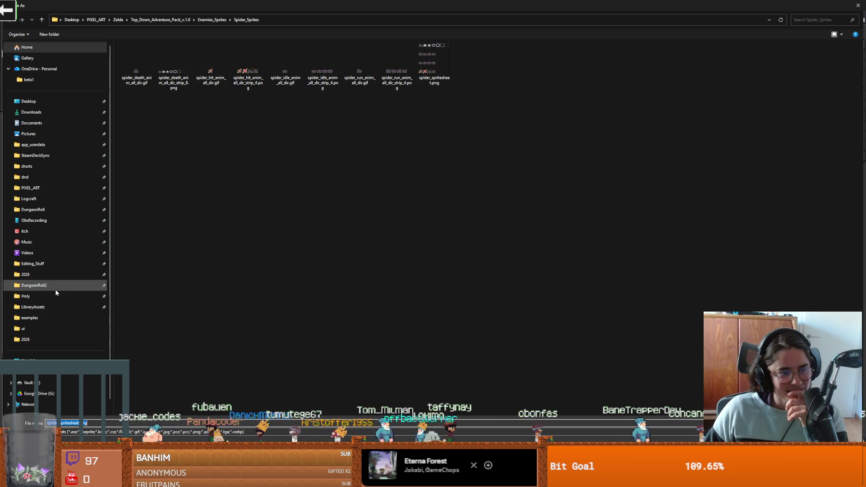
- Browse to DungeonRoll/new-game-project/Core/Actors/enemies in the Save As dialog
{"action": "left_click", "coordinate": [47, 210]}
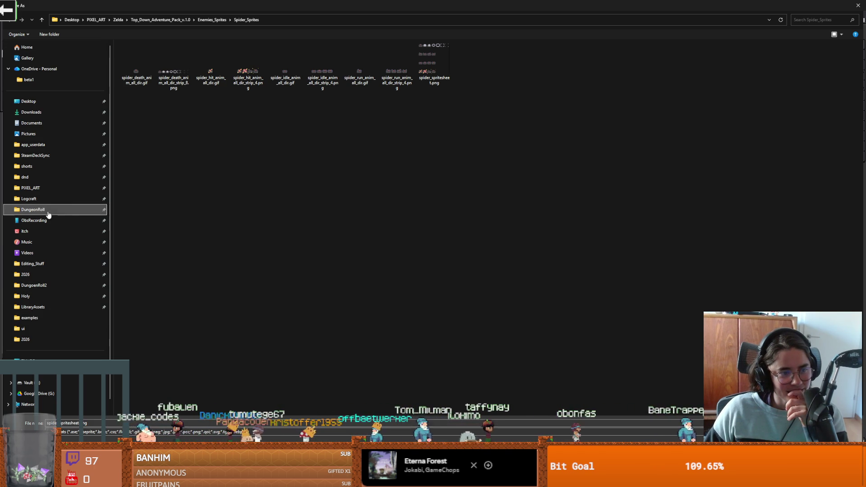
{"action": "double_click", "coordinate": [143, 63]}
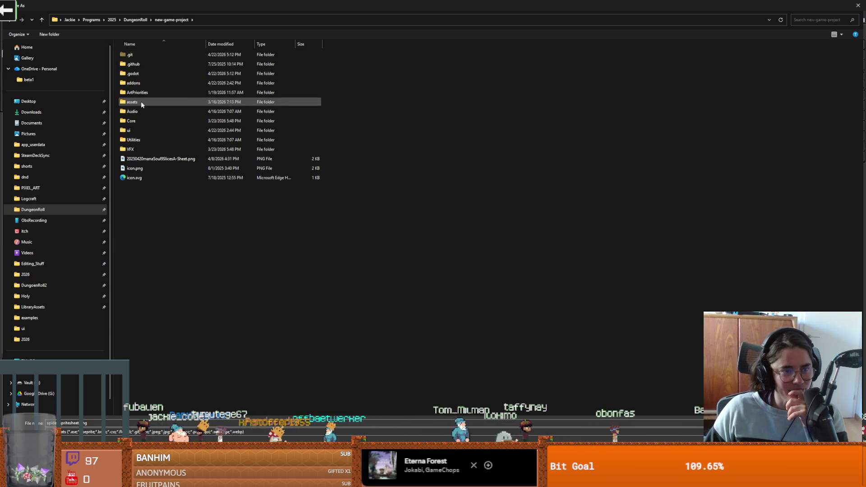
{"action": "double_click", "coordinate": [140, 118]}
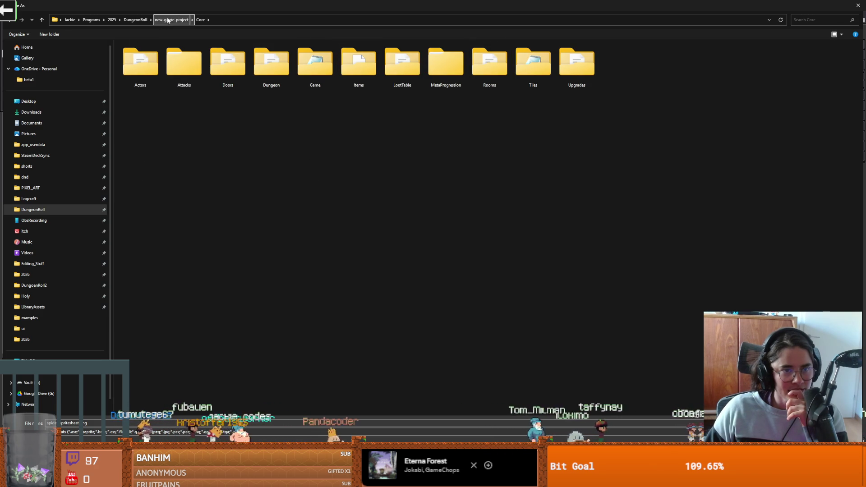
{"action": "double_click", "coordinate": [148, 58]}
{"action": "double_click", "coordinate": [143, 83]}
- Create a Spider folder there, save the sprite sheet into it, and return to Godot
{"action": "left_click", "coordinate": [51, 35]}
{"action": "type", "text": "Spider"}
{"action": "key", "text": "Return"}
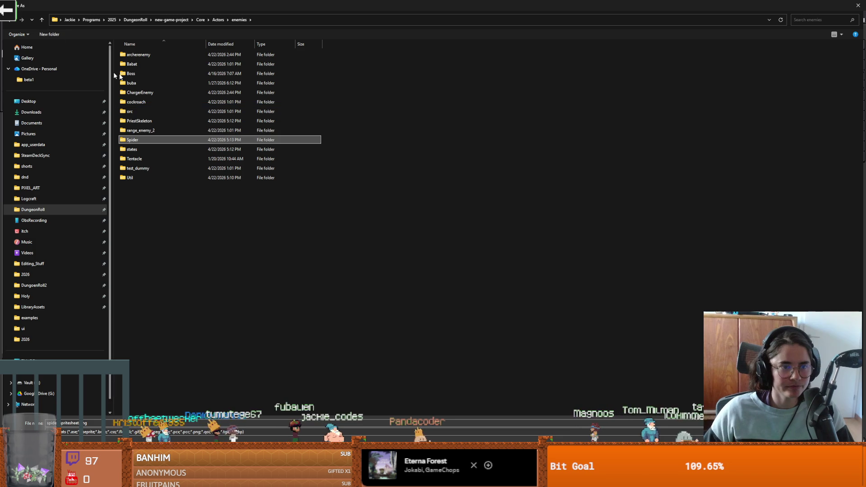
{"action": "double_click", "coordinate": [136, 139]}
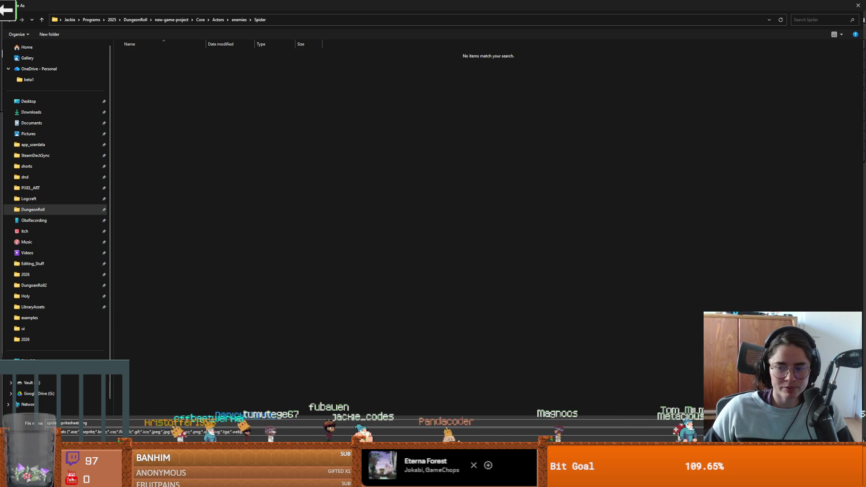
{"action": "key", "text": "Return"}
{"action": "key", "text": "alt+Tab"}
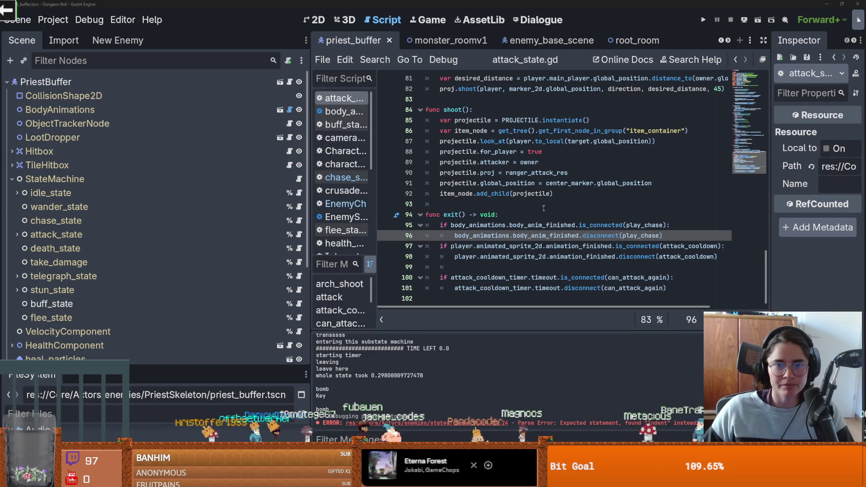
- Create the spider enemy with path Core/Actors/enemies/Spider/ in the New Enemy dock
{"action": "left_click", "coordinate": [106, 42]}
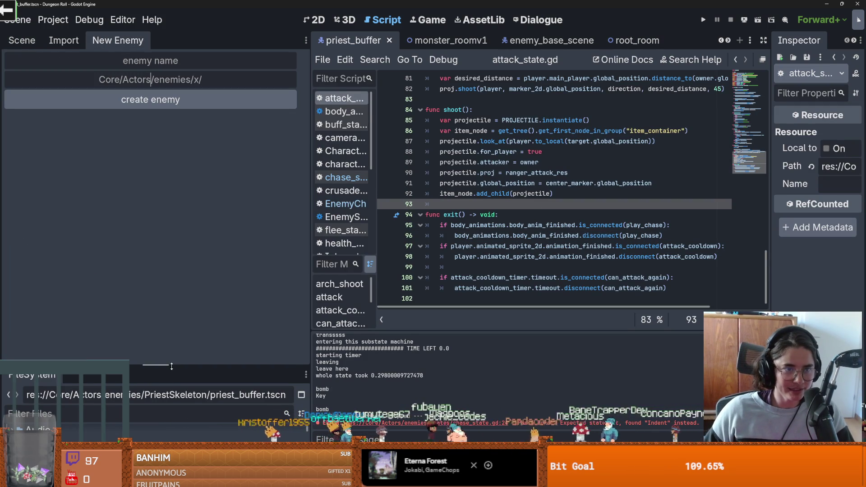
{"action": "left_click_drag", "start_coordinate": [171, 366], "coordinate": [171, 165]}
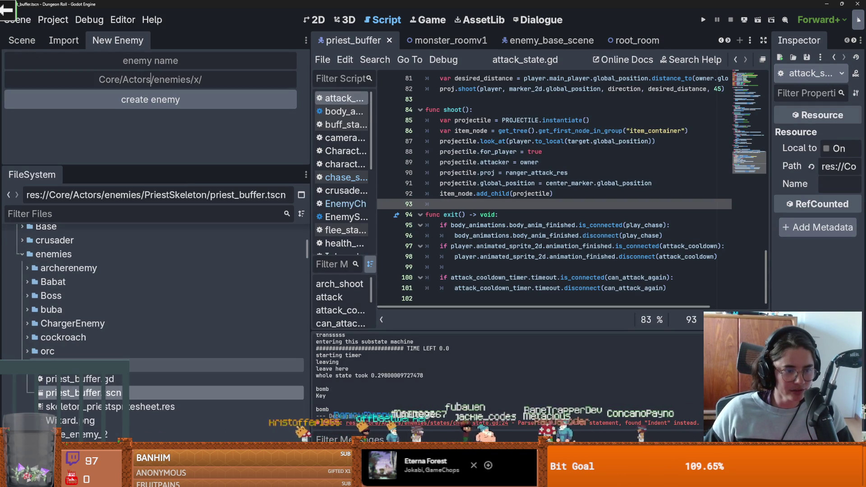
{"action": "scroll", "coordinate": [63, 325], "scroll_direction": "down", "scroll_amount": 2}
{"action": "left_click", "coordinate": [62, 335]}
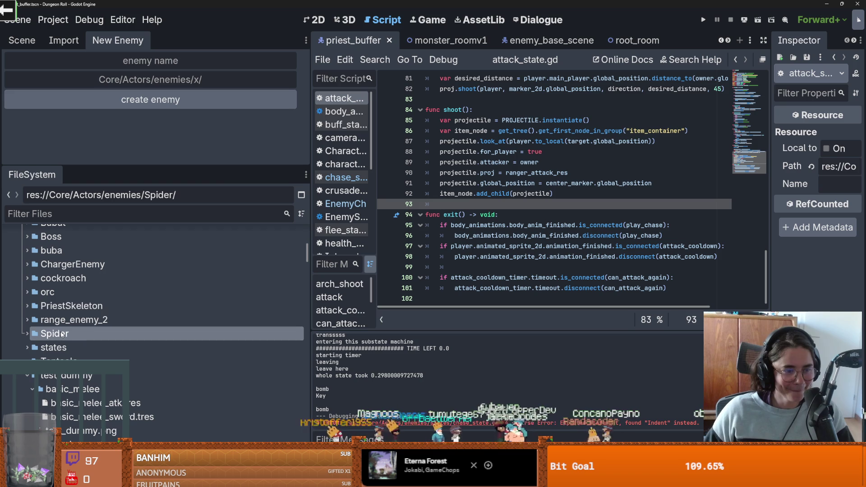
{"action": "left_click_drag", "start_coordinate": [103, 202], "coordinate": [49, 199]}
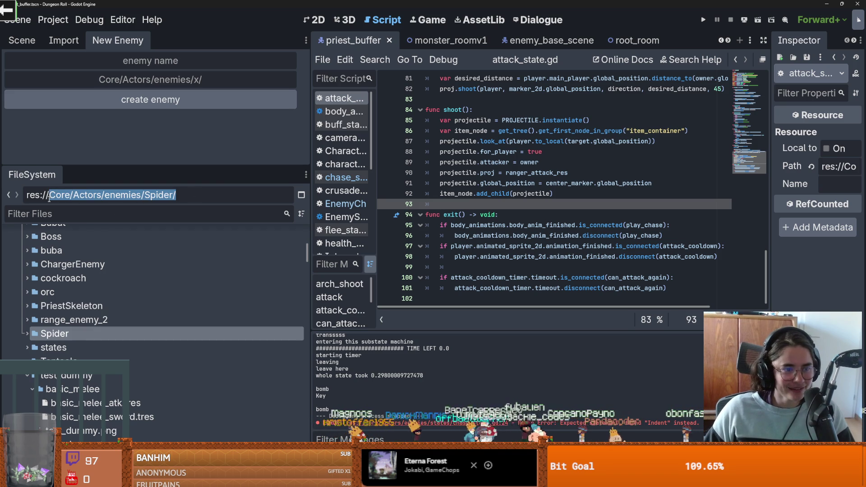
{"action": "left_click", "coordinate": [151, 80]}
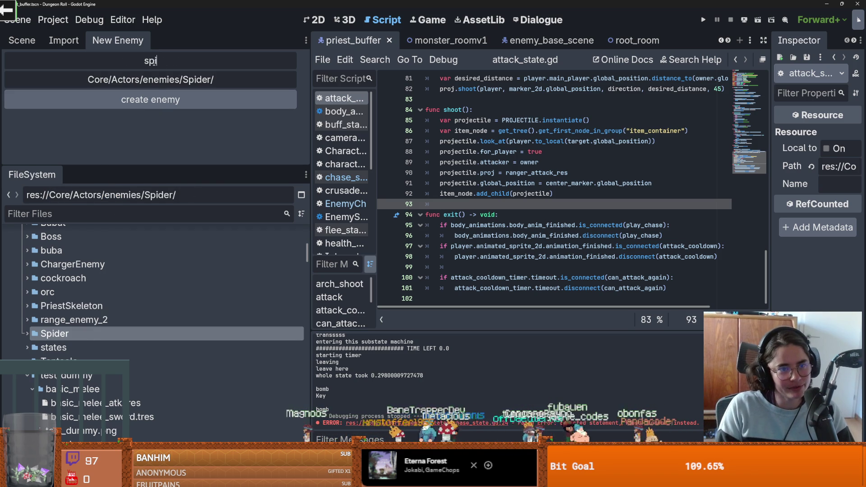
{"action": "left_click", "coordinate": [166, 101]}
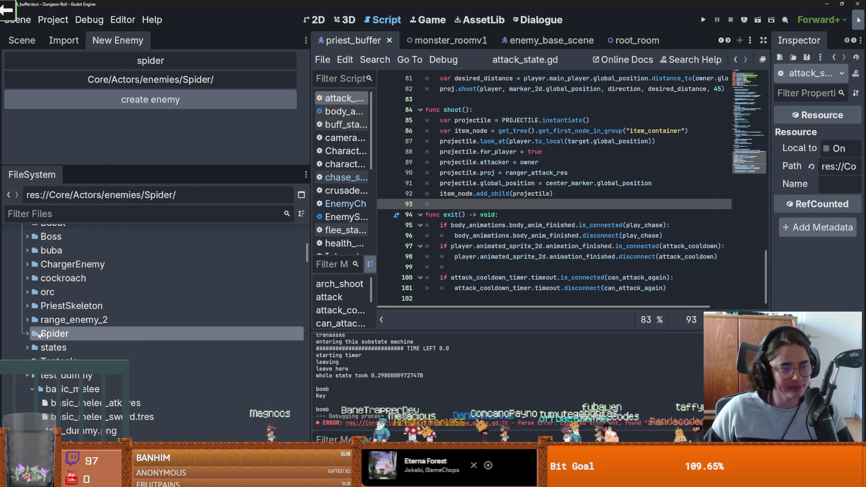
- Open the new spider SpriteFrames resource and start adding frames from a sprite sheet under Core/Actors
{"action": "left_click", "coordinate": [74, 348]}
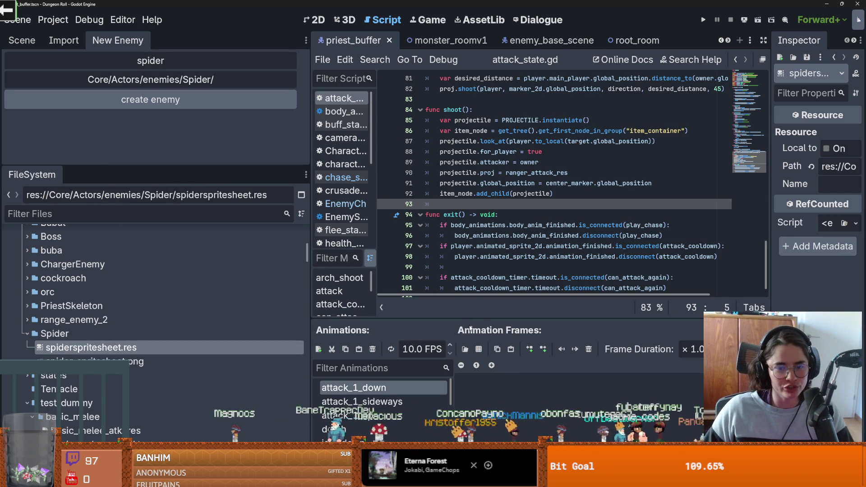
{"action": "left_click_drag", "start_coordinate": [474, 319], "coordinate": [474, 188]}
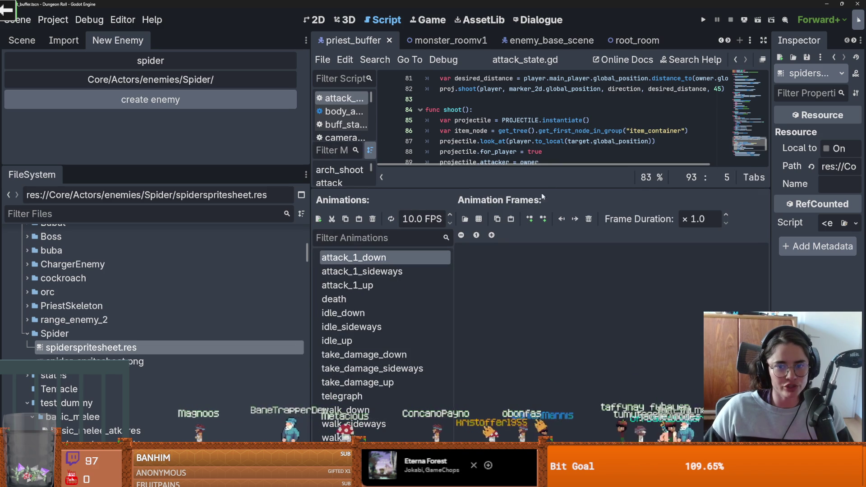
{"action": "left_click", "coordinate": [480, 219]}
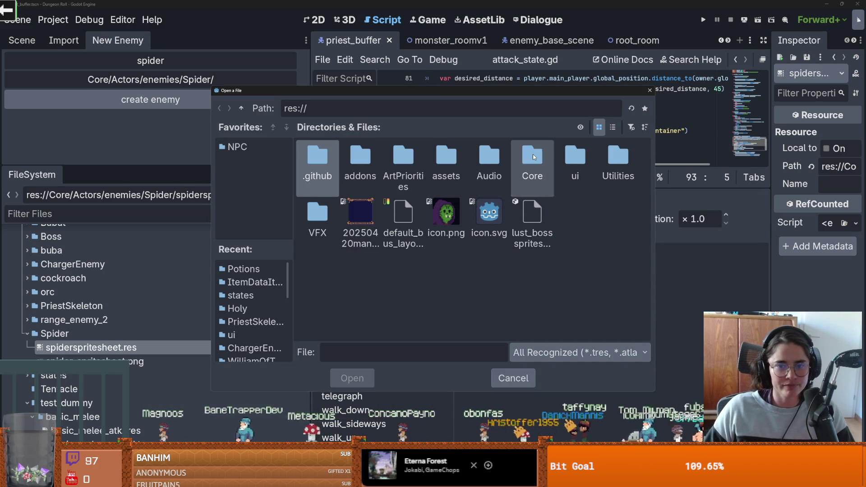
{"action": "double_click", "coordinate": [533, 158]}
{"action": "double_click", "coordinate": [316, 155]}
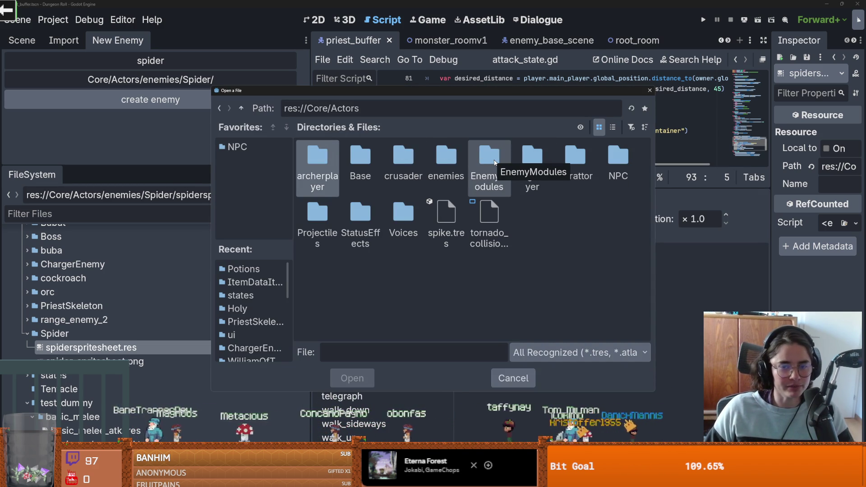
- Load spider_spritesheet.png from the Spider folder and slice it into 7 horizontal cells
{"action": "double_click", "coordinate": [448, 163]}
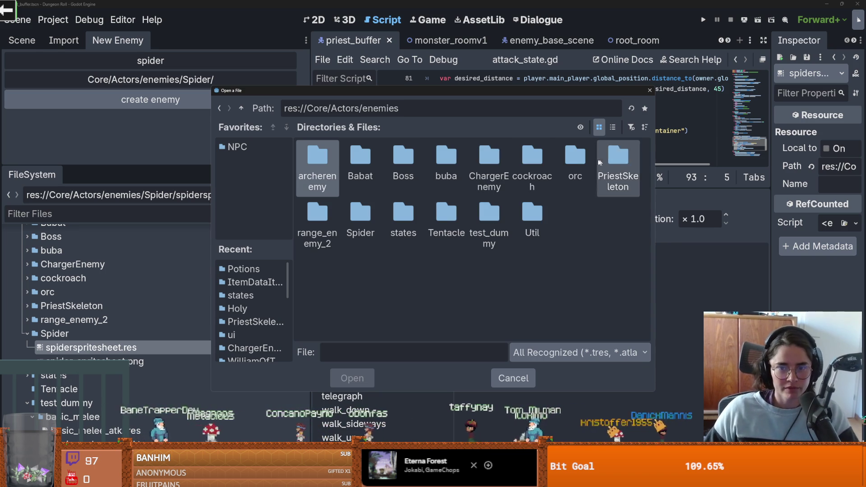
{"action": "left_click", "coordinate": [371, 220]}
{"action": "double_click", "coordinate": [371, 219]}
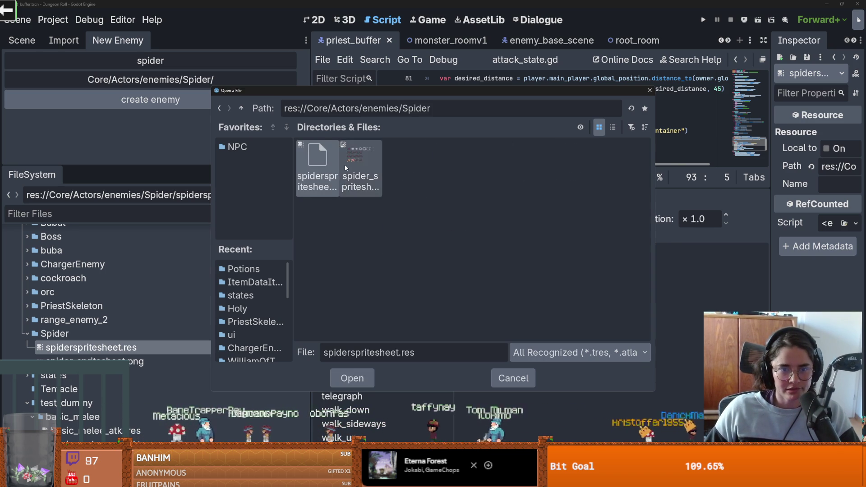
{"action": "double_click", "coordinate": [357, 163]}
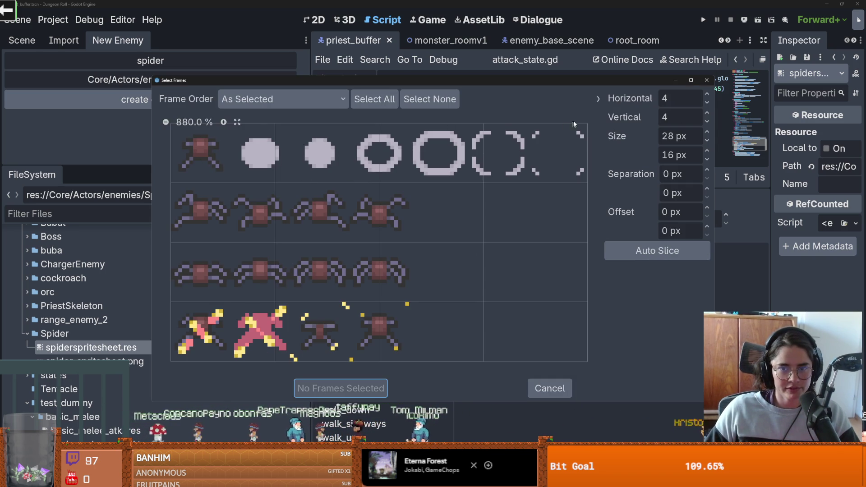
{"action": "left_click", "coordinate": [708, 94]}
{"action": "left_click", "coordinate": [707, 94]}
{"action": "left_click", "coordinate": [707, 94]}
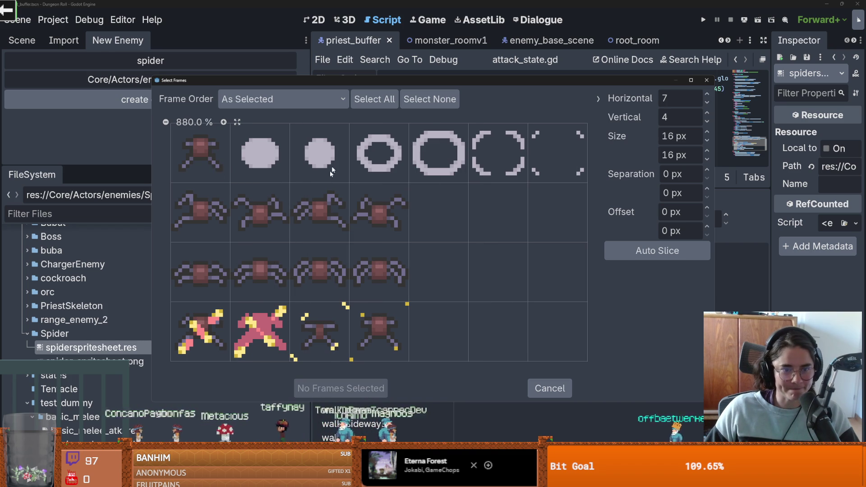
{"action": "mouse_move", "coordinate": [326, 84]}
{"action": "left_mouse_down"}
{"action": "mouse_move", "coordinate": [687, 163]}
{"action": "mouse_move", "coordinate": [399, 106]}
{"action": "left_mouse_up"}
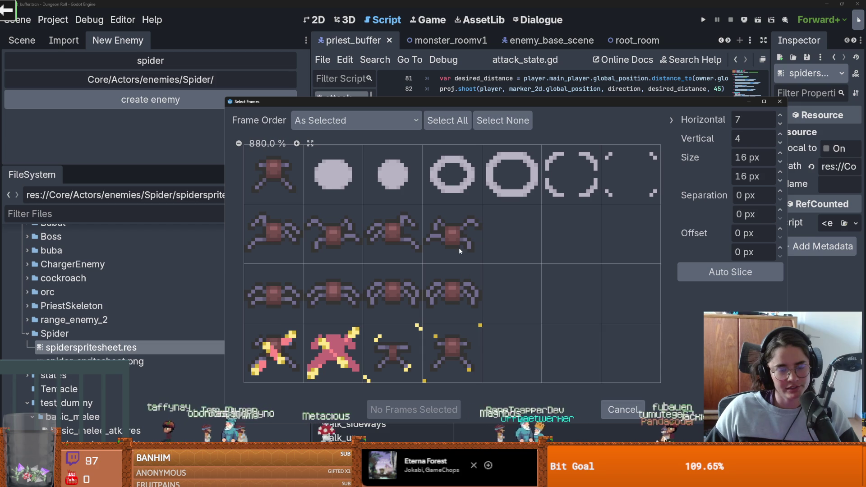
- Add four third-row spider frames to attack_1_down
{"action": "left_click_drag", "start_coordinate": [459, 273], "coordinate": [271, 276]}
{"action": "left_click", "coordinate": [405, 409]}
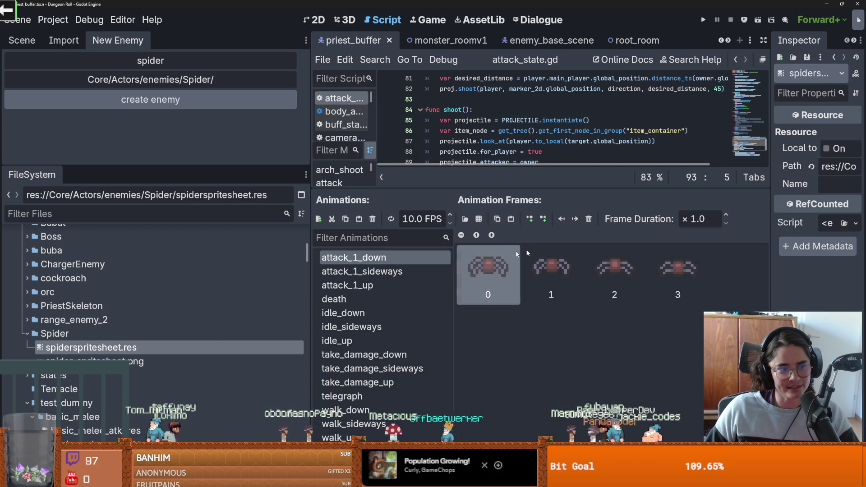
{"action": "left_click", "coordinate": [632, 281], "text": "shift"}
{"action": "left_click", "coordinate": [672, 276], "text": "shift"}
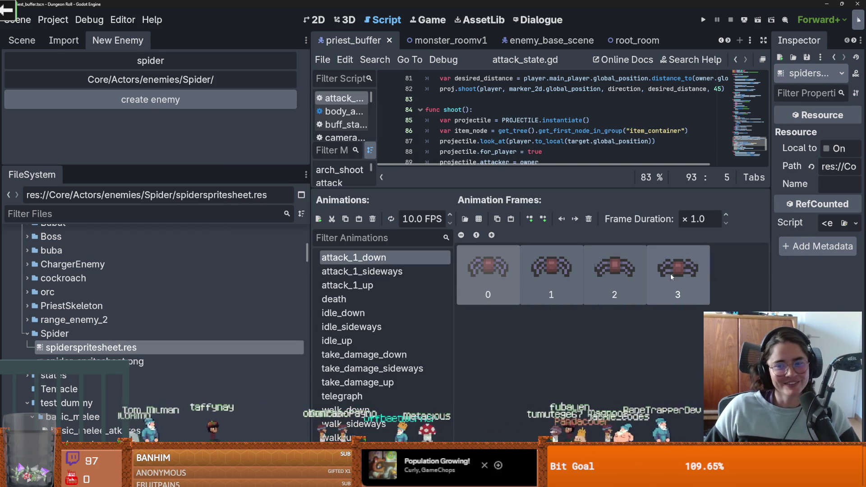
- Move to the death animation and start adding sprite sheet frames to it
{"action": "key", "text": "Down"}
{"action": "key", "text": "Down"}
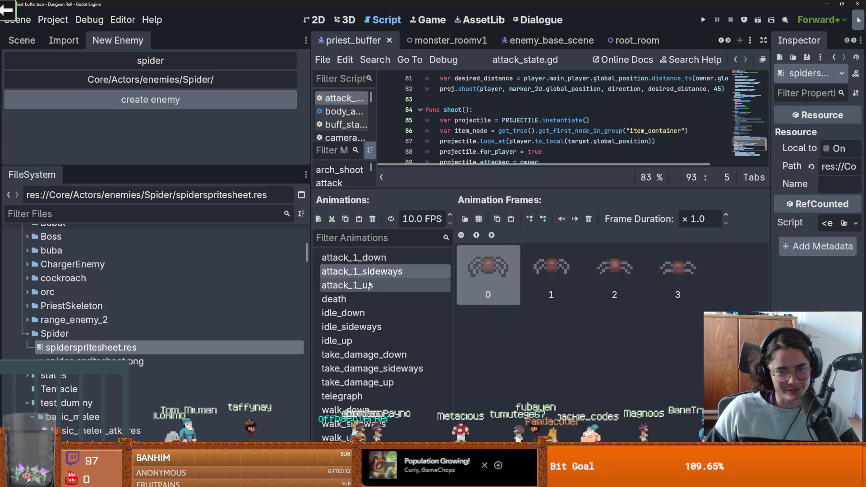
{"action": "key", "text": "Down"}
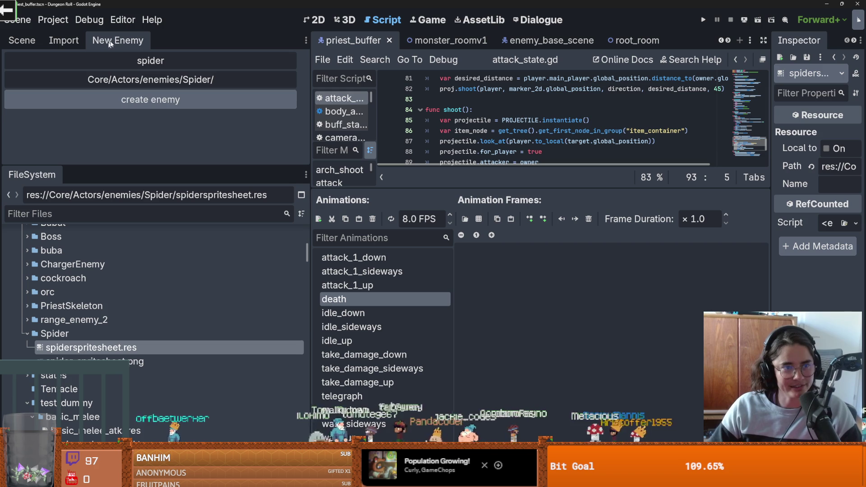
{"action": "double_click", "coordinate": [388, 300]}
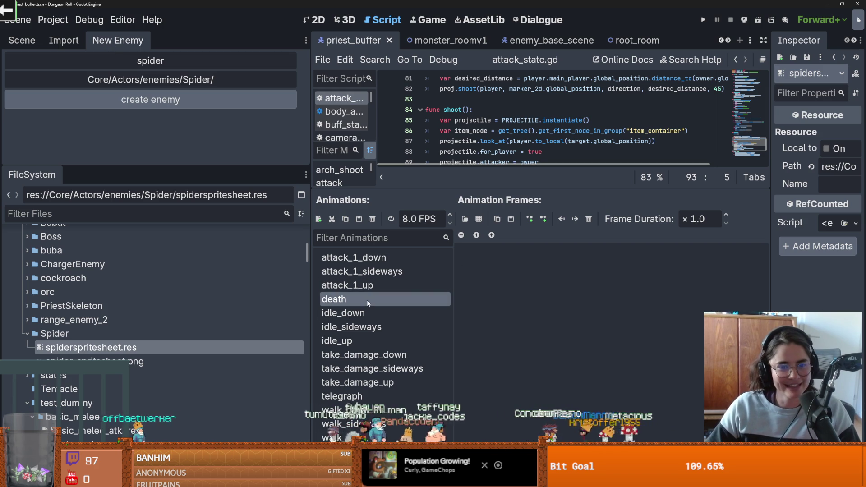
{"action": "key", "text": "Escape"}
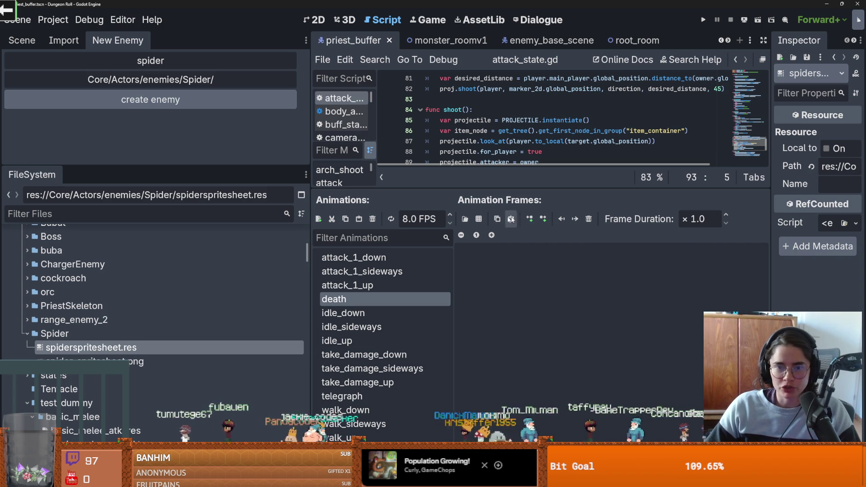
{"action": "left_click", "coordinate": [480, 219]}
- Give the death animation the seven top-row frames plus an empty frame after frame 6
{"action": "double_click", "coordinate": [359, 176]}
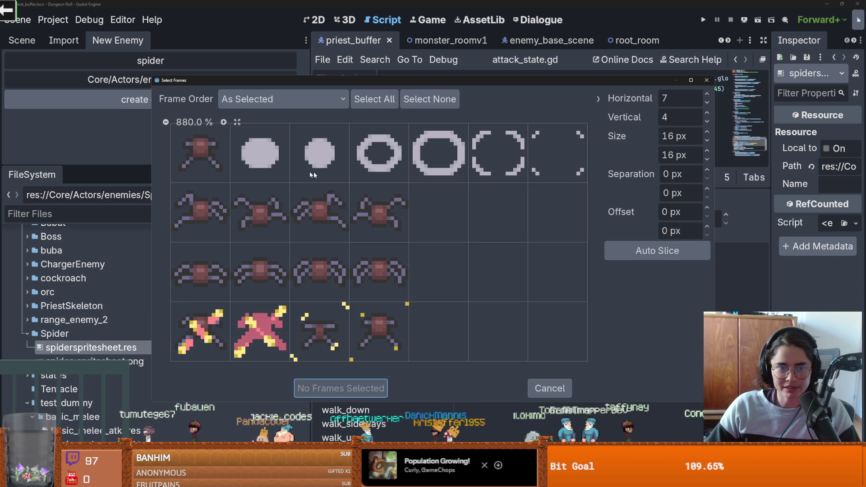
{"action": "left_click_drag", "start_coordinate": [201, 153], "coordinate": [576, 170]}
{"action": "left_click", "coordinate": [361, 388]}
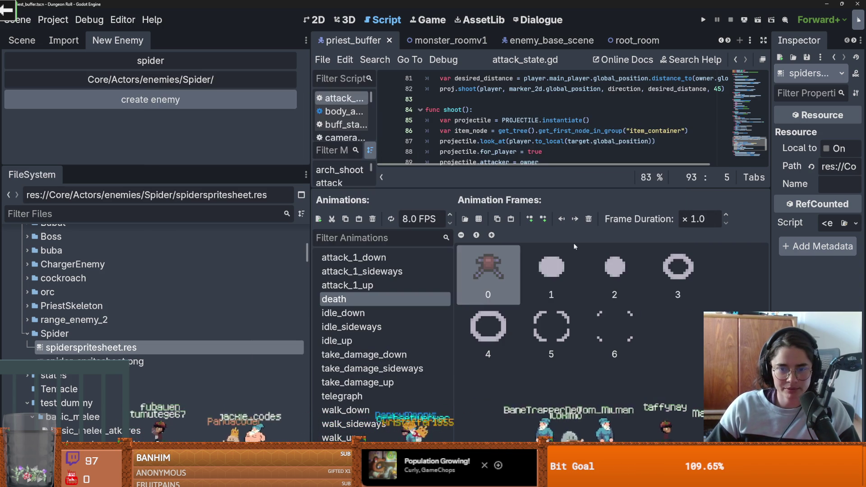
{"action": "left_click", "coordinate": [535, 220]}
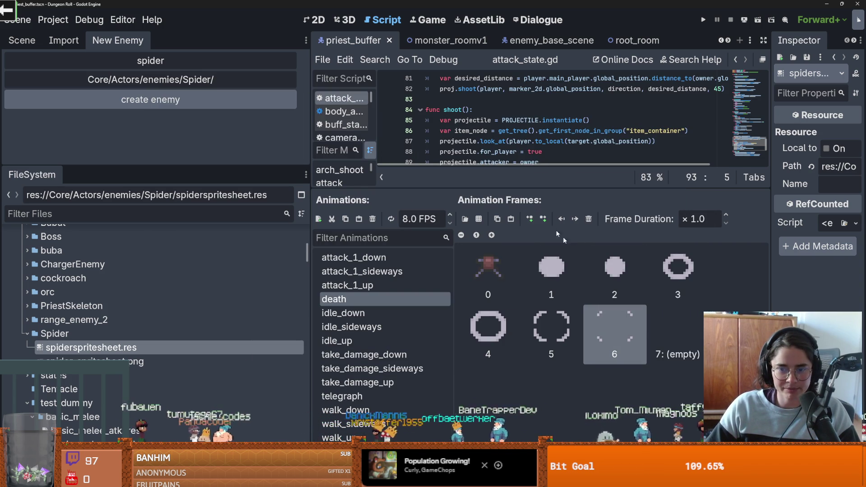
- Add four third-row sprite sheet frames to idle_down
{"action": "left_click", "coordinate": [363, 313]}
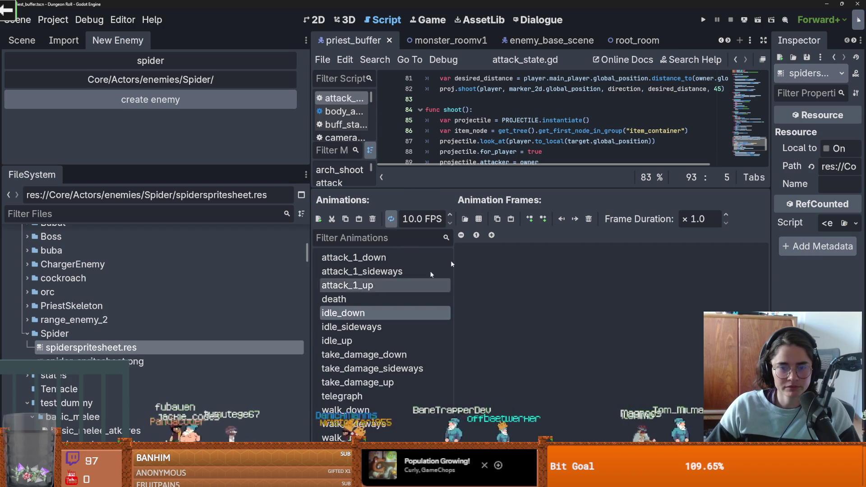
{"action": "left_click", "coordinate": [479, 219]}
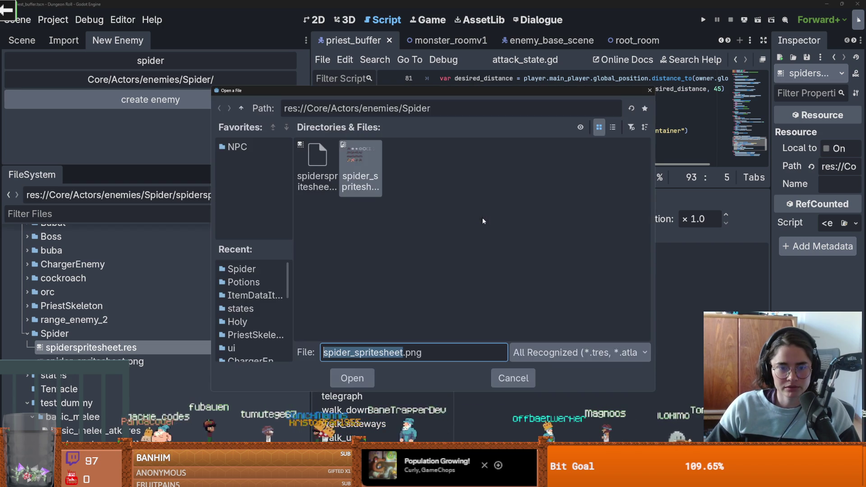
{"action": "left_click", "coordinate": [354, 377]}
{"action": "left_click_drag", "start_coordinate": [200, 273], "coordinate": [379, 273]}
{"action": "left_click", "coordinate": [340, 388]}
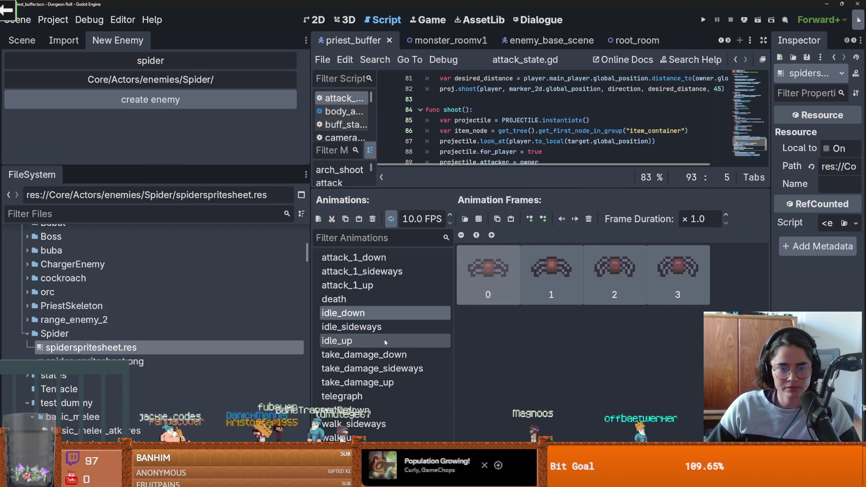
- Add the four bottom-row frames to take_damage_down
{"action": "left_click", "coordinate": [352, 326]}
{"action": "left_click", "coordinate": [342, 341]}
{"action": "left_click", "coordinate": [510, 218]}
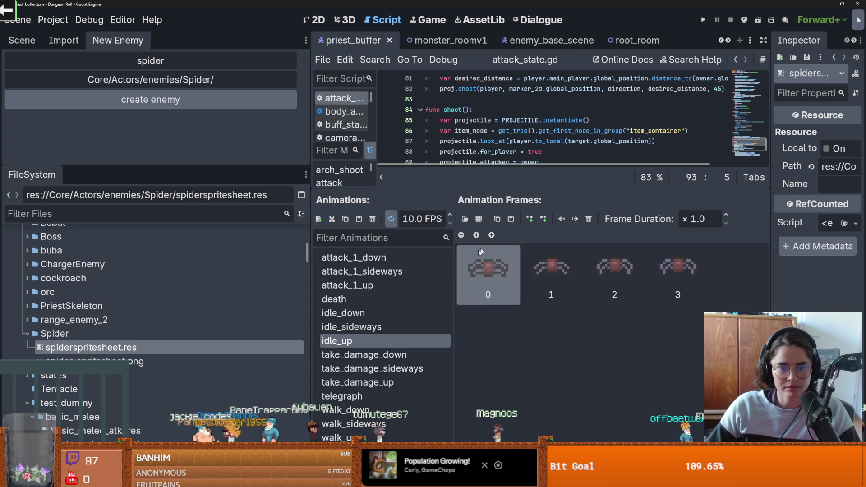
{"action": "left_click", "coordinate": [357, 355]}
{"action": "left_click", "coordinate": [465, 219]}
{"action": "double_click", "coordinate": [354, 172]}
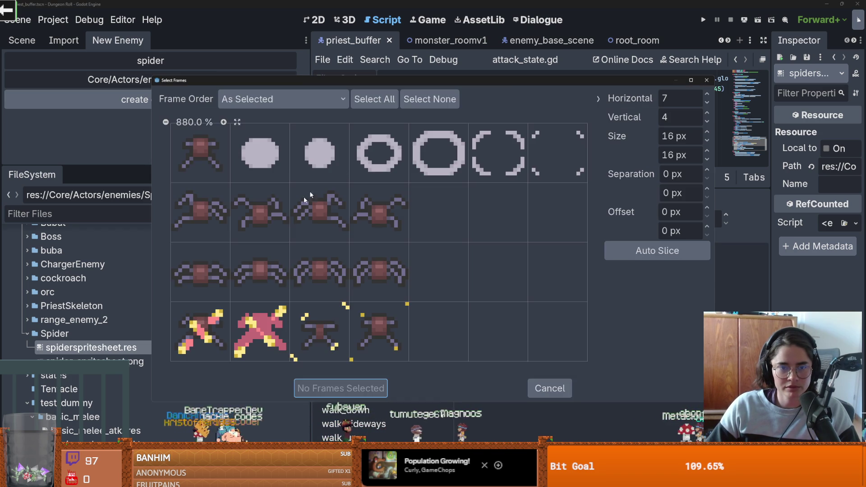
{"action": "left_click_drag", "start_coordinate": [200, 311], "coordinate": [379, 310]}
{"action": "left_click", "coordinate": [341, 386]}
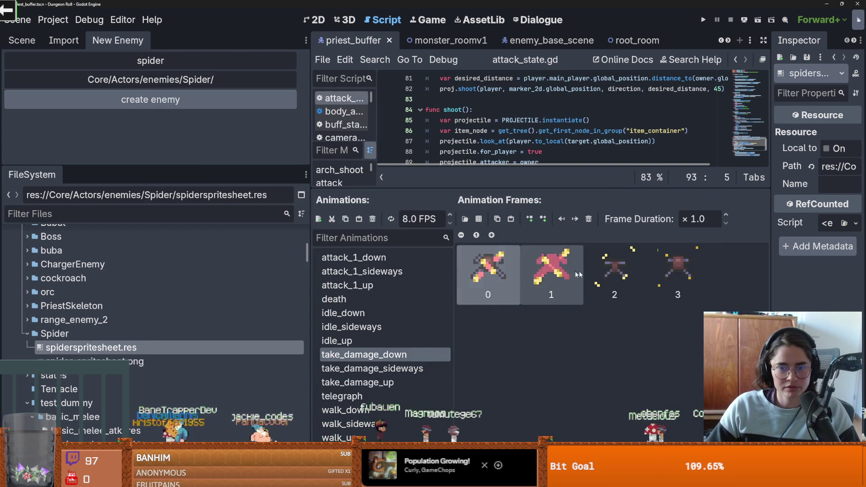
- Add four second-row spider frames to walk_down
{"action": "key", "text": "Down"}
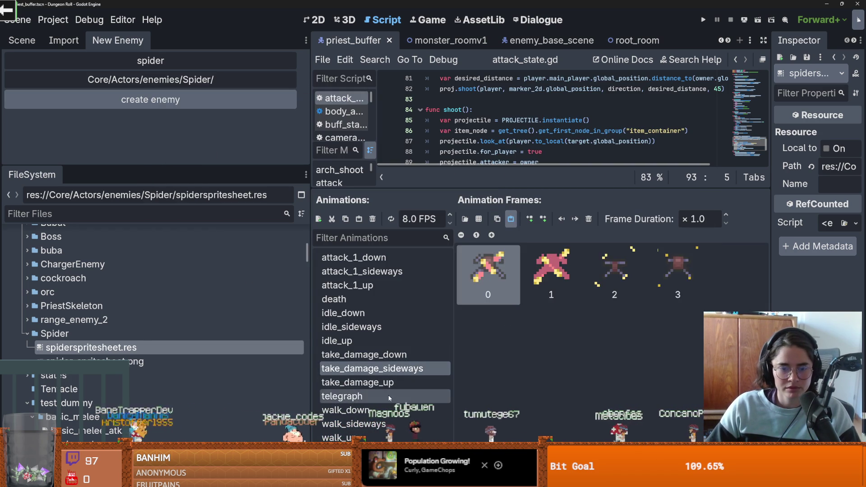
{"action": "left_click", "coordinate": [361, 382]}
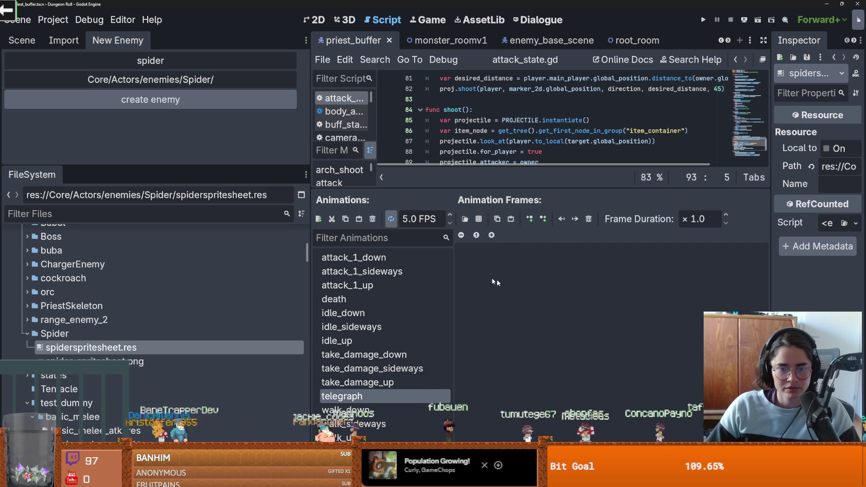
{"action": "left_click", "coordinate": [358, 318]}
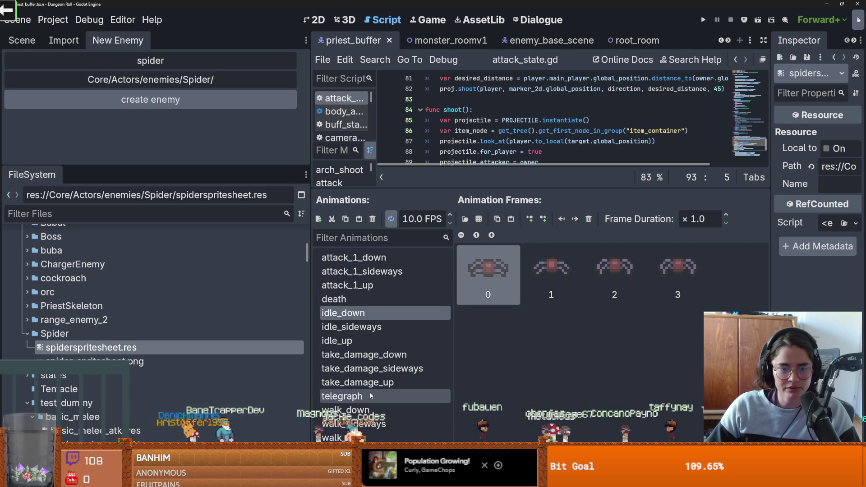
{"action": "left_click", "coordinate": [391, 396]}
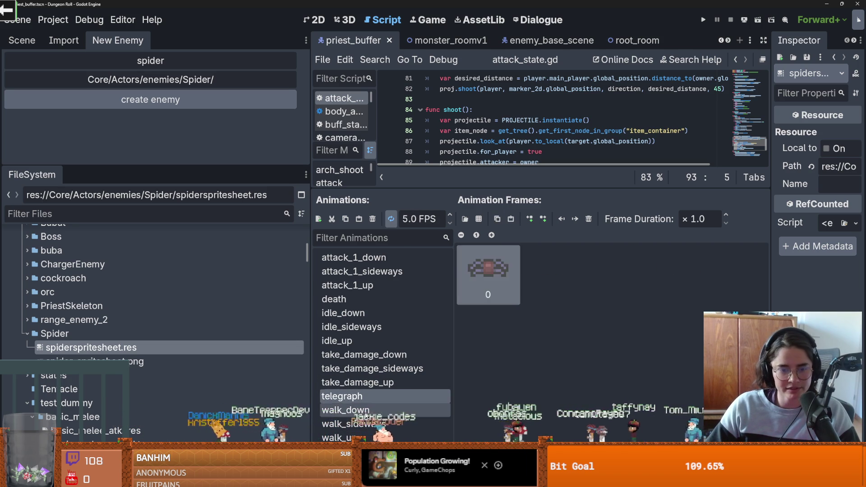
{"action": "left_click", "coordinate": [346, 410]}
{"action": "left_click", "coordinate": [479, 219]}
{"action": "double_click", "coordinate": [358, 165]}
{"action": "left_click_drag", "start_coordinate": [199, 210], "coordinate": [379, 212]}
{"action": "left_click", "coordinate": [341, 388]}
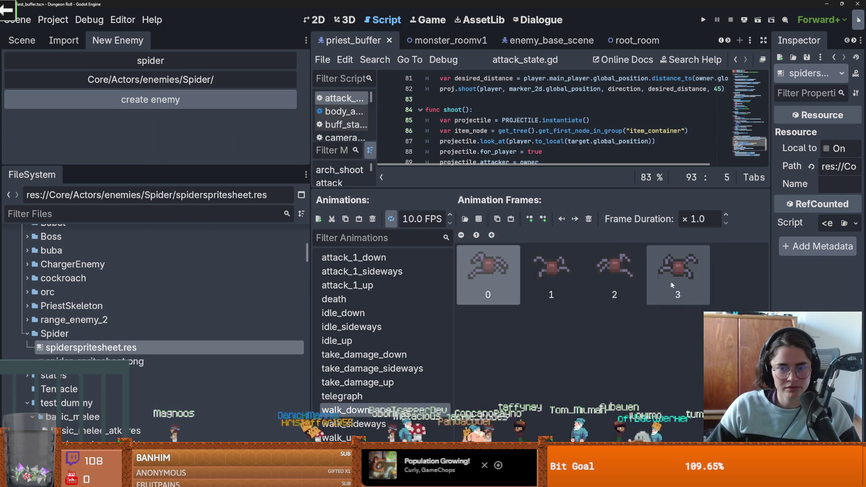
- Delete and restore the walk_down frames, then save the scene with its new animations
{"action": "key", "text": "Delete"}
{"action": "key", "text": "ctrl+z"}
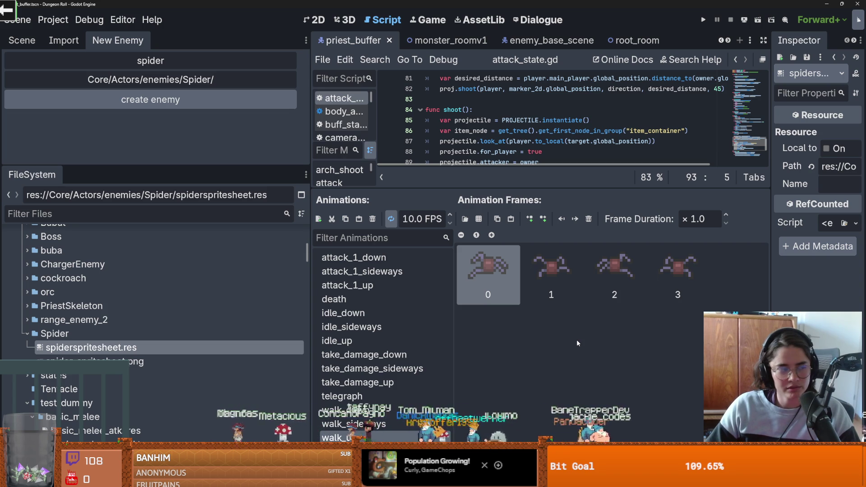
{"action": "left_click", "coordinate": [357, 313]}
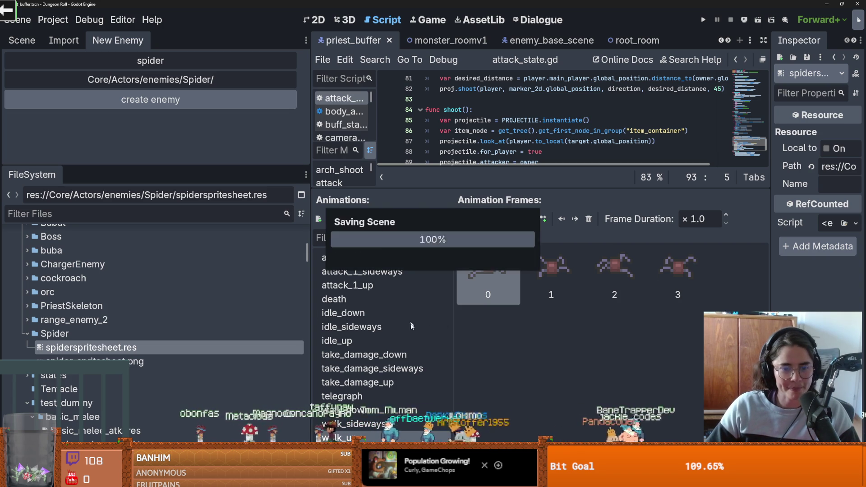
{"action": "key", "text": "Up"}
{"action": "key", "text": "Up"}
{"action": "key", "text": "Up"}
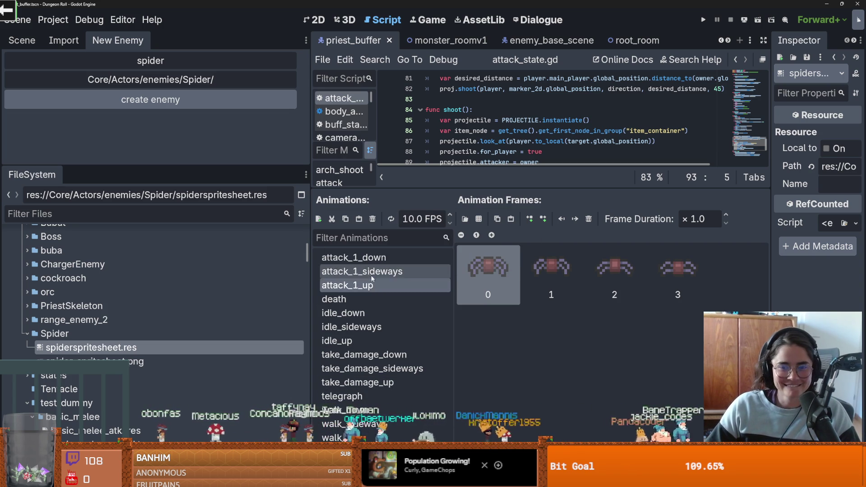
{"action": "key", "text": "ctrl+s"}
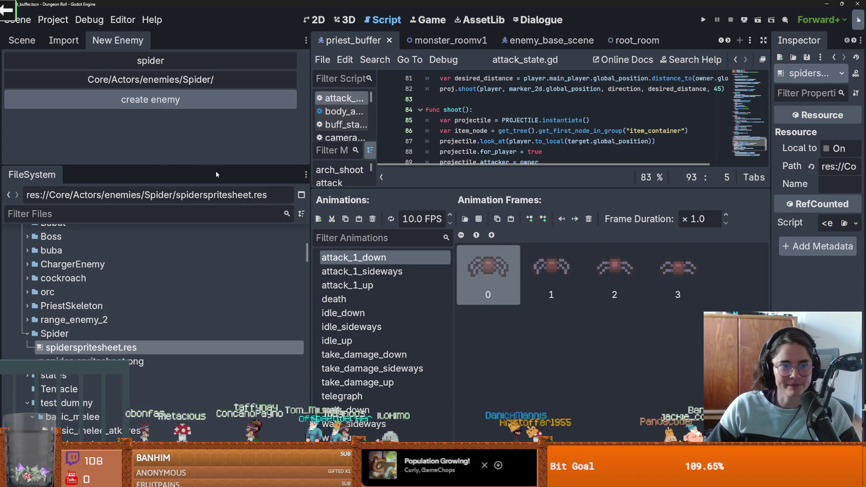
{"action": "left_click", "coordinate": [22, 40]}
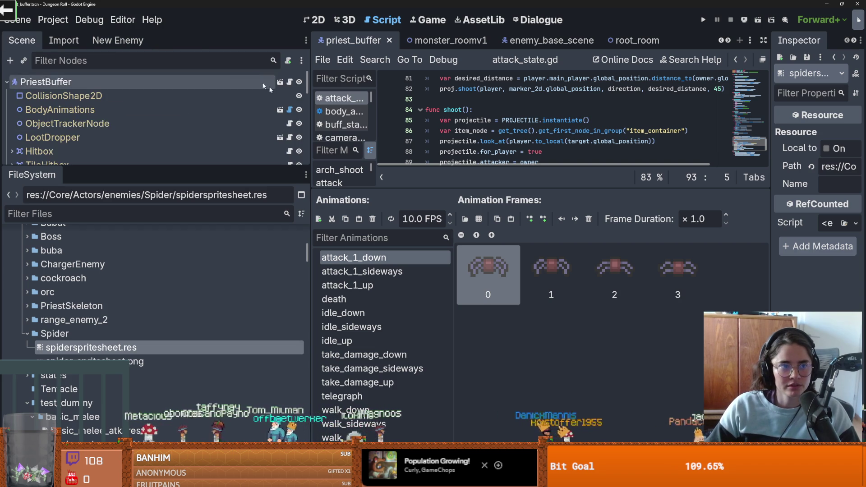
- Append Spider to the end of the CharacterTypes enum on line 15 of body_animations.gd and save
{"action": "left_click_drag", "start_coordinate": [155, 166], "coordinate": [205, 361]}
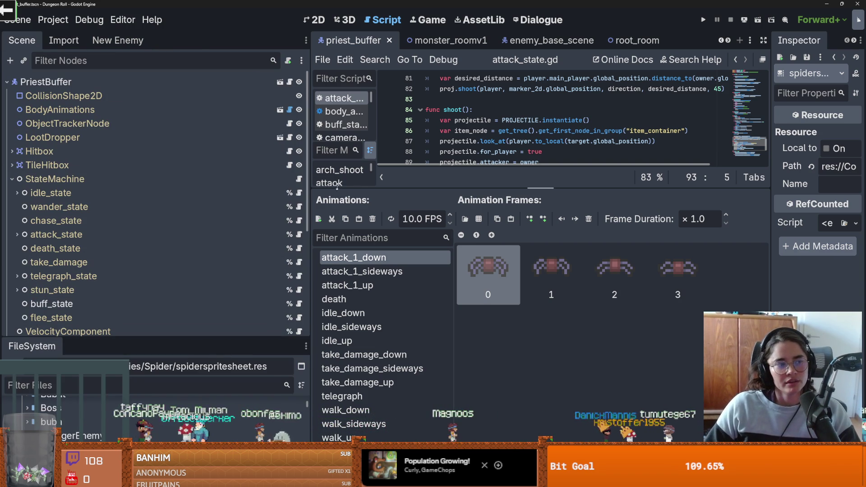
{"action": "left_click", "coordinate": [281, 109]}
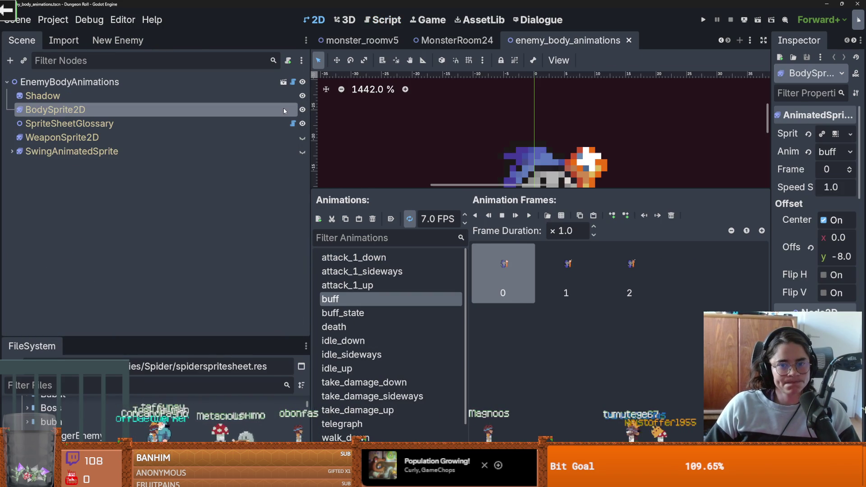
{"action": "left_click", "coordinate": [294, 82]}
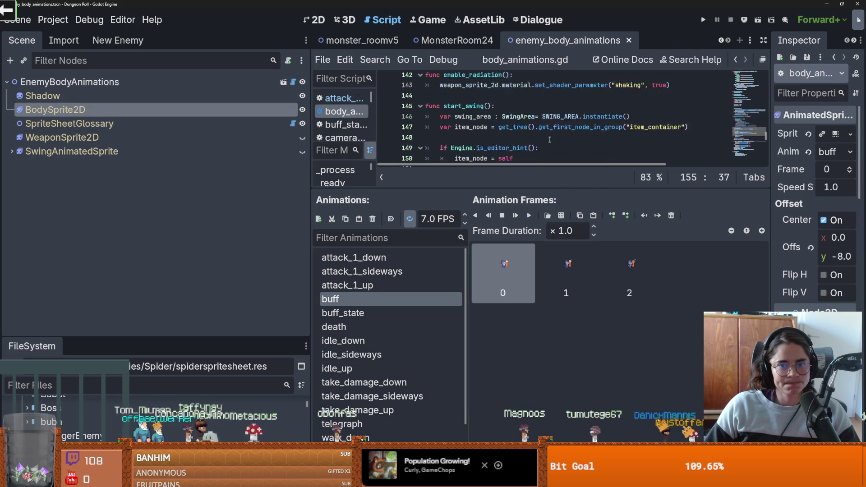
{"action": "left_click_drag", "start_coordinate": [564, 187], "coordinate": [636, 318]}
{"action": "scroll", "coordinate": [624, 149], "scroll_direction": "up", "scroll_amount": 15}
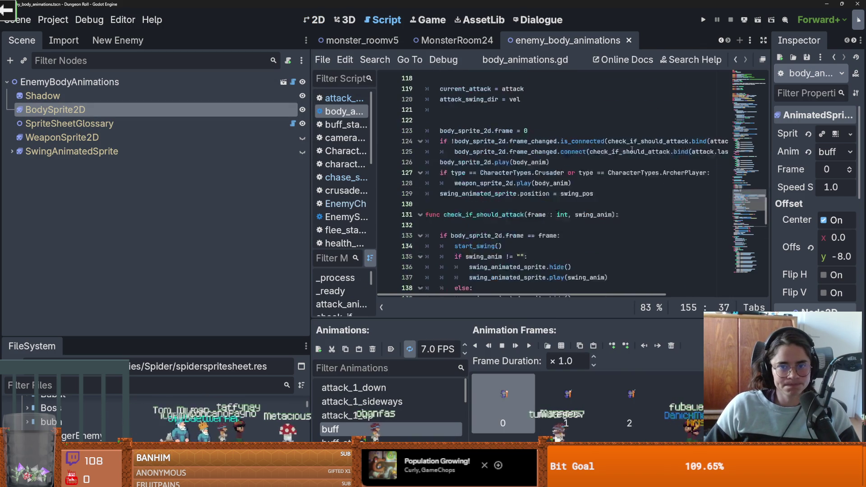
{"action": "scroll", "coordinate": [623, 149], "scroll_direction": "up", "scroll_amount": 20}
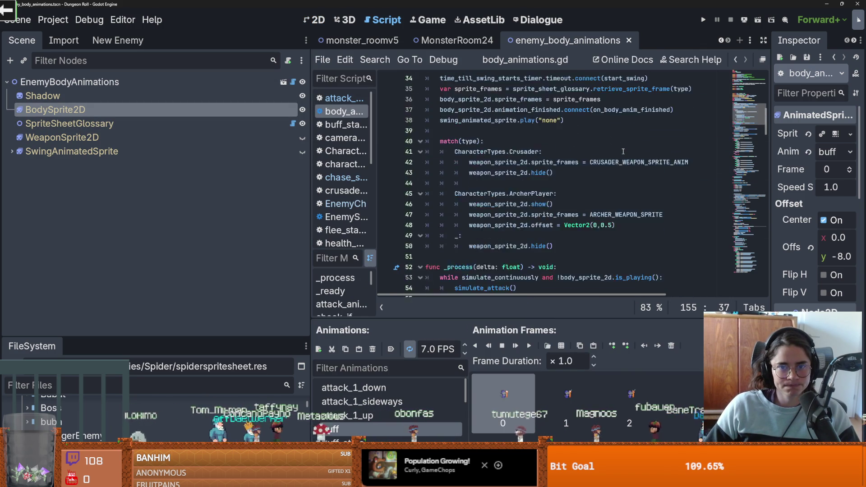
{"action": "scroll", "coordinate": [624, 151], "scroll_direction": "up", "scroll_amount": 3}
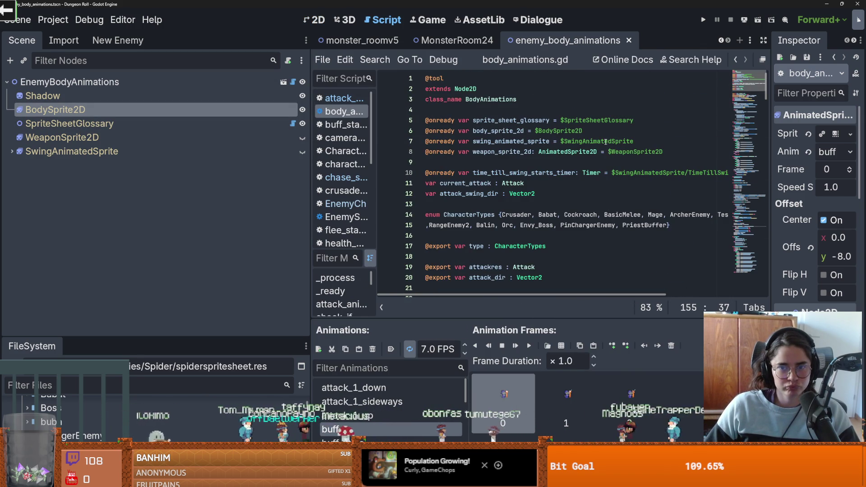
{"action": "left_click", "coordinate": [668, 225]}
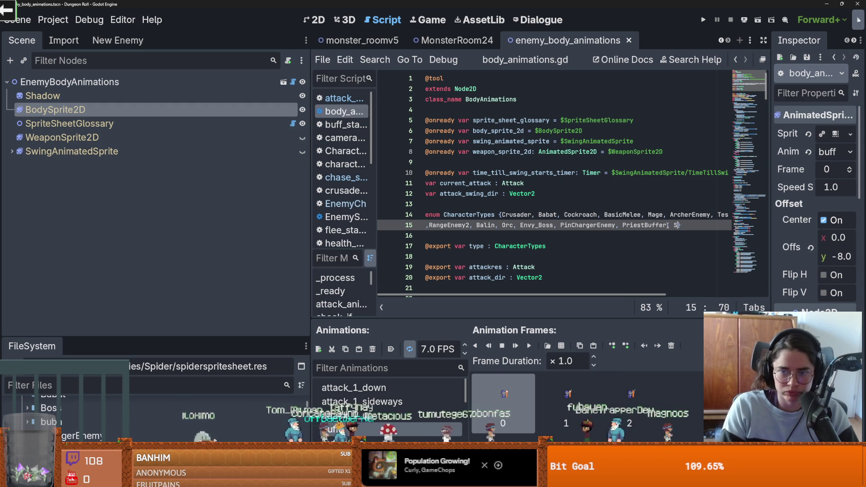
{"action": "type", "text": "pider"}
{"action": "key", "text": "ctrl+s"}
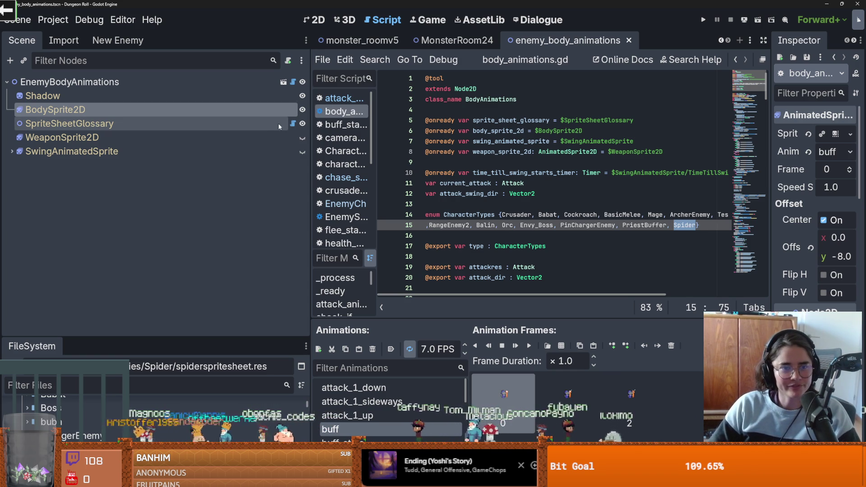
{"action": "left_click", "coordinate": [293, 123]}
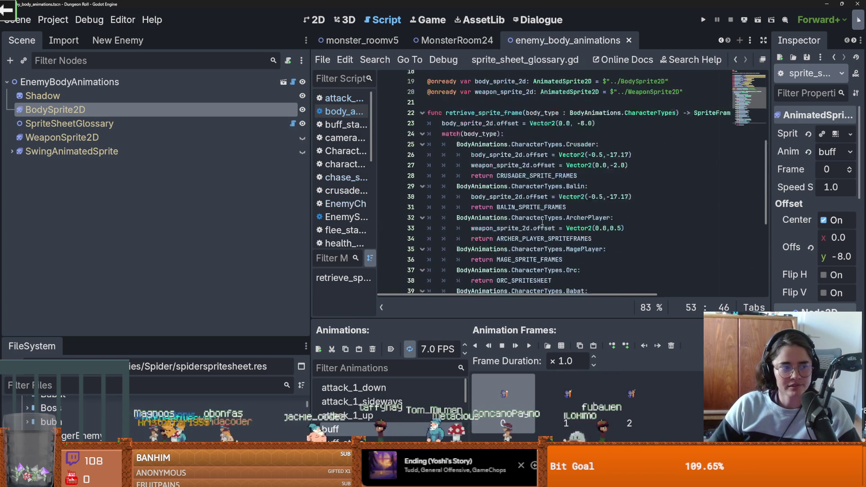
- Insert a blank line after the sprite-sheet constants in sprite_sheet_glossary.gd
{"action": "scroll", "coordinate": [543, 221], "scroll_direction": "up", "scroll_amount": 4}
{"action": "scroll", "coordinate": [478, 201], "scroll_direction": "down", "scroll_amount": 2}
{"action": "left_click", "coordinate": [475, 198]}
{"action": "key", "text": "Return"}
{"action": "key", "text": "Up"}
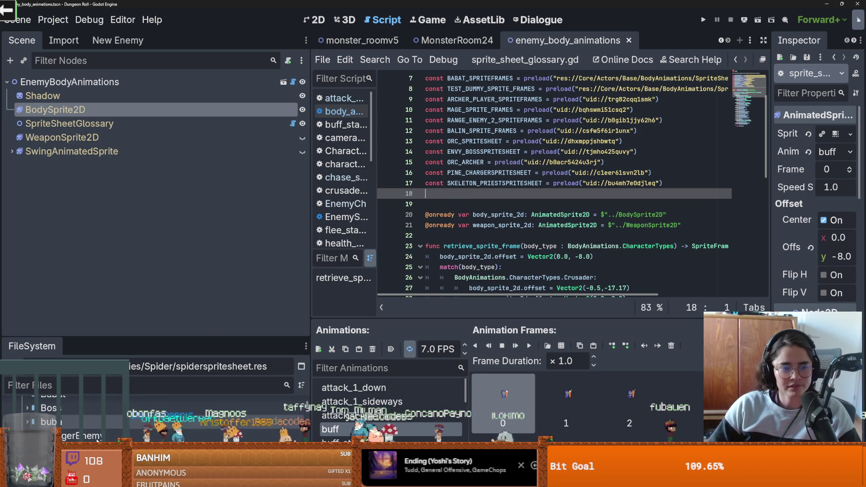
- Resize the panels and browse the FileSystem to the Spider folder and the enemy base scene
{"action": "left_click_drag", "start_coordinate": [120, 338], "coordinate": [121, 149]}
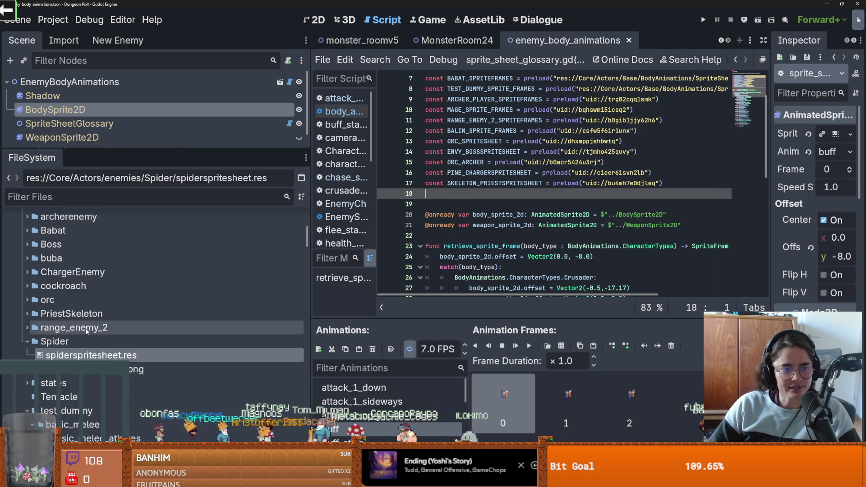
{"action": "left_click", "coordinate": [25, 405]}
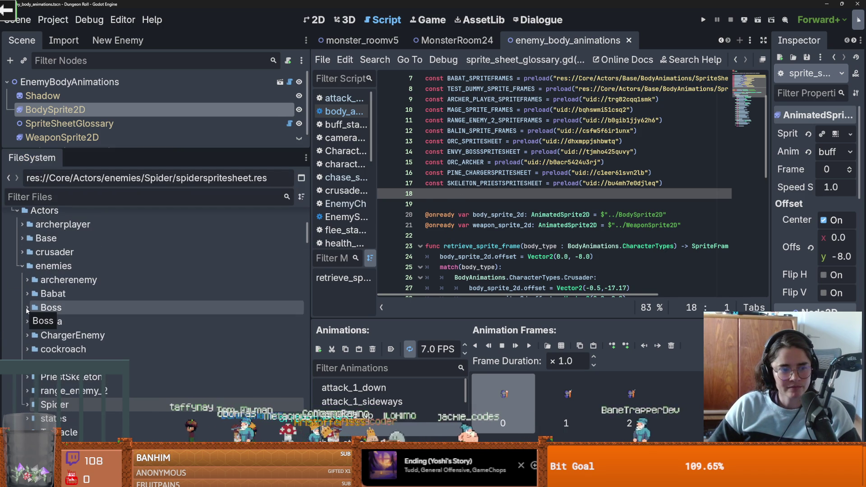
{"action": "scroll", "coordinate": [30, 319], "scroll_direction": "down", "scroll_amount": 3}
{"action": "left_click", "coordinate": [27, 341]}
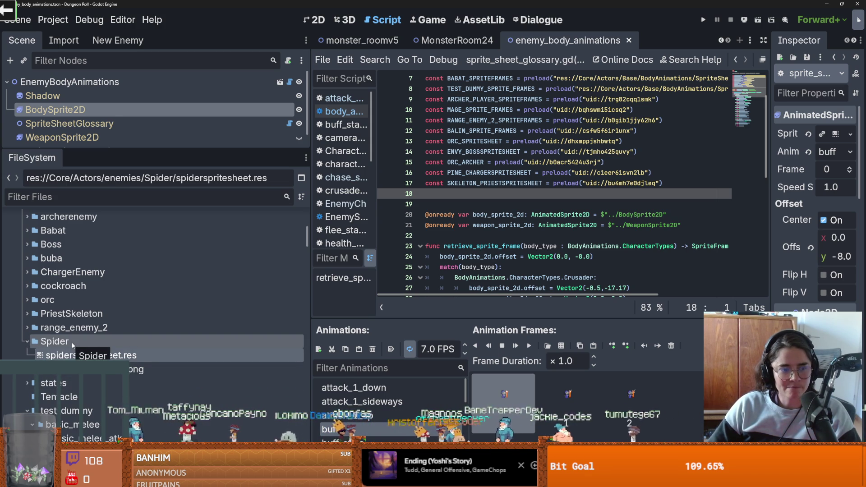
{"action": "mouse_move", "coordinate": [180, 149]}
{"action": "left_mouse_down"}
{"action": "mouse_move", "coordinate": [179, 266]}
{"action": "mouse_move", "coordinate": [158, 177]}
{"action": "left_mouse_up"}
{"action": "scroll", "coordinate": [136, 362], "scroll_direction": "down", "scroll_amount": 5}
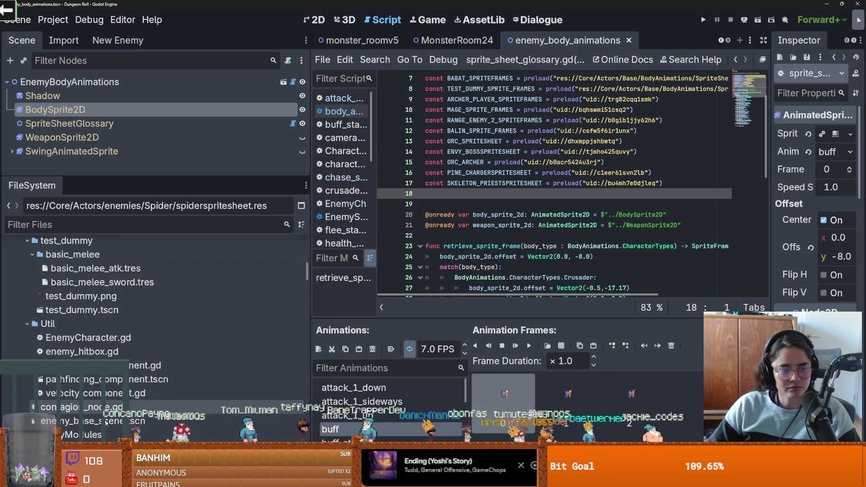
{"action": "right_click", "coordinate": [108, 421]}
- Create a new scene inheriting the enemy base scene and rename its enemy_1 root to Spider
{"action": "left_click", "coordinate": [149, 223]}
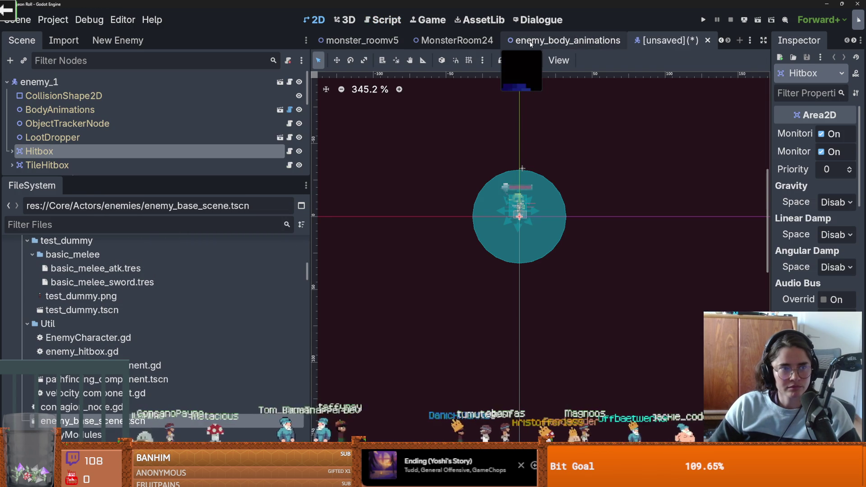
{"action": "right_click", "coordinate": [652, 41]}
{"action": "left_click", "coordinate": [672, 81]}
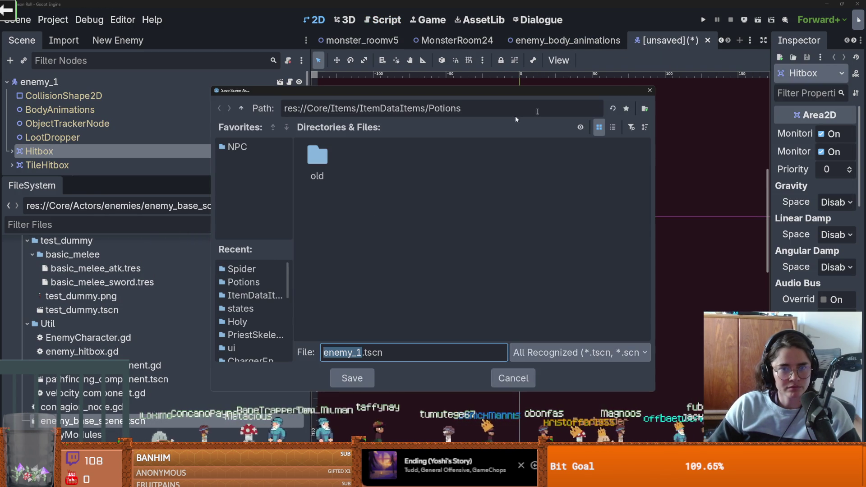
{"action": "left_click", "coordinate": [649, 91]}
{"action": "double_click", "coordinate": [126, 85]}
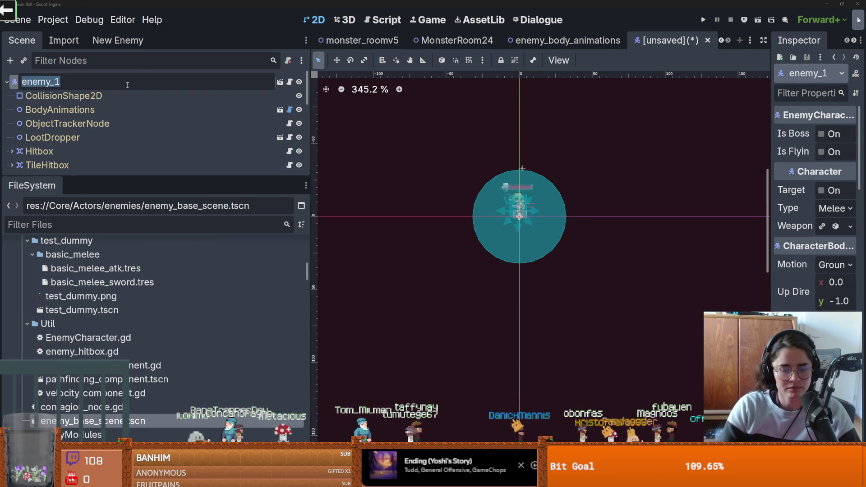
{"action": "type", "text": "Spider"}
{"action": "key", "text": "Return"}
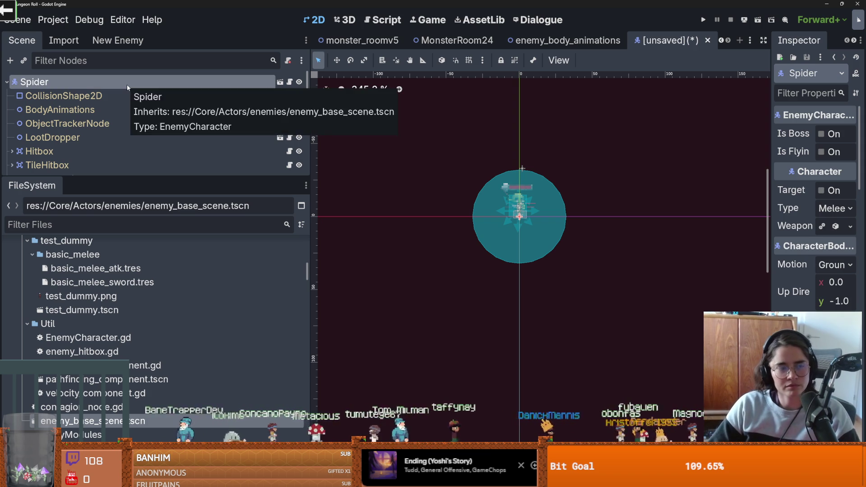
- Save the scene as spider.tscn in the Actors/enemies/Spider folder
{"action": "right_click", "coordinate": [659, 43]}
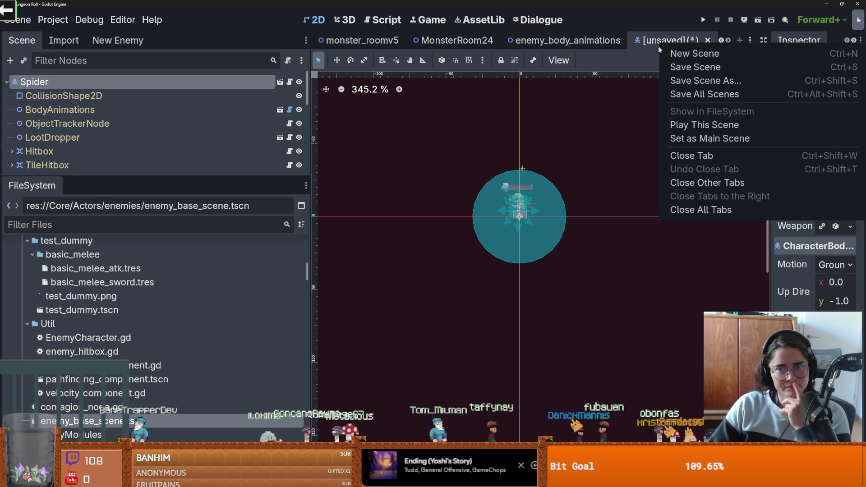
{"action": "left_click", "coordinate": [676, 79]}
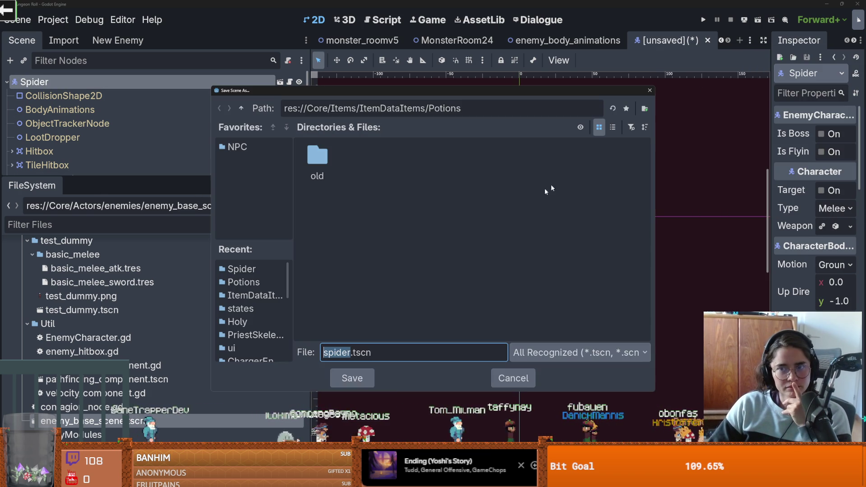
{"action": "left_click", "coordinate": [242, 109]}
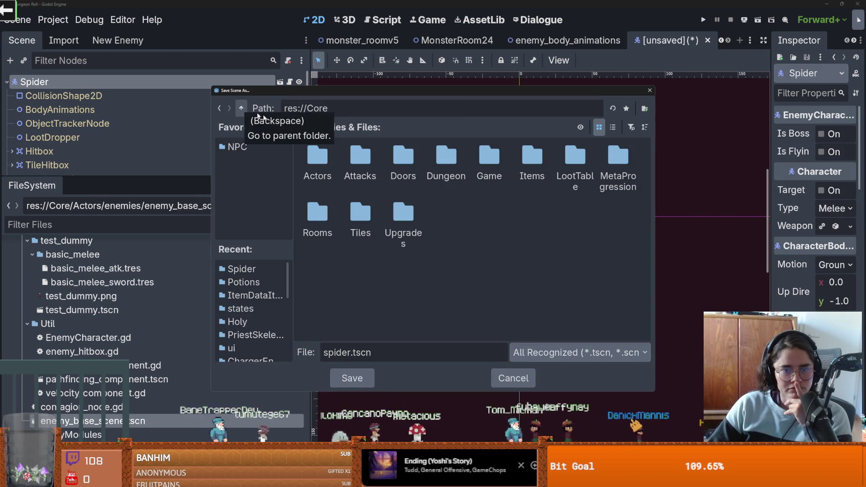
{"action": "double_click", "coordinate": [317, 156]}
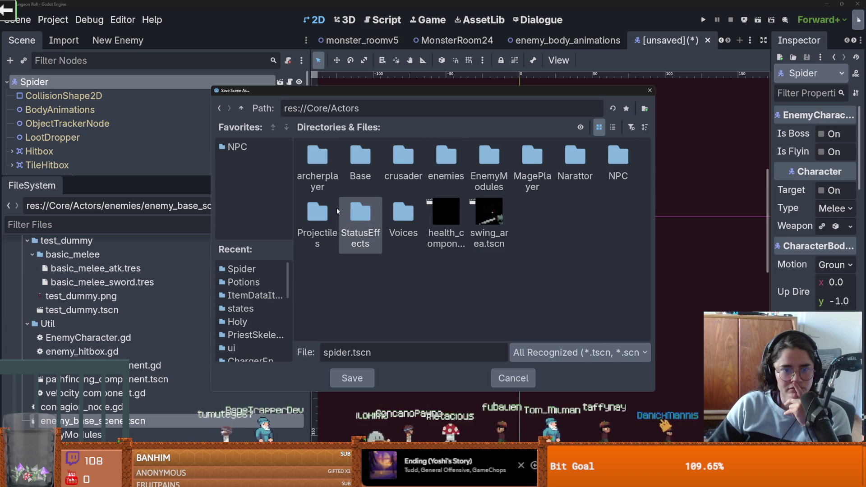
{"action": "double_click", "coordinate": [440, 155]}
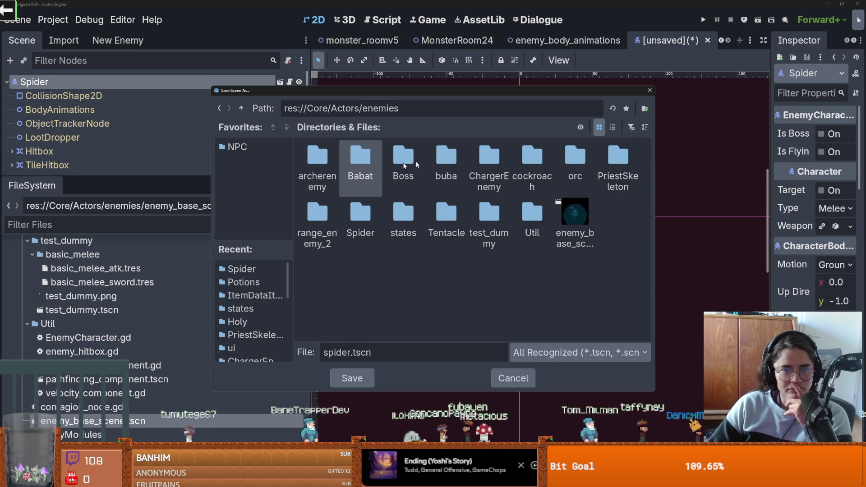
{"action": "double_click", "coordinate": [361, 212]}
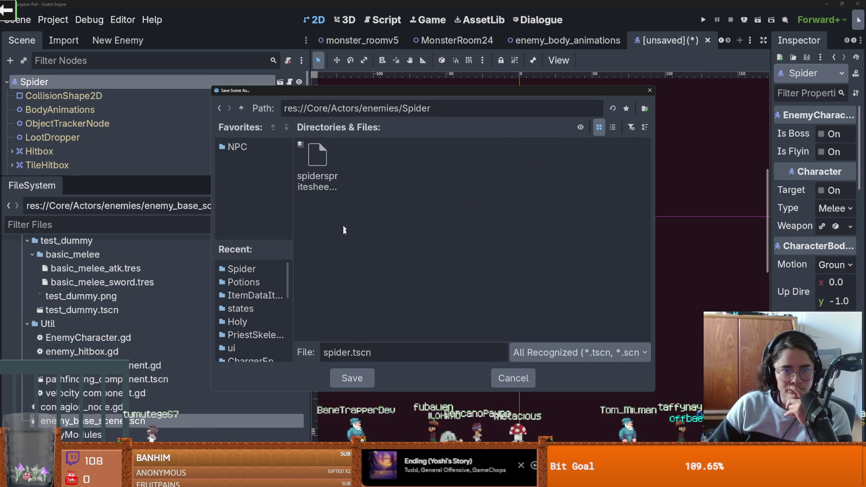
{"action": "left_click", "coordinate": [353, 378]}
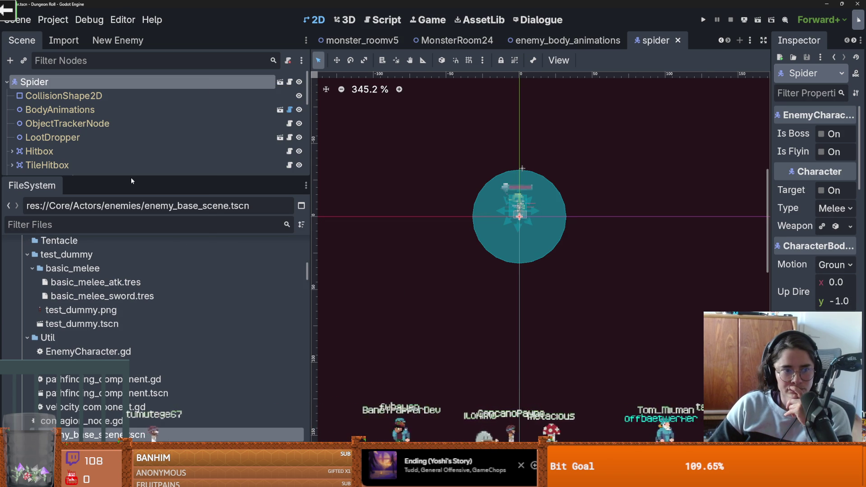
{"action": "left_click_drag", "start_coordinate": [131, 177], "coordinate": [130, 250]}
- Set the BodyAnimations Type to Spider and preview the spider's idle animation
{"action": "left_click", "coordinate": [90, 113]}
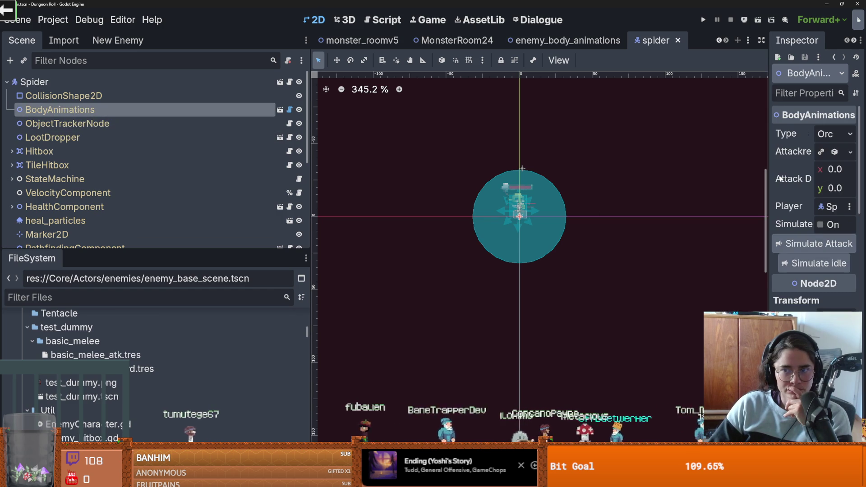
{"action": "left_click_drag", "start_coordinate": [771, 179], "coordinate": [676, 178]}
{"action": "left_click", "coordinate": [789, 134]}
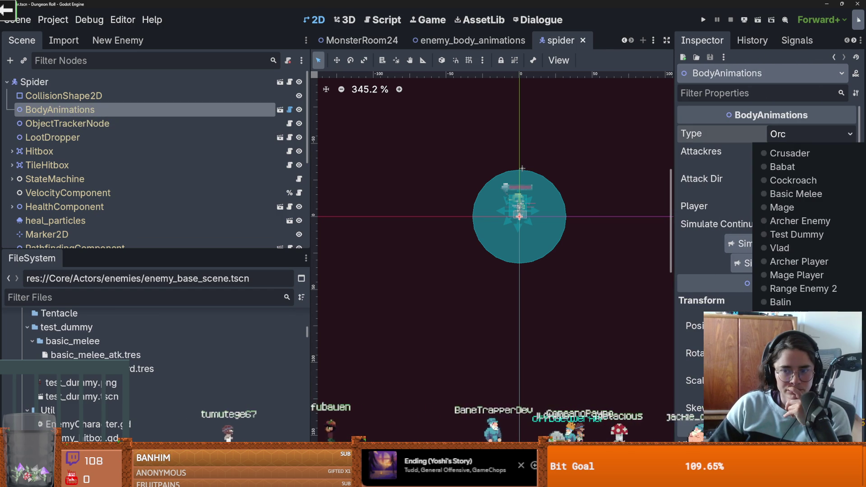
{"action": "left_click", "coordinate": [797, 329]}
{"action": "scroll", "coordinate": [537, 230], "scroll_direction": "up", "scroll_amount": 3}
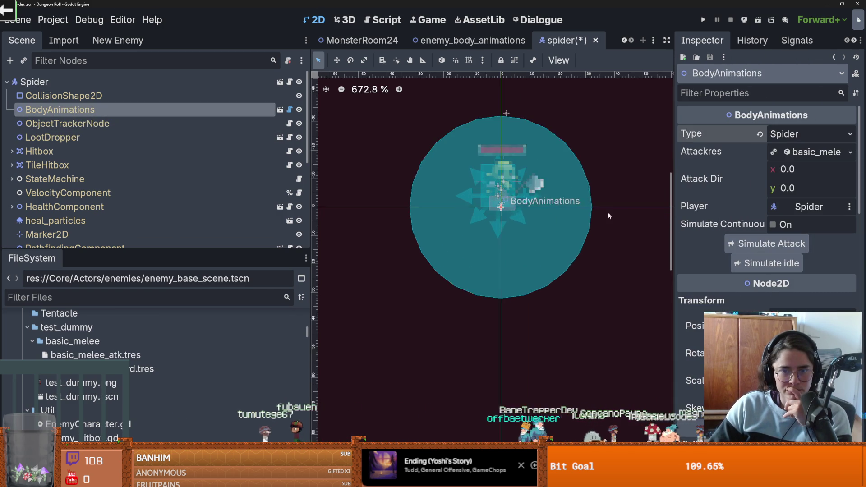
{"action": "left_click", "coordinate": [751, 265]}
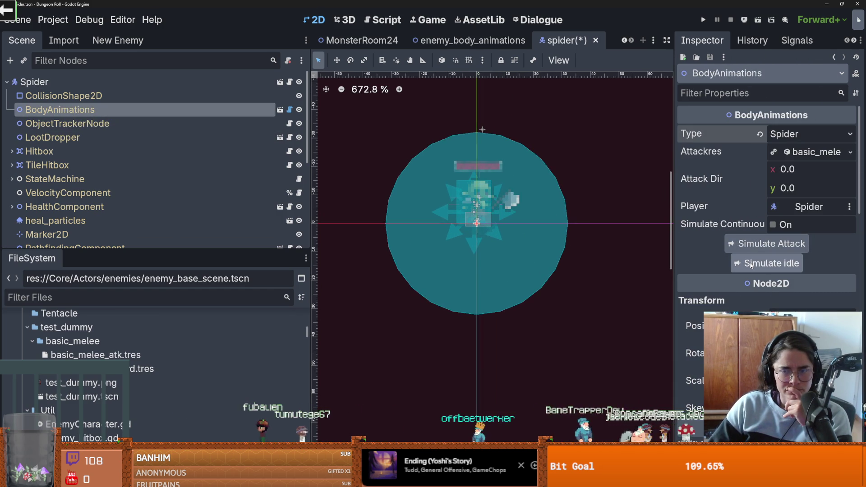
- Add a preload of spiderspritesheet.res at line 18 of sprite_sheet_glossary.gd
{"action": "left_click", "coordinate": [290, 110]}
{"action": "scroll", "coordinate": [451, 225], "scroll_direction": "down", "scroll_amount": 5}
{"action": "left_click", "coordinate": [280, 110]}
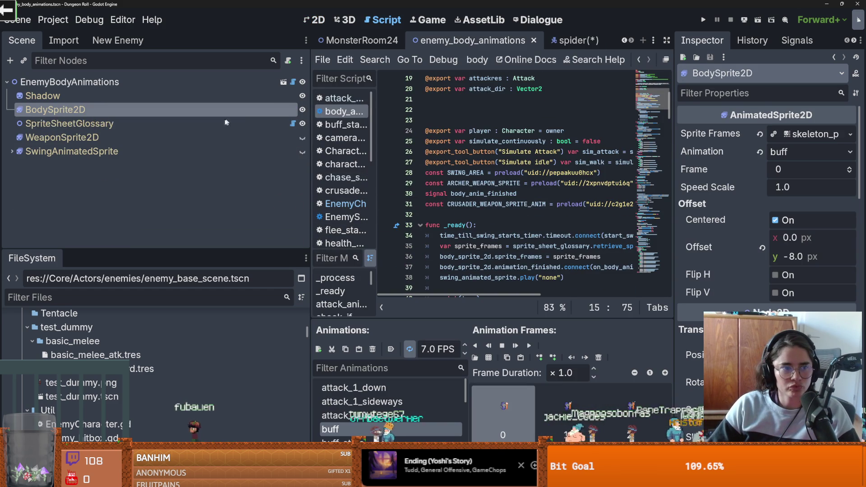
{"action": "left_click", "coordinate": [293, 123]}
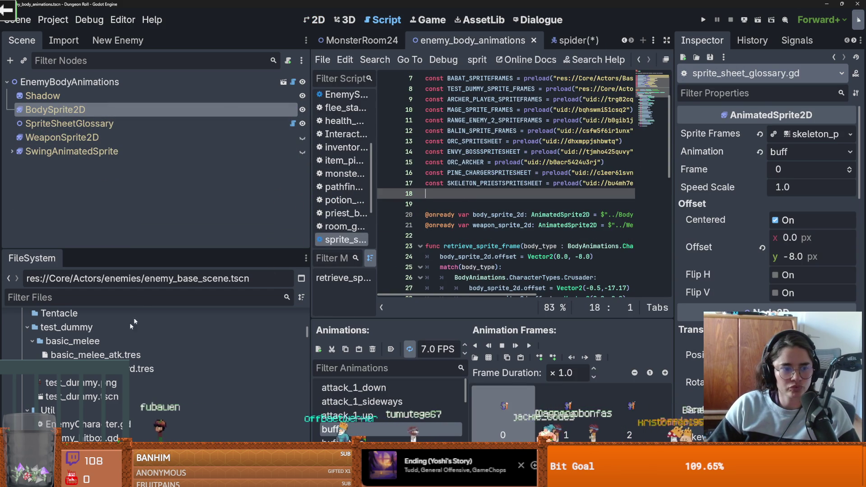
{"action": "scroll", "coordinate": [143, 309], "scroll_direction": "down", "scroll_amount": 8}
{"action": "scroll", "coordinate": [130, 366], "scroll_direction": "up", "scroll_amount": 5}
{"action": "scroll", "coordinate": [130, 366], "scroll_direction": "up", "scroll_amount": 8}
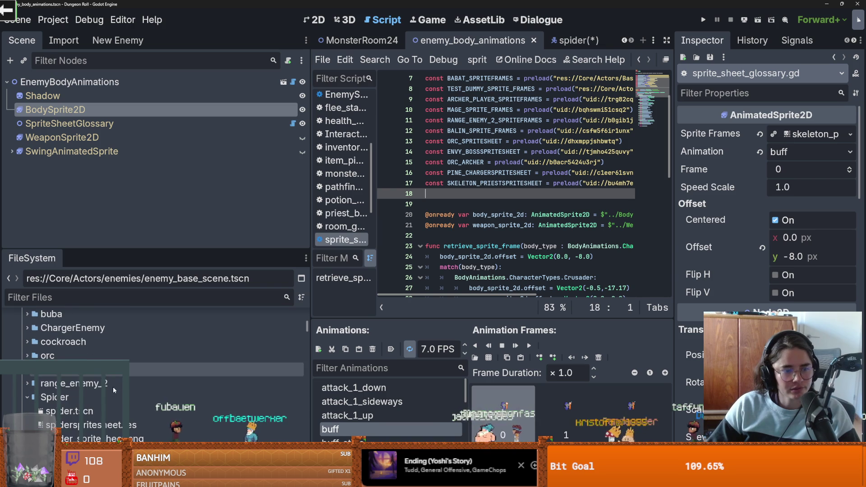
{"action": "scroll", "coordinate": [113, 390], "scroll_direction": "down", "scroll_amount": 1}
{"action": "mouse_move", "coordinate": [91, 406]}
{"action": "left_mouse_down"}
{"action": "mouse_move", "coordinate": [118, 401]}
{"action": "mouse_move", "coordinate": [443, 207]}
{"action": "mouse_move", "coordinate": [434, 190]}
{"action": "left_mouse_up"}
- Add a CharacterTypes.Spider case returning SPIDERSPRITESHEET after the PriestBuffer case and save
{"action": "scroll", "coordinate": [519, 180], "scroll_direction": "down", "scroll_amount": 4}
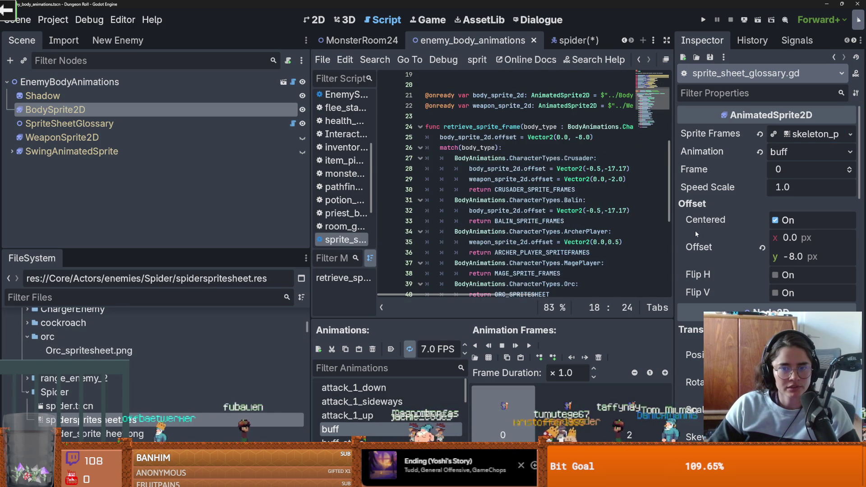
{"action": "left_click_drag", "start_coordinate": [673, 237], "coordinate": [771, 237]}
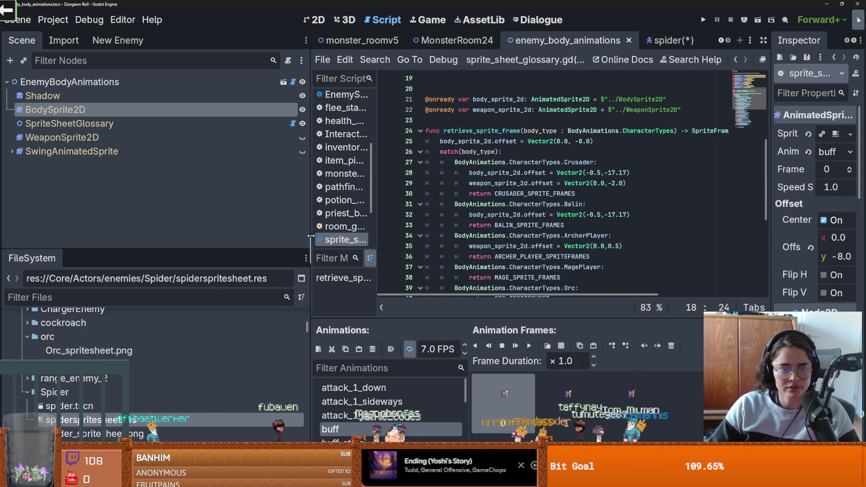
{"action": "left_click_drag", "start_coordinate": [310, 236], "coordinate": [170, 236]}
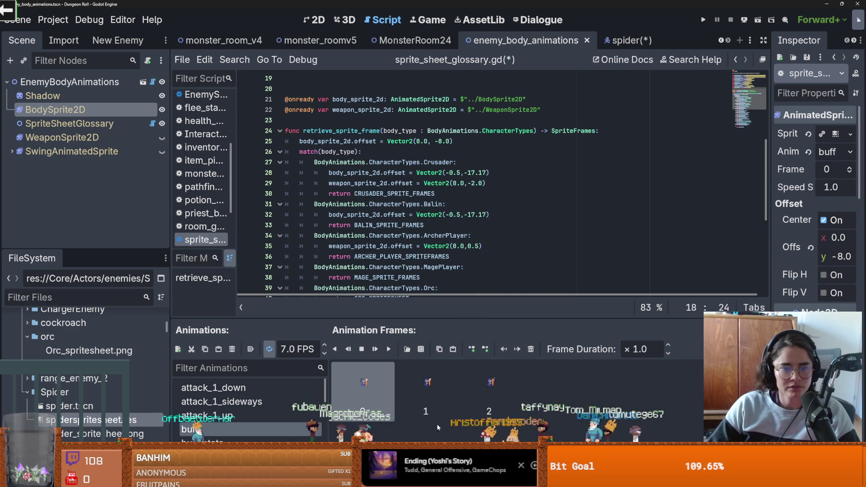
{"action": "scroll", "coordinate": [391, 244], "scroll_direction": "down", "scroll_amount": 6}
{"action": "left_click", "coordinate": [452, 256]}
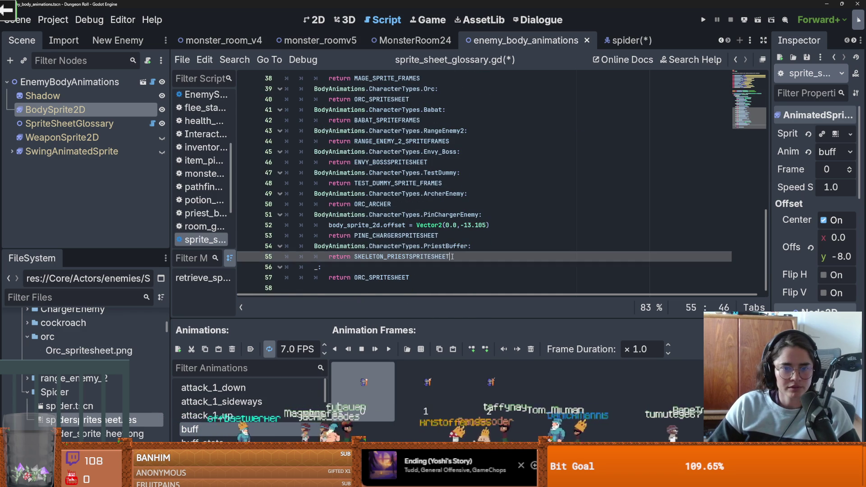
{"action": "key", "text": "Return"}
{"action": "type", "text": "BodyAnimations.C"}
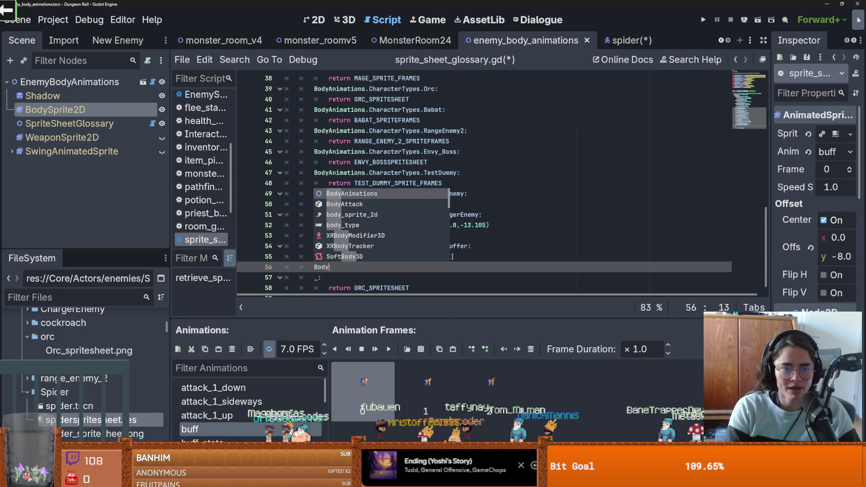
{"action": "key", "text": "Return"}
{"action": "type", "text": ".S"}
{"action": "key", "text": "Return"}
{"action": "type", "text": ":"}
{"action": "key", "text": "Return"}
{"action": "type", "text": "return SPIDERSPRITESHEET"}
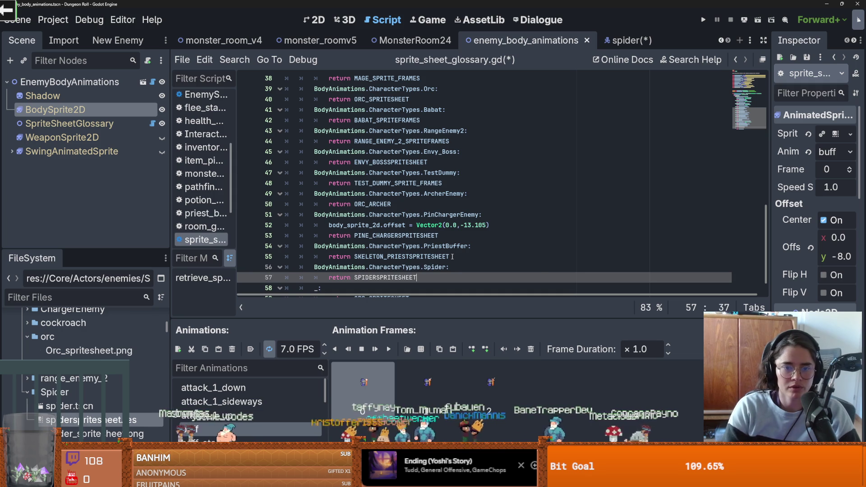
{"action": "key", "text": "ctrl+s"}
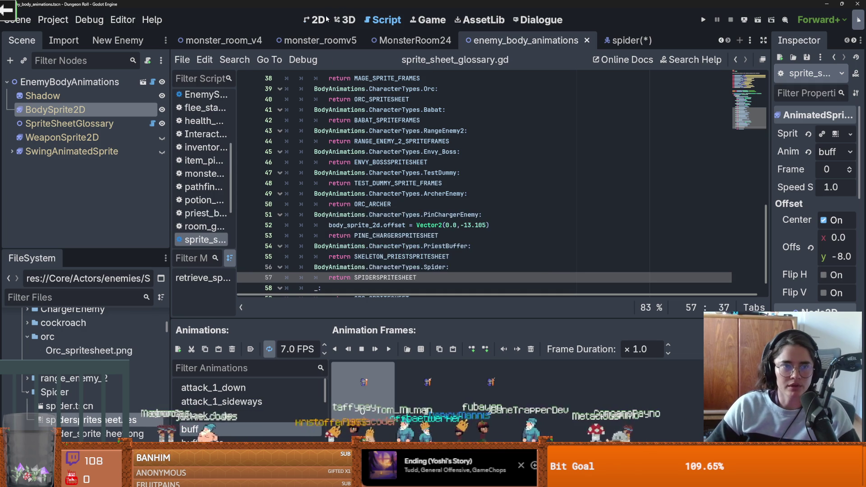
{"action": "key", "text": "ctrl+F1"}
{"action": "left_click", "coordinate": [629, 40]}
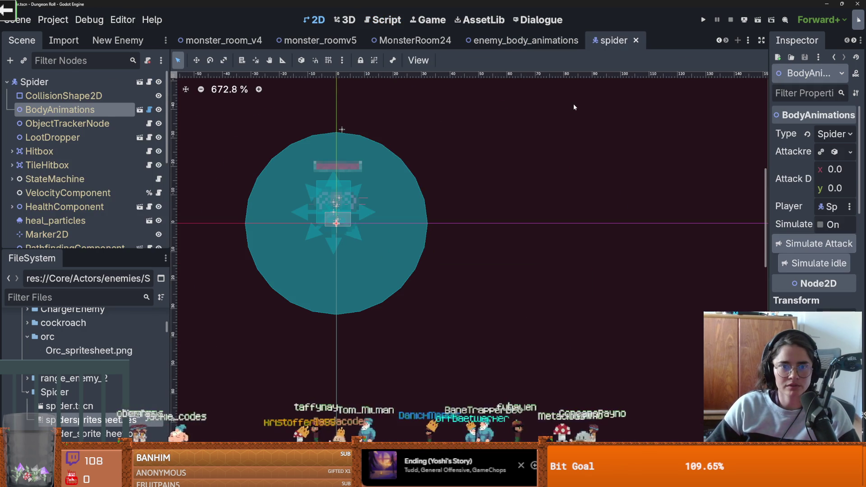
- Preview the Spider body in enemy_body_animations and nudge the BodySprite2D offset upward
{"action": "scroll", "coordinate": [352, 217], "scroll_direction": "up", "scroll_amount": 8}
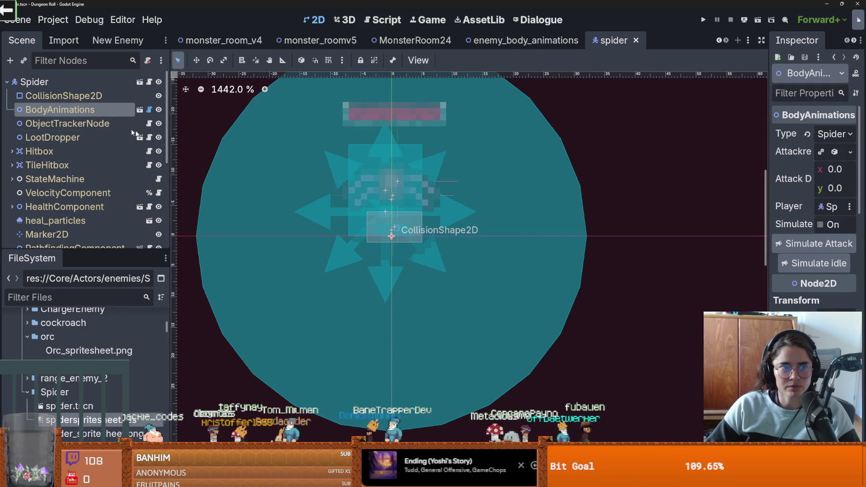
{"action": "double_click", "coordinate": [412, 183]}
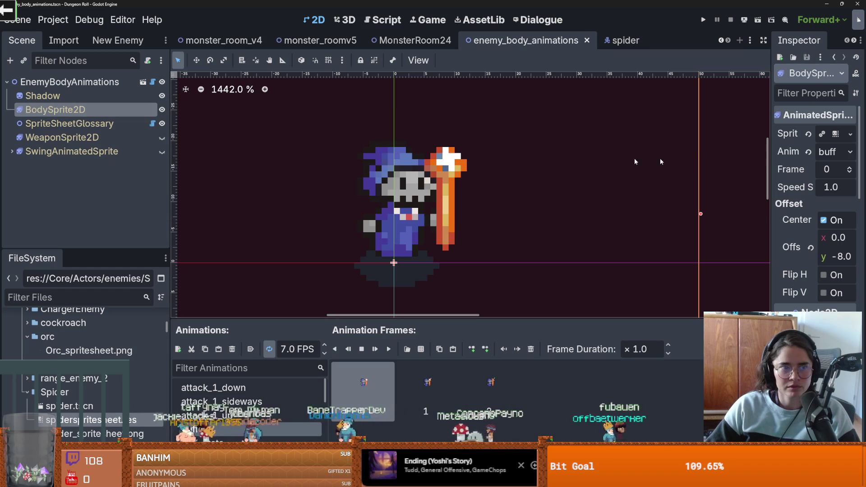
{"action": "left_click", "coordinate": [135, 85]}
{"action": "left_click", "coordinate": [835, 134]}
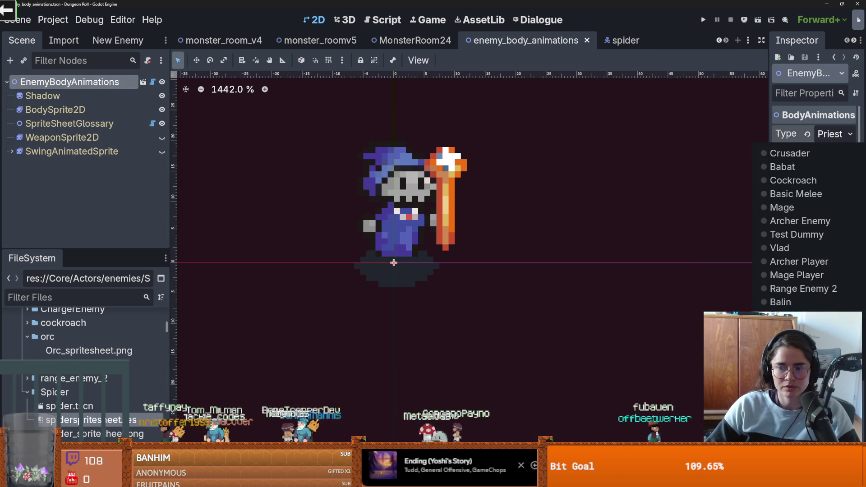
{"action": "left_click", "coordinate": [839, 179]}
{"action": "scroll", "coordinate": [397, 220], "scroll_direction": "up", "scroll_amount": 1}
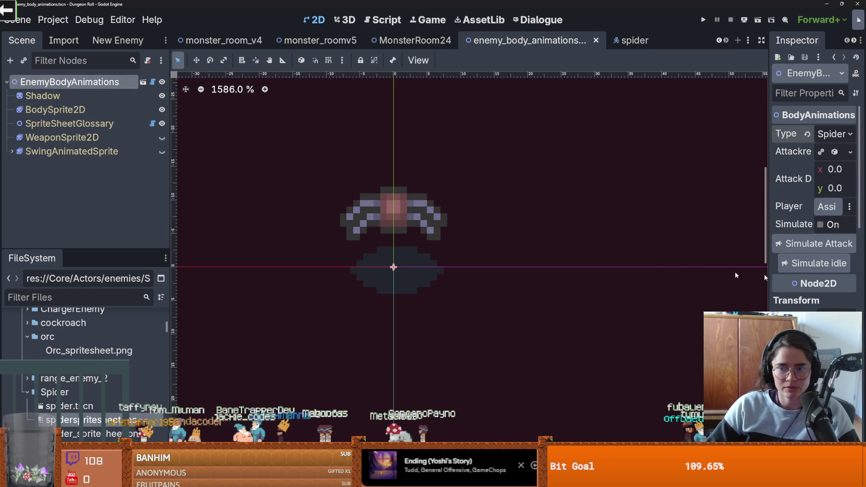
{"action": "left_click_drag", "start_coordinate": [766, 274], "coordinate": [660, 275]}
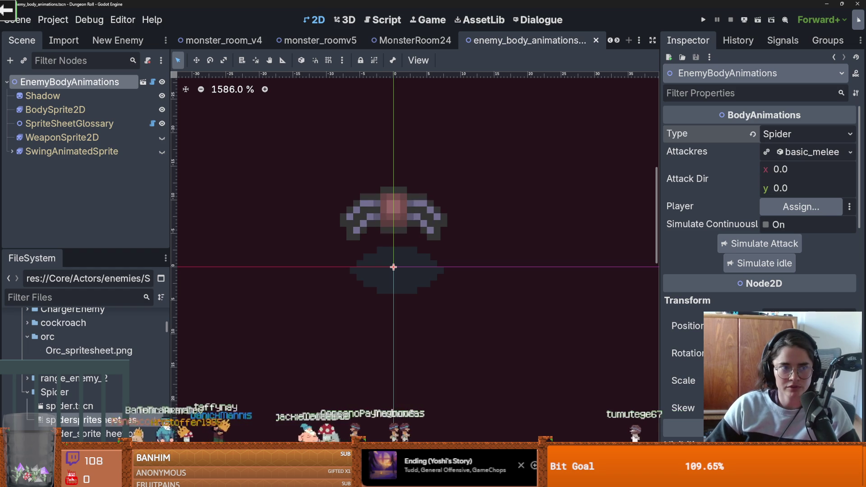
{"action": "left_click", "coordinate": [24, 113]}
{"action": "mouse_move", "coordinate": [789, 257]}
{"action": "left_mouse_down"}
{"action": "mouse_move", "coordinate": [823, 256]}
{"action": "mouse_move", "coordinate": [799, 238]}
{"action": "mouse_move", "coordinate": [828, 239]}
{"action": "left_mouse_up"}
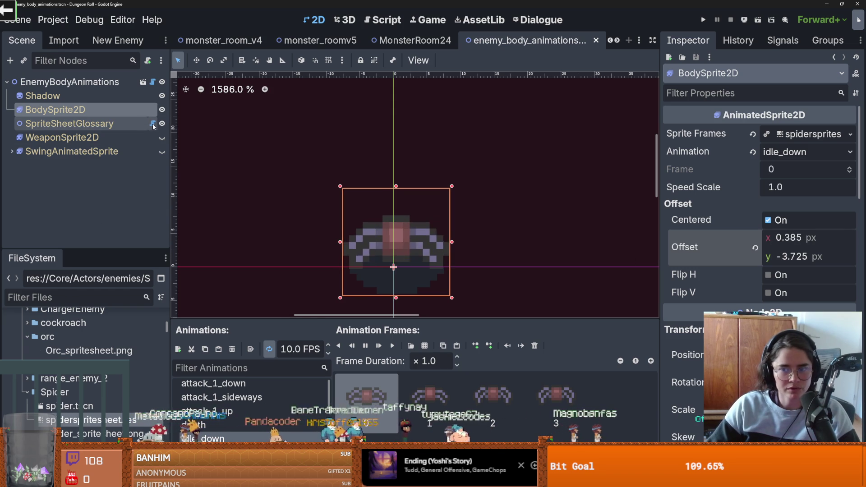
- Put a body_sprite_2d.offset = Vector2(0.385, -3.725) line under the Spider case and save
{"action": "left_click", "coordinate": [153, 123]}
{"action": "left_click_drag", "start_coordinate": [519, 226], "coordinate": [321, 226]}
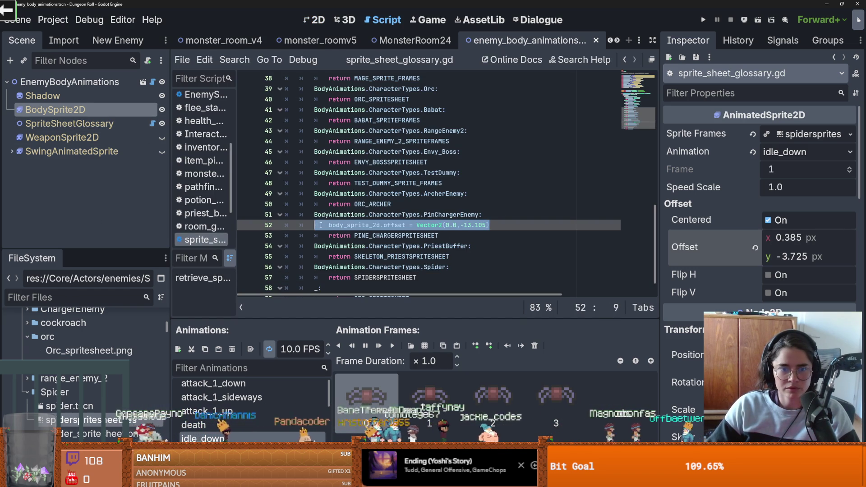
{"action": "key", "text": "ctrl+c"}
{"action": "left_click", "coordinate": [443, 268]}
{"action": "key", "text": "Return"}
{"action": "key", "text": "ctrl+v"}
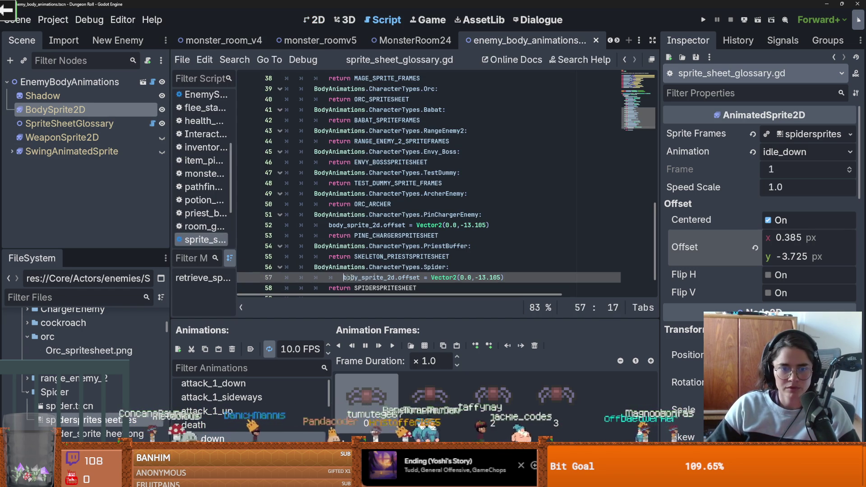
{"action": "key", "text": "BackSpace"}
{"action": "left_click", "coordinate": [811, 238]}
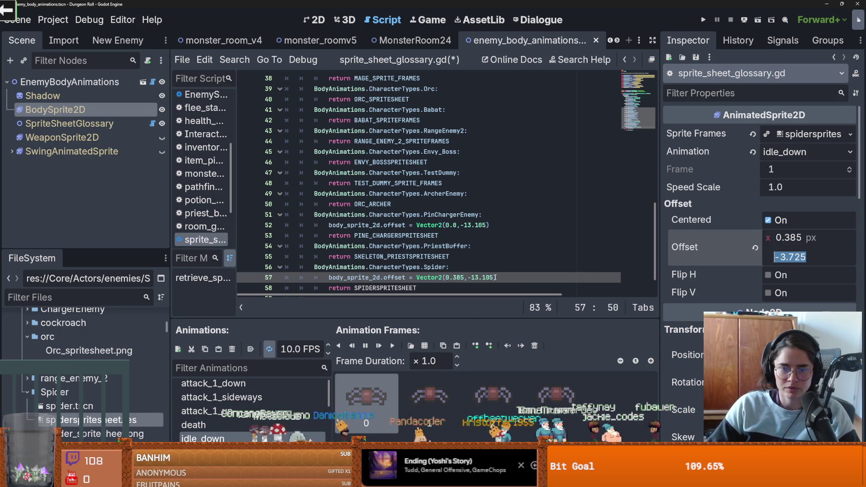
{"action": "double_click", "coordinate": [488, 278]}
{"action": "type", "text": "3.725"}
{"action": "key", "text": "ctrl+s"}
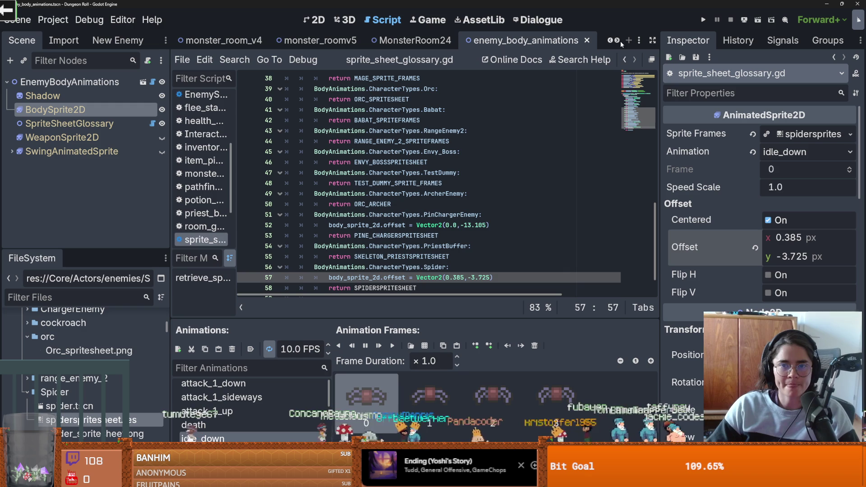
{"action": "left_click", "coordinate": [618, 40]}
{"action": "left_click", "coordinate": [524, 42]}
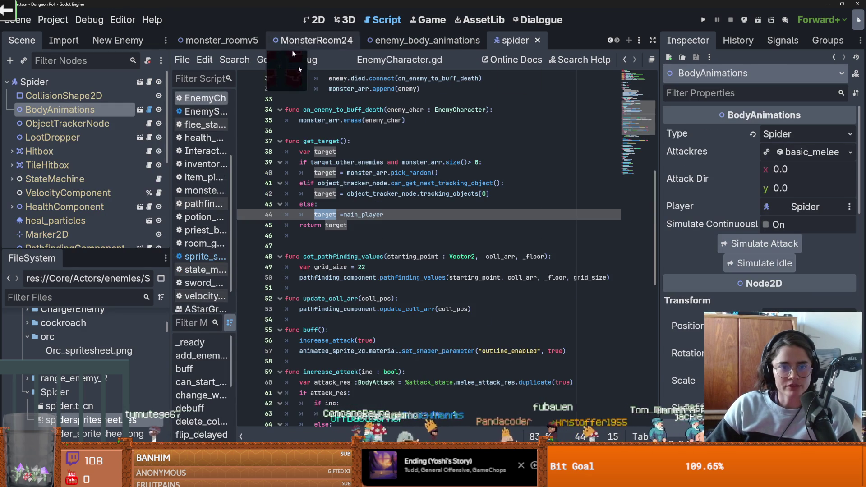
- Resize the Hitbox's CollisionShape2D rectangle around the spider, then start instancing a child scene under Spider
{"action": "key", "text": "ctrl+F1"}
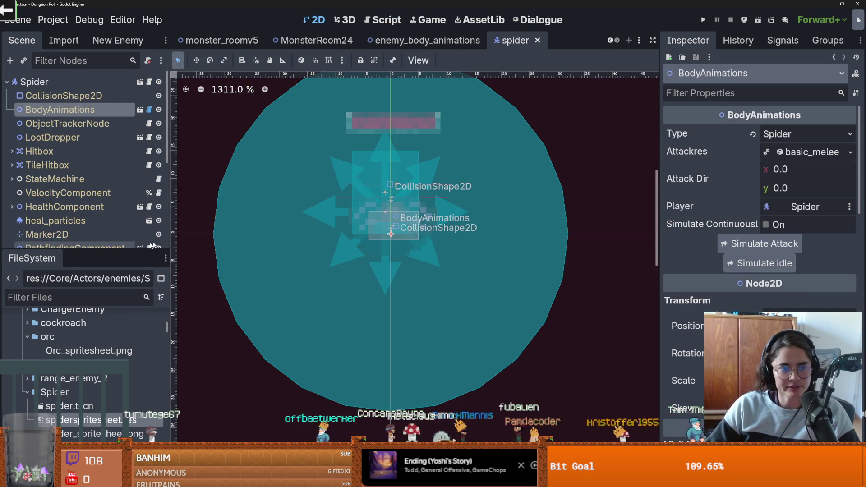
{"action": "left_click_drag", "start_coordinate": [106, 252], "coordinate": [106, 399]}
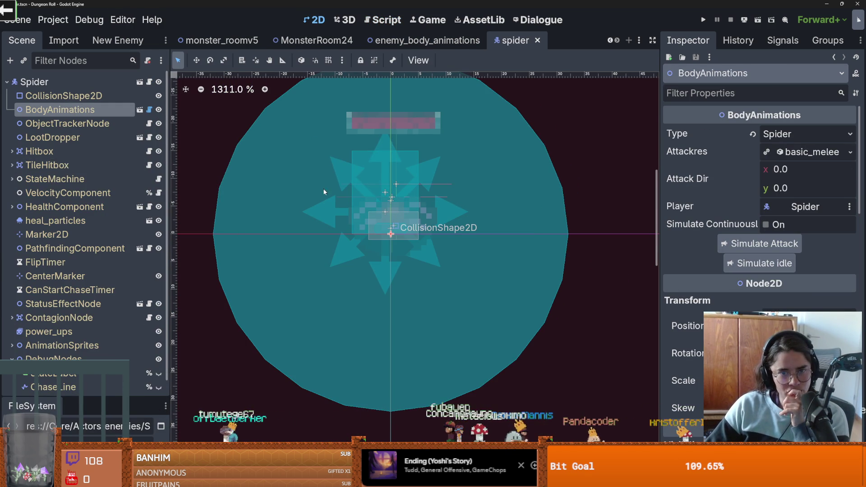
{"action": "left_click", "coordinate": [115, 151]}
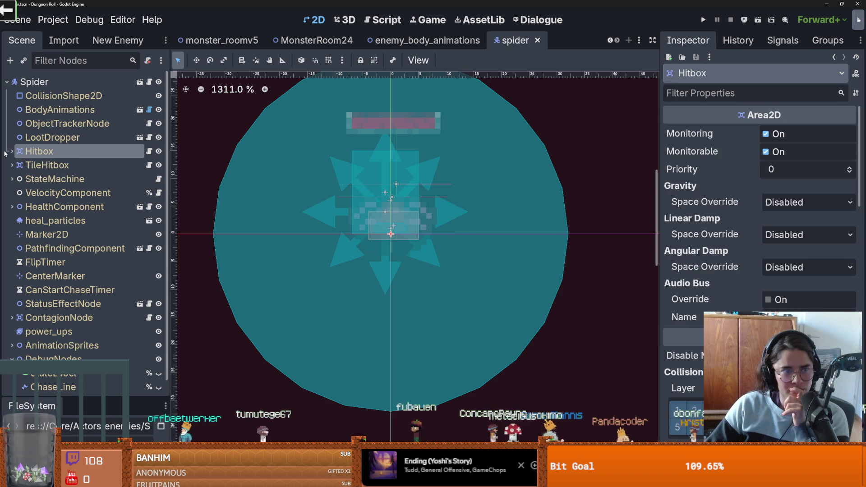
{"action": "left_click", "coordinate": [390, 199]}
{"action": "left_click_drag", "start_coordinate": [419, 190], "coordinate": [436, 217]}
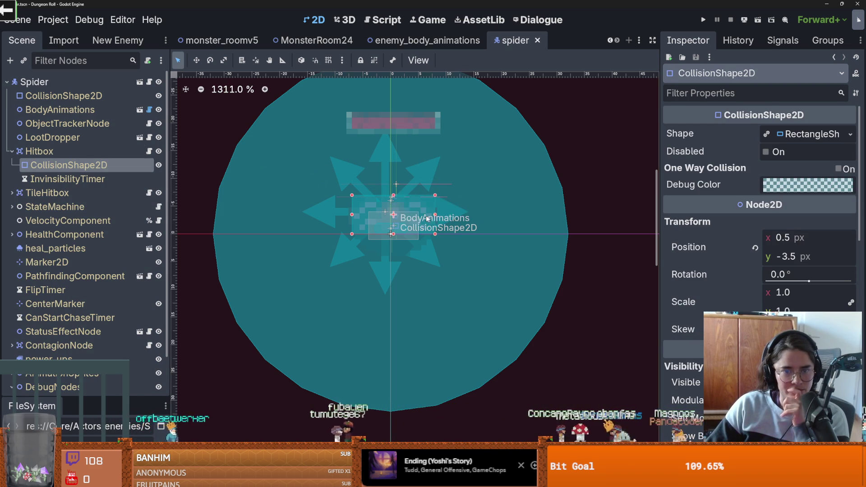
{"action": "left_click", "coordinate": [11, 152]}
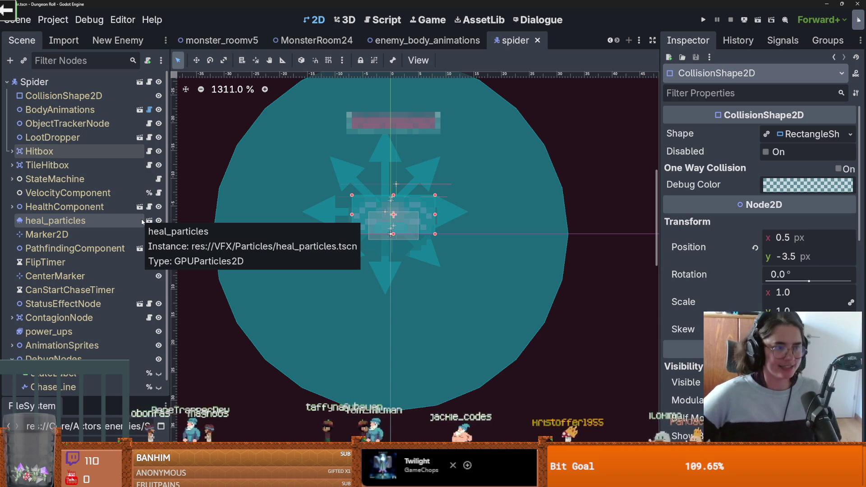
{"action": "left_click", "coordinate": [33, 82]}
{"action": "left_click", "coordinate": [22, 62]}
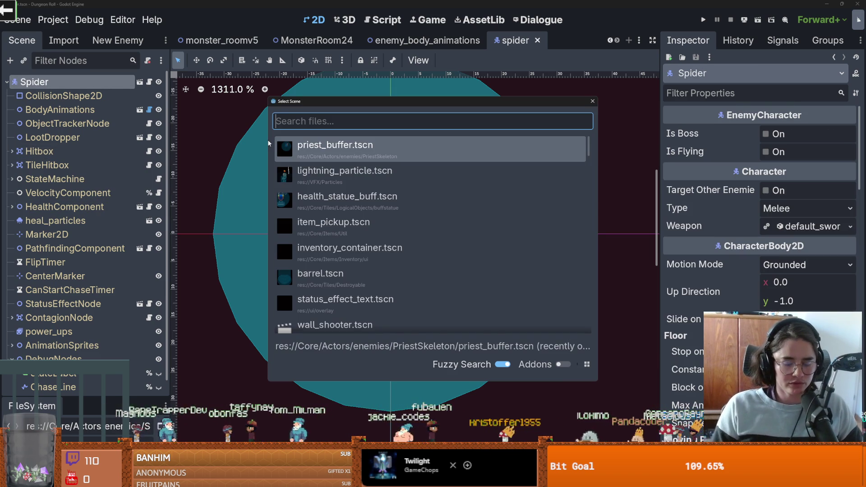
- Instance the SwingArea scene into the spider and give it a new Attack resource
{"action": "type", "text": "swing"}
{"action": "key", "text": "Return"}
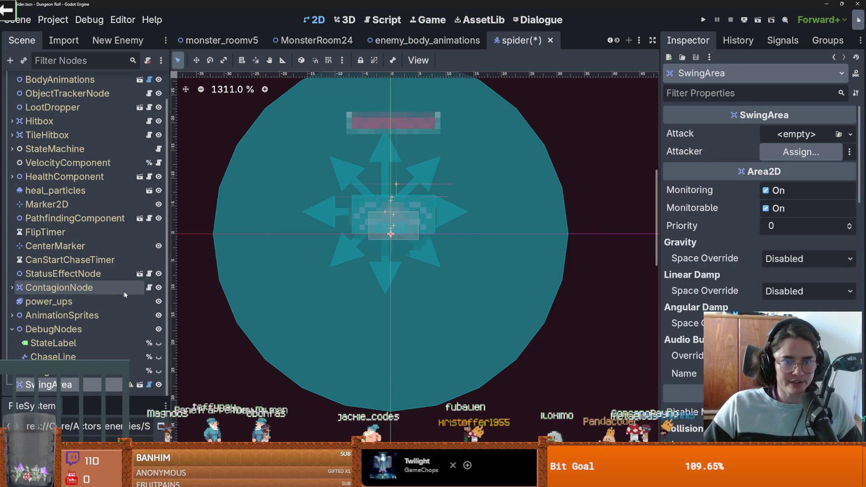
{"action": "left_click", "coordinate": [850, 135]}
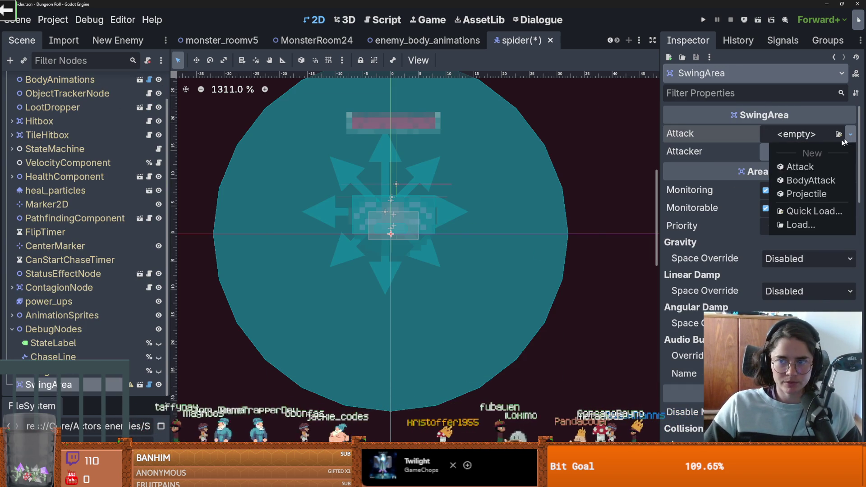
{"action": "left_click", "coordinate": [795, 168]}
{"action": "left_click", "coordinate": [837, 135]}
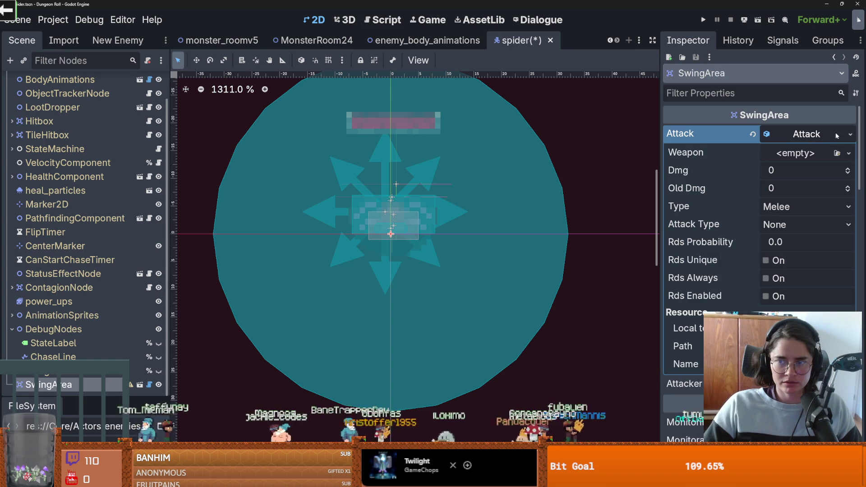
{"action": "left_click", "coordinate": [849, 153]}
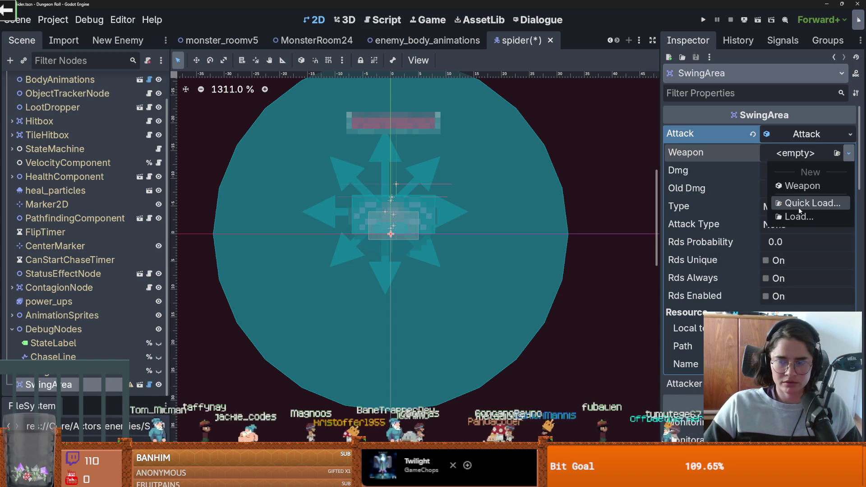
{"action": "left_click", "coordinate": [798, 207]}
{"action": "left_click", "coordinate": [593, 102]}
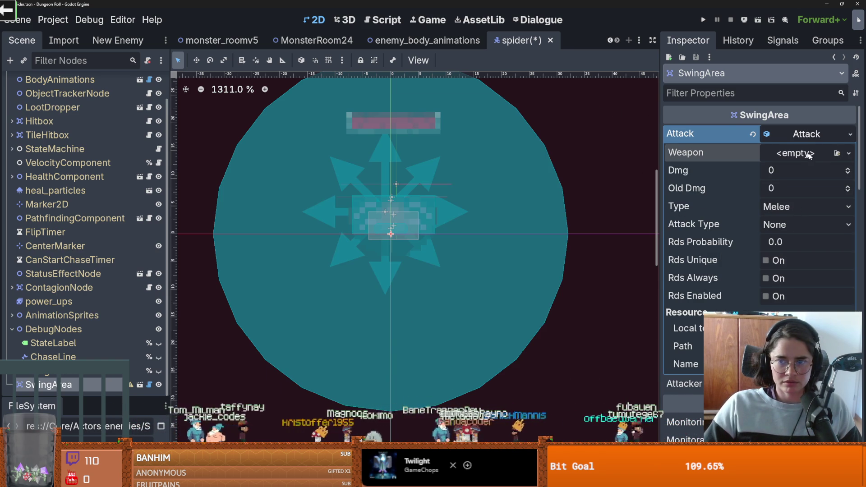
- Save the Attack resource as little_spider.tres in the Spider folder
{"action": "left_click", "coordinate": [849, 135]}
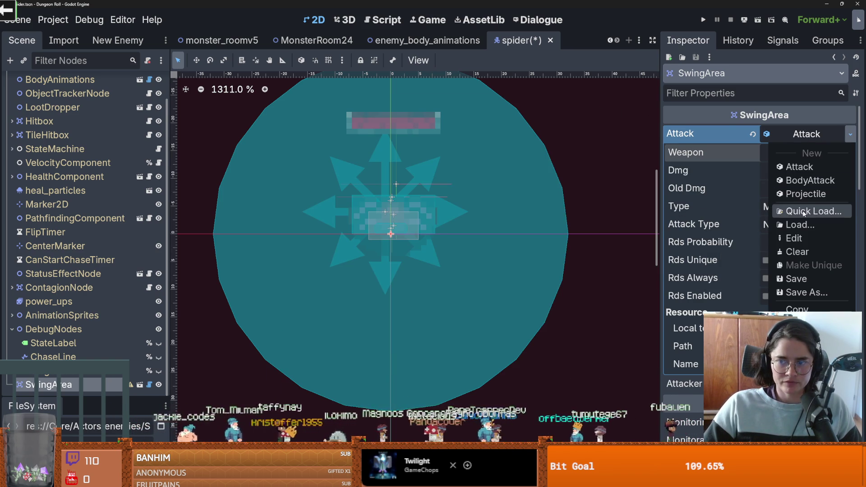
{"action": "left_click", "coordinate": [749, 134]}
{"action": "left_click", "coordinate": [848, 134]}
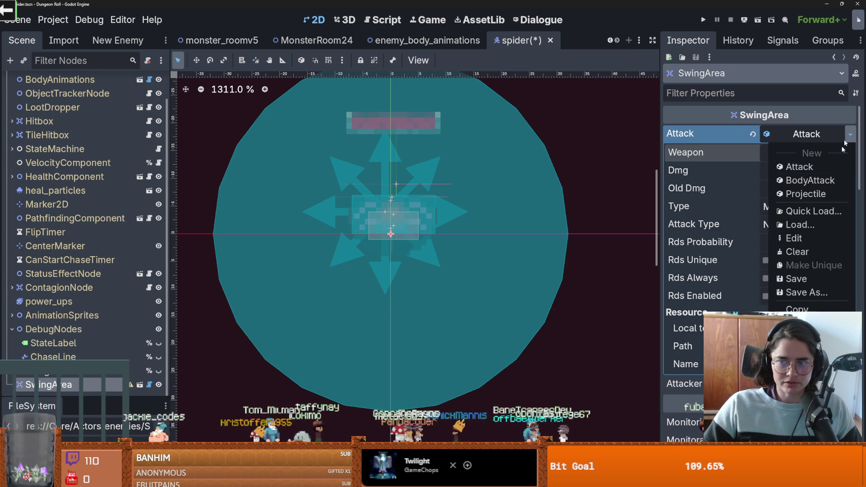
{"action": "left_click", "coordinate": [806, 293]}
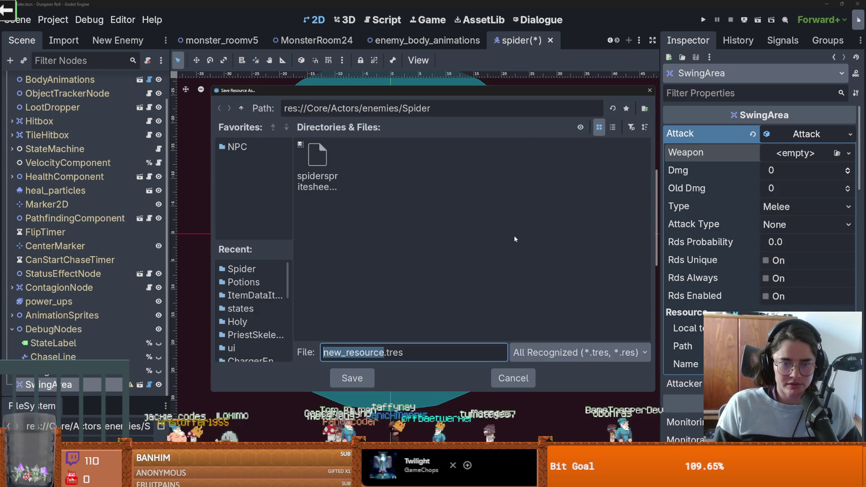
{"action": "type", "text": "littl"}
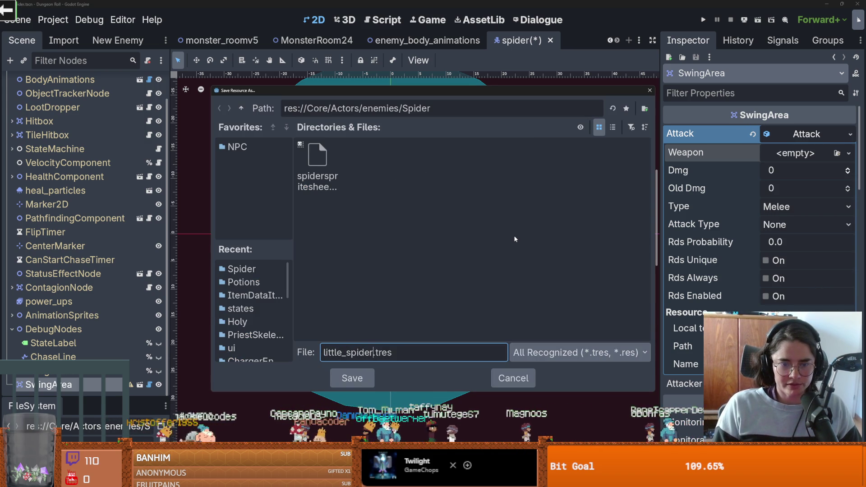
{"action": "key", "text": "Return"}
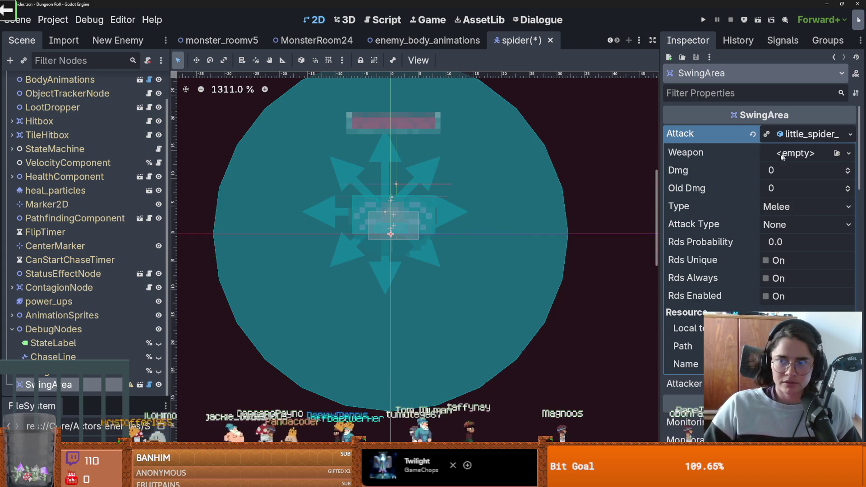
{"action": "left_click", "coordinate": [837, 168]}
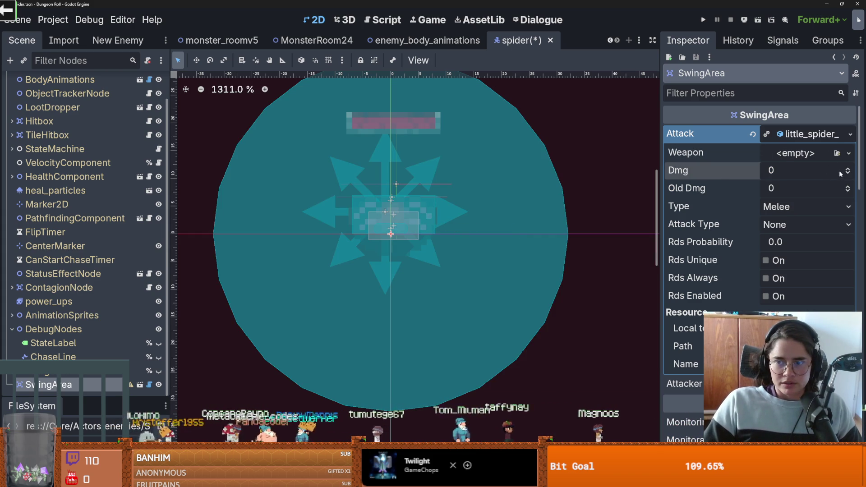
- Set the attack damage to 1, keep type None, and create a new Weapon resource
{"action": "left_click", "coordinate": [847, 185]}
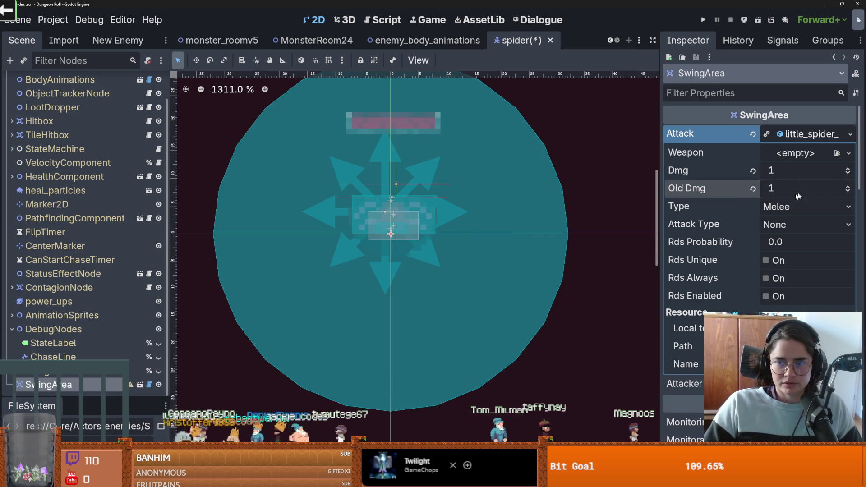
{"action": "left_click", "coordinate": [779, 226]}
{"action": "left_click", "coordinate": [719, 242]}
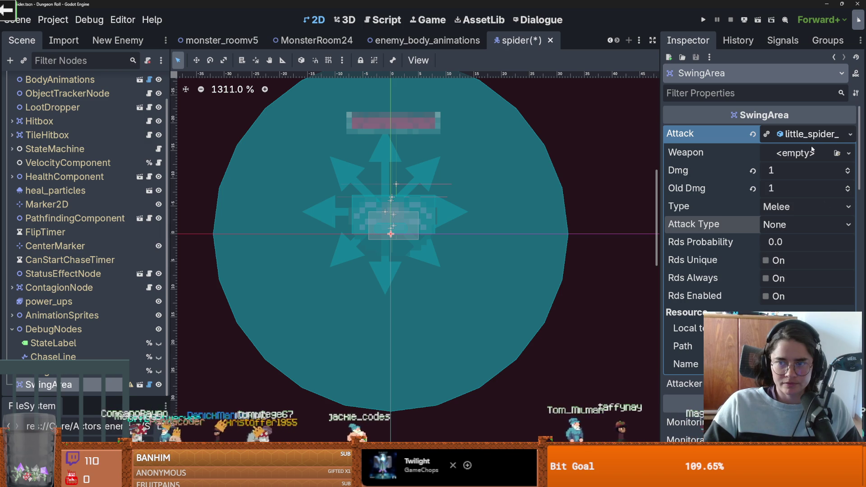
{"action": "left_click", "coordinate": [849, 154]}
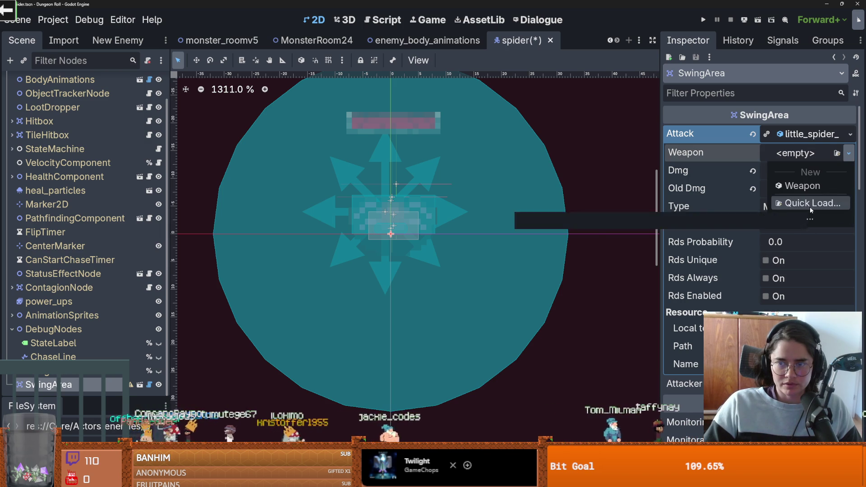
{"action": "left_click", "coordinate": [810, 206]}
{"action": "key", "text": "Escape"}
{"action": "left_click", "coordinate": [849, 154]}
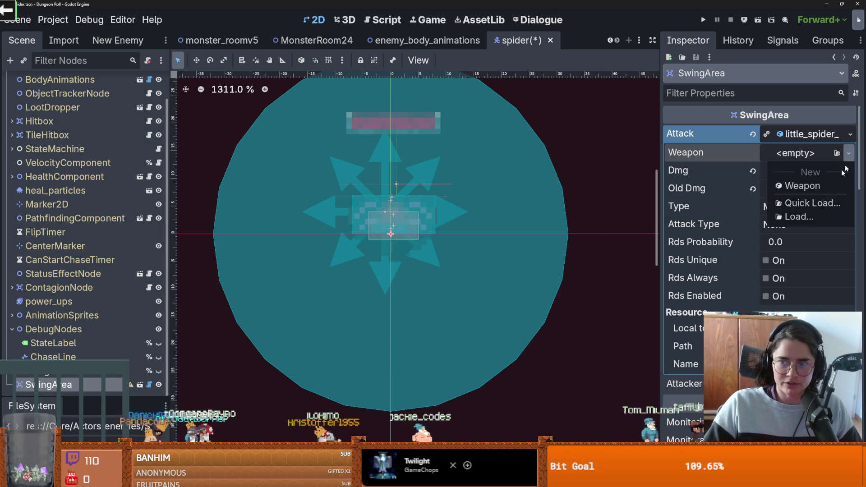
{"action": "left_click", "coordinate": [809, 185]}
- Save the Weapon as spider_bite.tres and set its Type to Melee
{"action": "left_click", "coordinate": [830, 153]}
{"action": "left_click", "coordinate": [848, 153]}
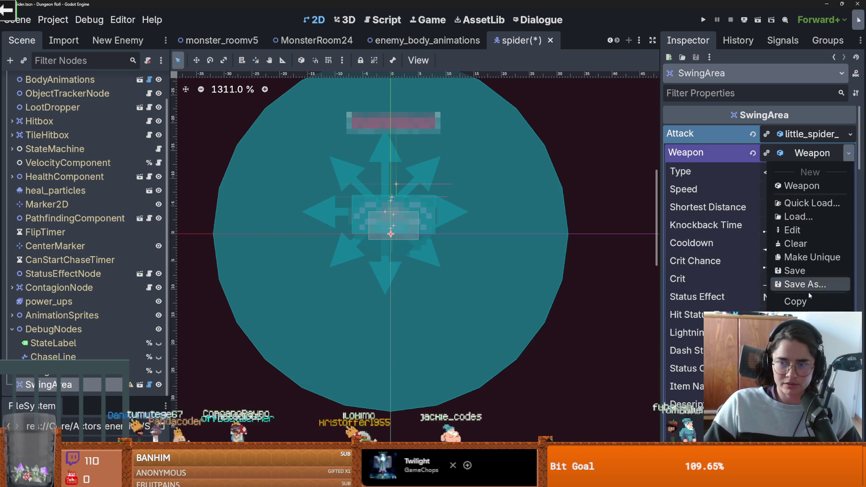
{"action": "left_click", "coordinate": [809, 283]}
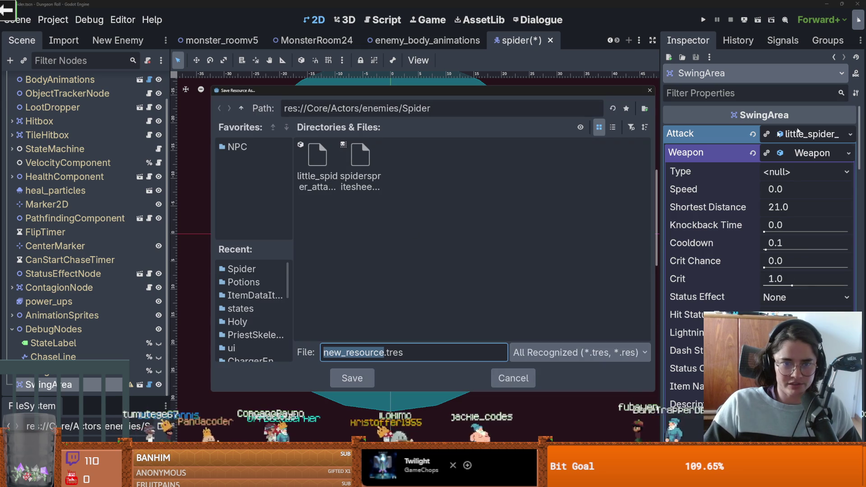
{"action": "type", "text": "s"}
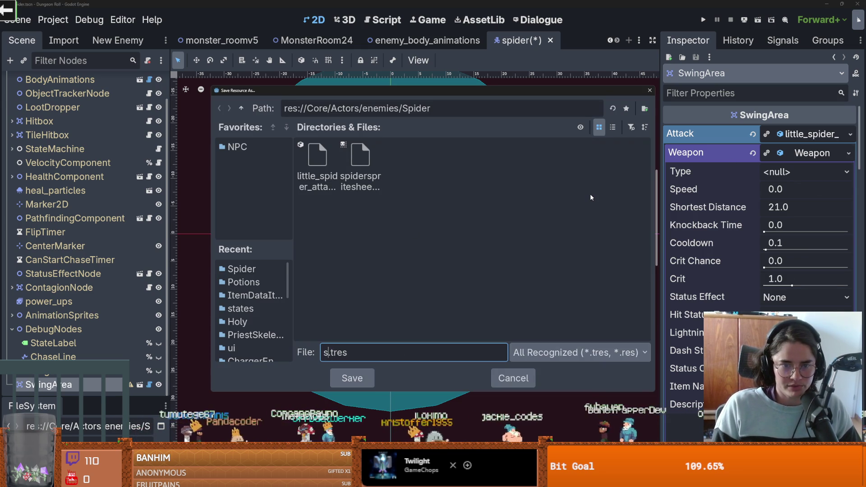
{"action": "type", "text": "pider_bite"}
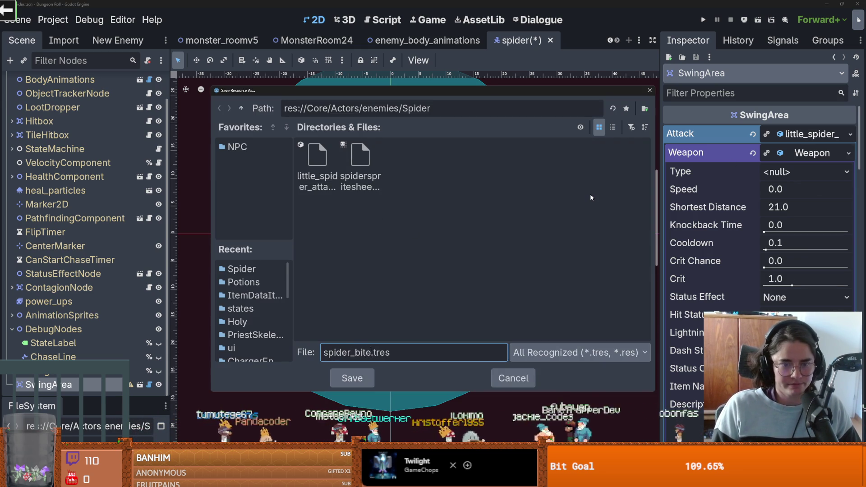
{"action": "key", "text": "Return"}
{"action": "left_click", "coordinate": [849, 173]}
{"action": "left_click", "coordinate": [766, 190]}
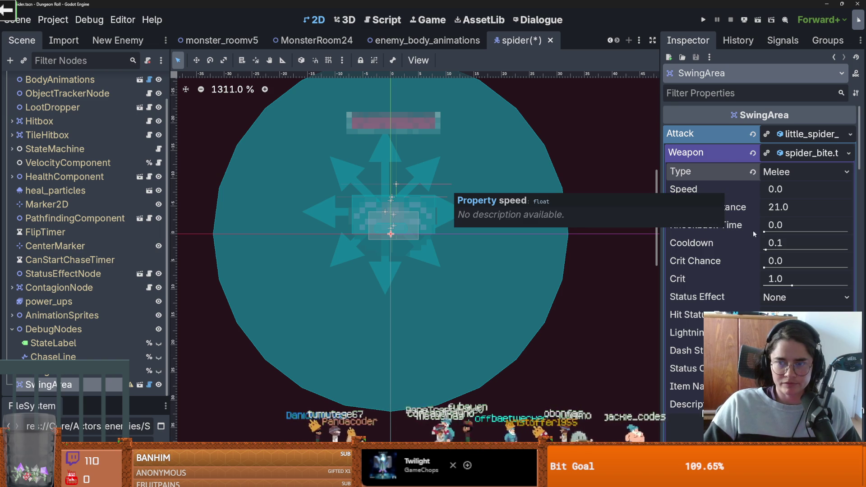
{"action": "scroll", "coordinate": [95, 229], "scroll_direction": "up", "scroll_amount": 2}
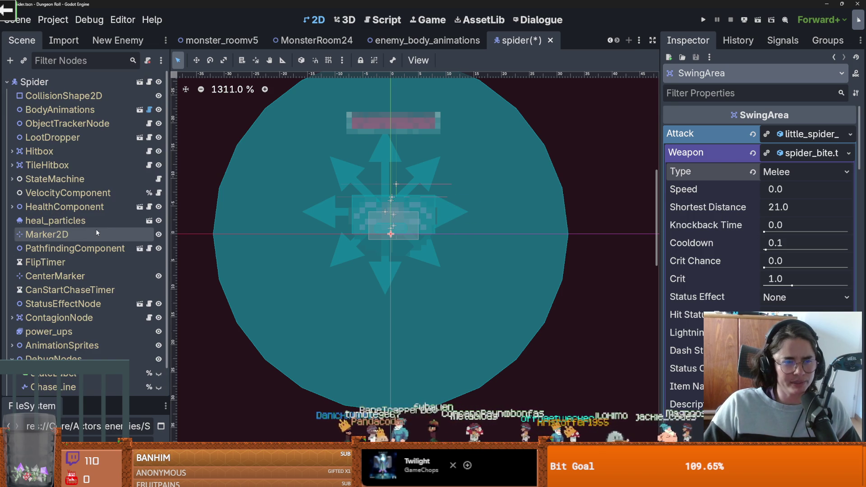
- Expand the StateMachine states and open the attack_state script
{"action": "left_click", "coordinate": [12, 179]}
{"action": "scroll", "coordinate": [45, 198], "scroll_direction": "down", "scroll_amount": 2}
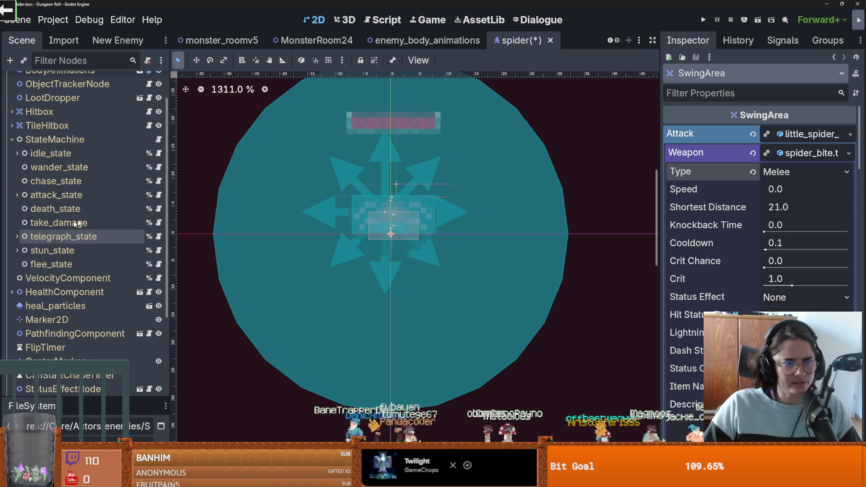
{"action": "left_click", "coordinate": [16, 195]}
{"action": "left_click", "coordinate": [158, 195]}
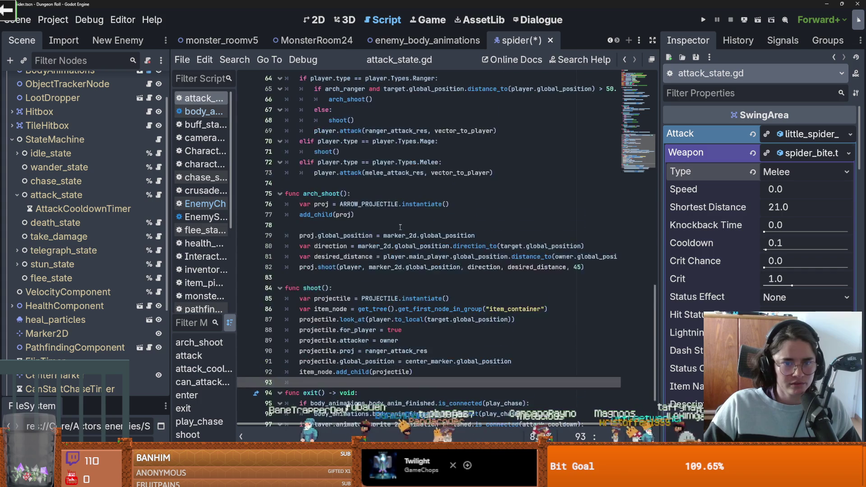
{"action": "scroll", "coordinate": [649, 294], "scroll_direction": "up", "scroll_amount": 2}
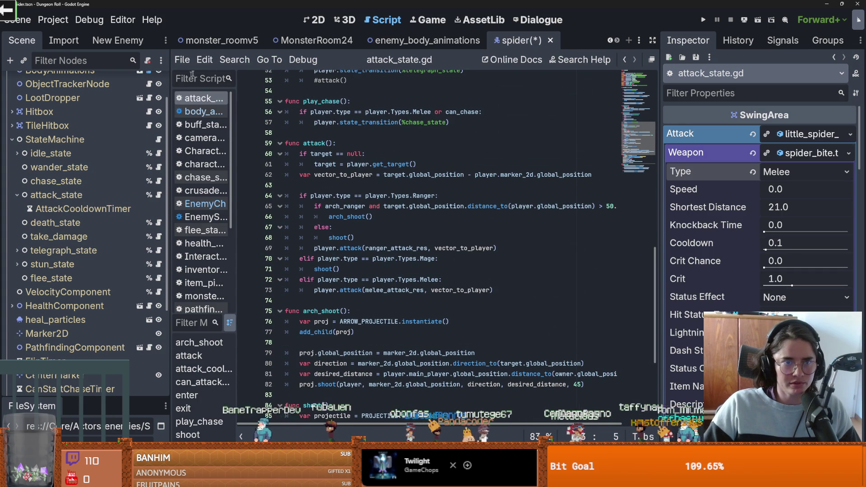
- Search all project files for weapon.speed and open its match in projectile.gd
{"action": "left_click", "coordinate": [235, 60]}
{"action": "left_click", "coordinate": [266, 138]}
{"action": "type", "text": "weapon"}
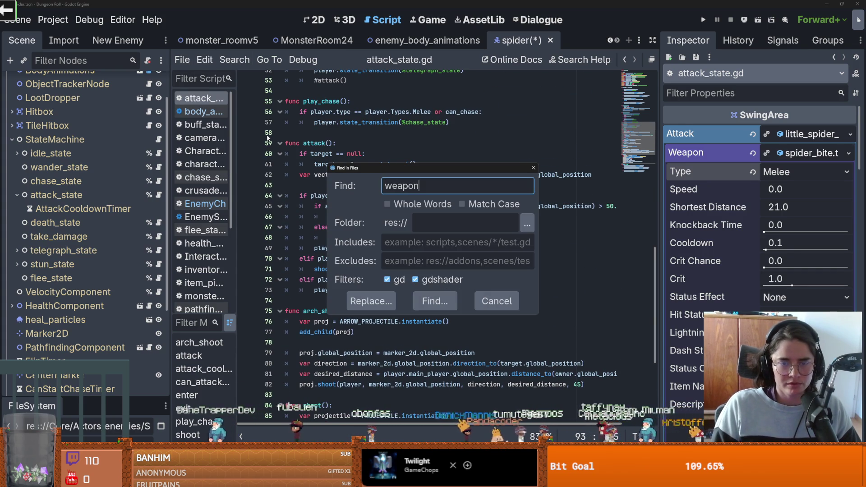
{"action": "type", "text": "eed"}
{"action": "key", "text": "Return"}
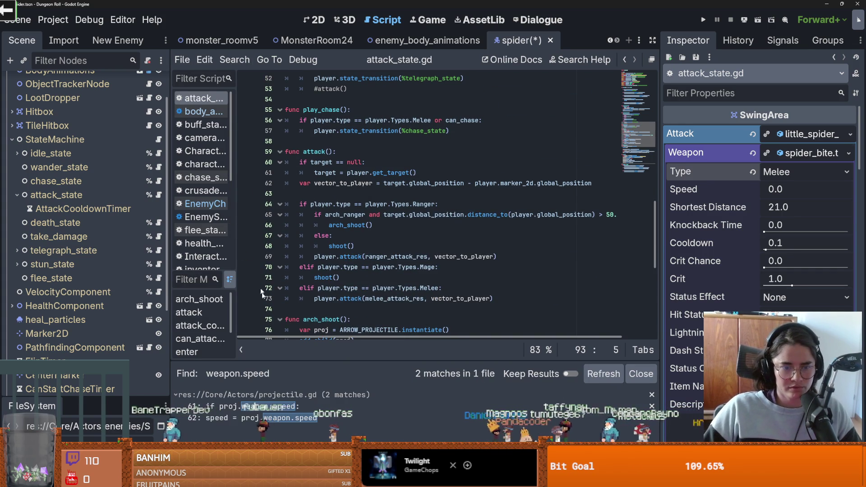
{"action": "left_click", "coordinate": [277, 406]}
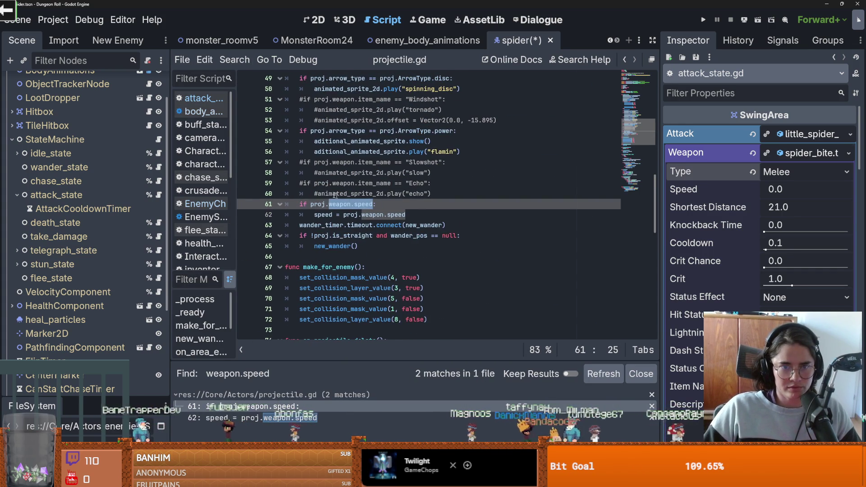
- Select 'speed' on line 62, then check the Weapon resource and search options
{"action": "left_click", "coordinate": [362, 215]}
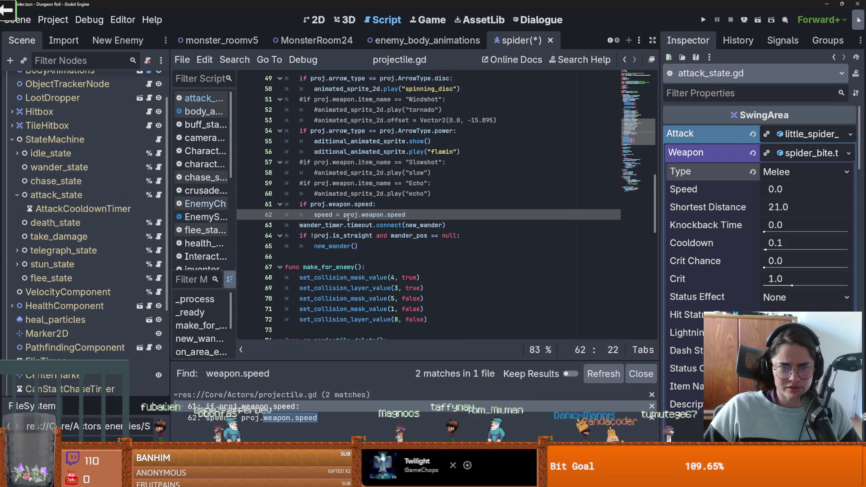
{"action": "double_click", "coordinate": [397, 215]}
{"action": "scroll", "coordinate": [436, 238], "scroll_direction": "up", "scroll_amount": 3}
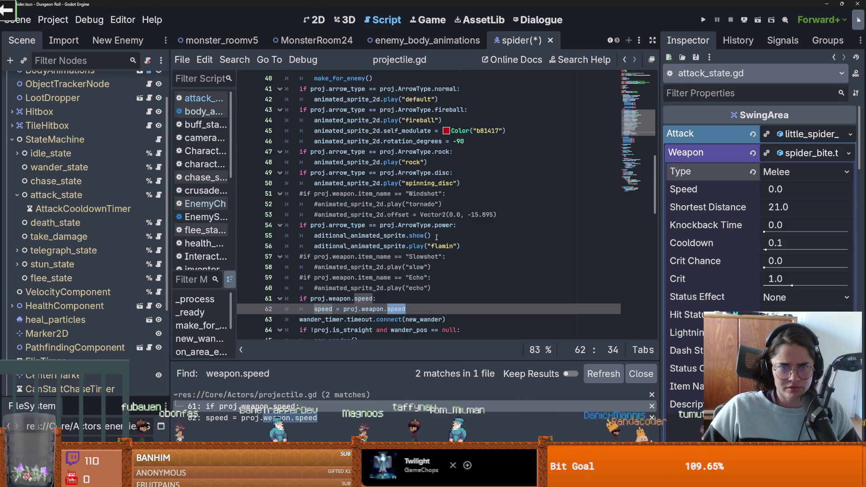
{"action": "right_click", "coordinate": [753, 149]}
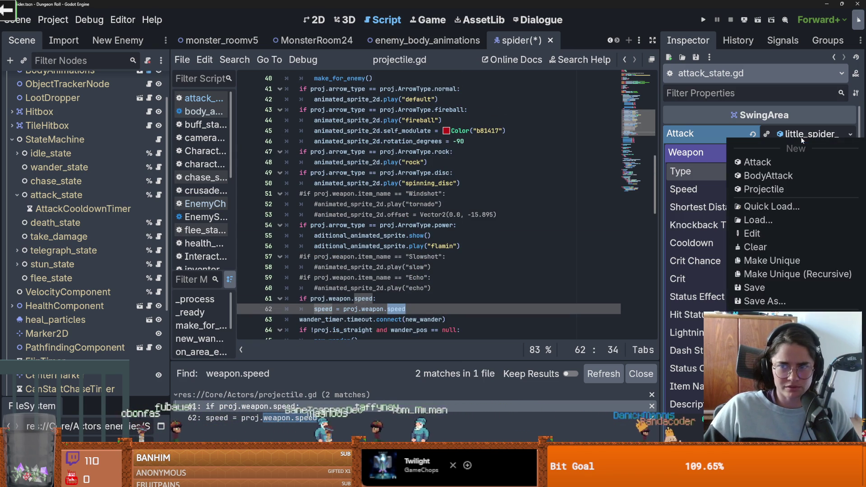
{"action": "key", "text": "Escape"}
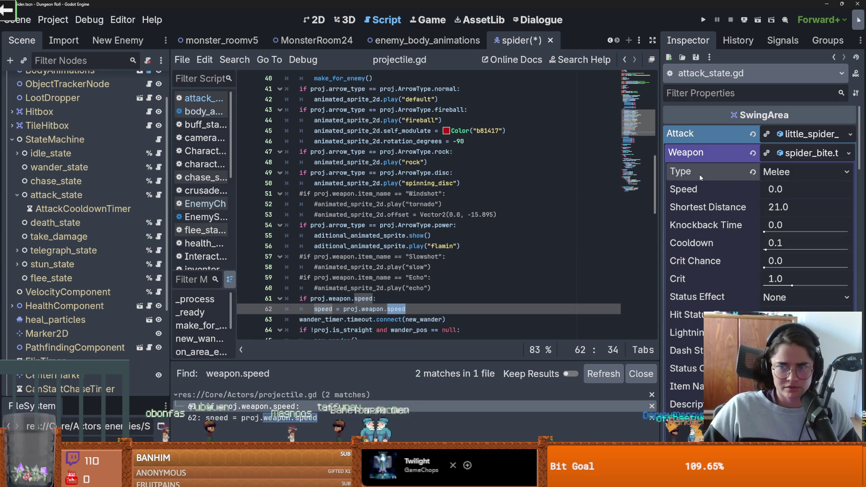
{"action": "scroll", "coordinate": [406, 181], "scroll_direction": "up", "scroll_amount": 2}
{"action": "left_click", "coordinate": [228, 63]}
{"action": "key", "text": "Escape"}
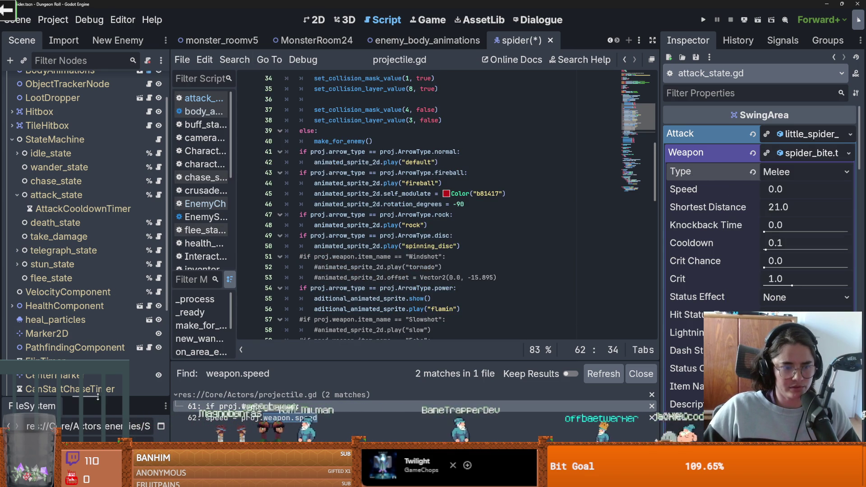
- Open Weapon.gd from FileSystem, add '## Projectile Speed' above speed, and save
{"action": "left_click_drag", "start_coordinate": [86, 397], "coordinate": [109, 233]}
{"action": "type", "text": "Weapon"}
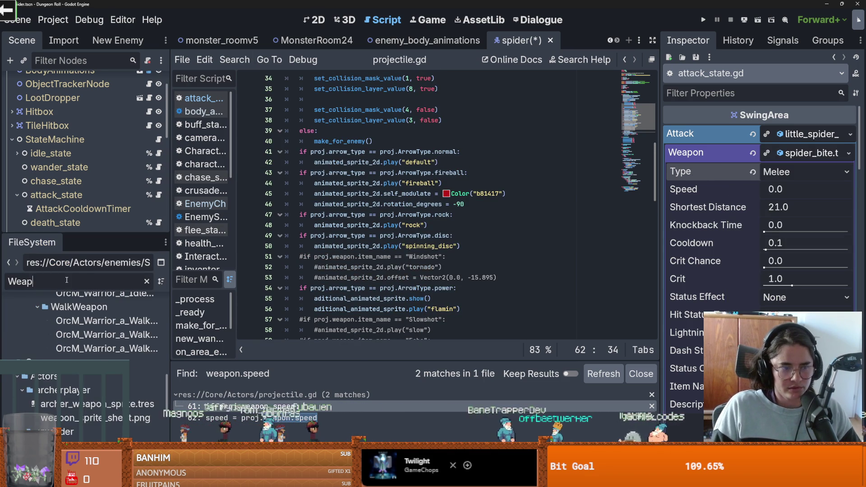
{"action": "scroll", "coordinate": [71, 393], "scroll_direction": "down", "scroll_amount": 5}
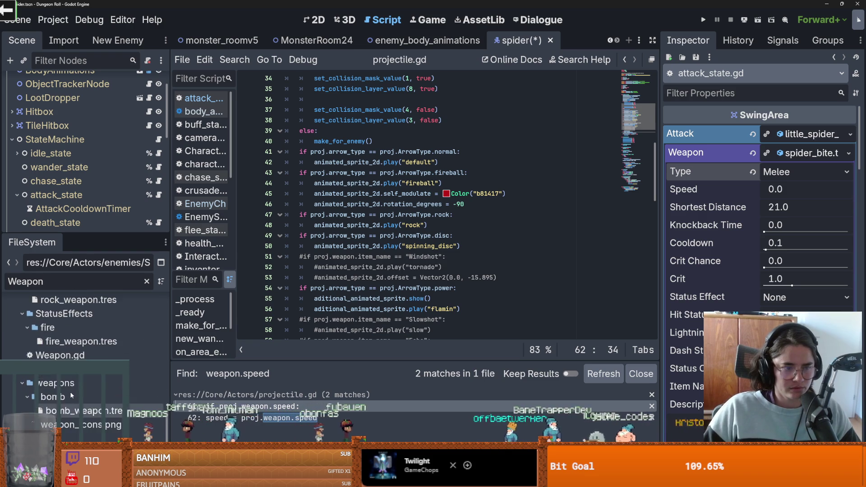
{"action": "double_click", "coordinate": [60, 355]}
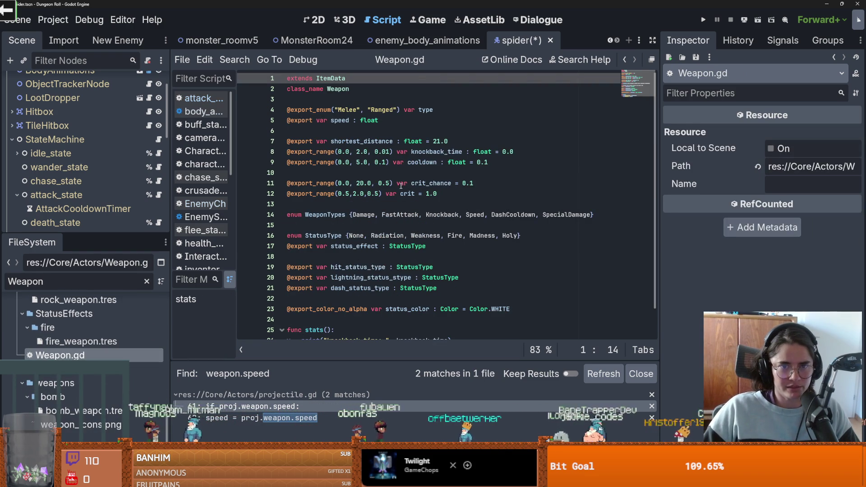
{"action": "left_click", "coordinate": [394, 120]}
{"action": "type", "text": "## "}
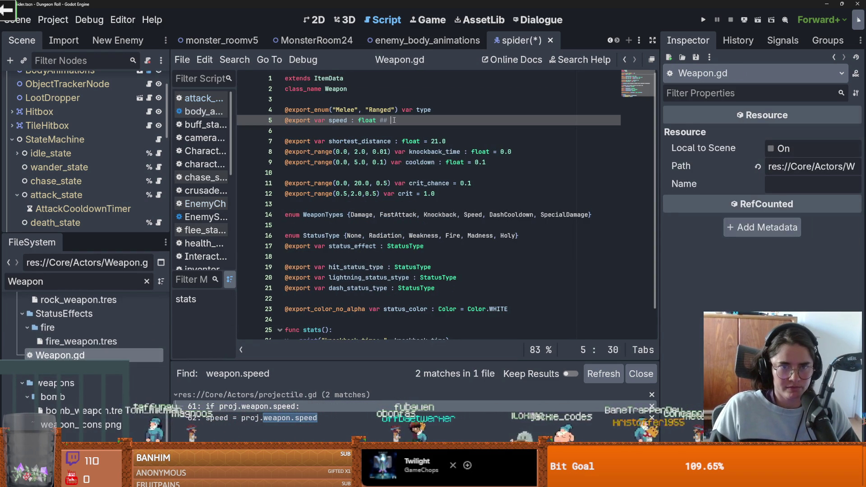
{"action": "type", "text": "Projectile Spee"}
{"action": "key", "text": "ctrl+s"}
- Review the Spider root's weapon property in the Inspector, then select the SwingArea node
{"action": "scroll", "coordinate": [76, 100], "scroll_direction": "up", "scroll_amount": 3}
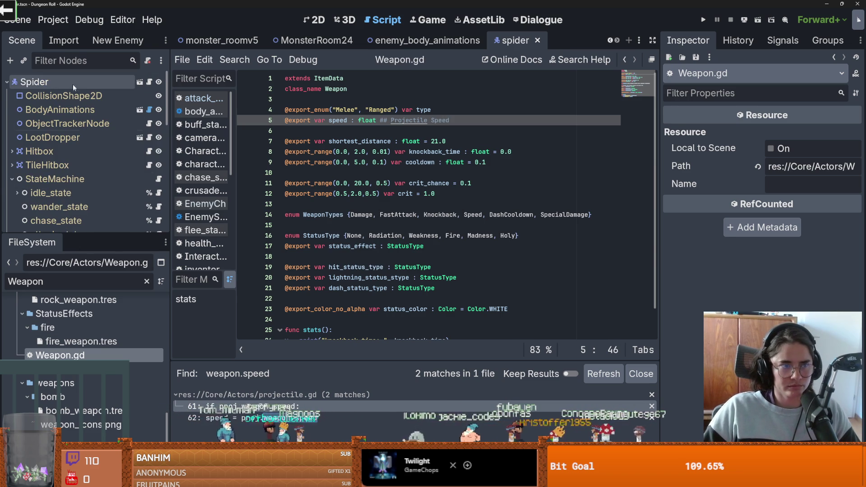
{"action": "left_click", "coordinate": [35, 82]}
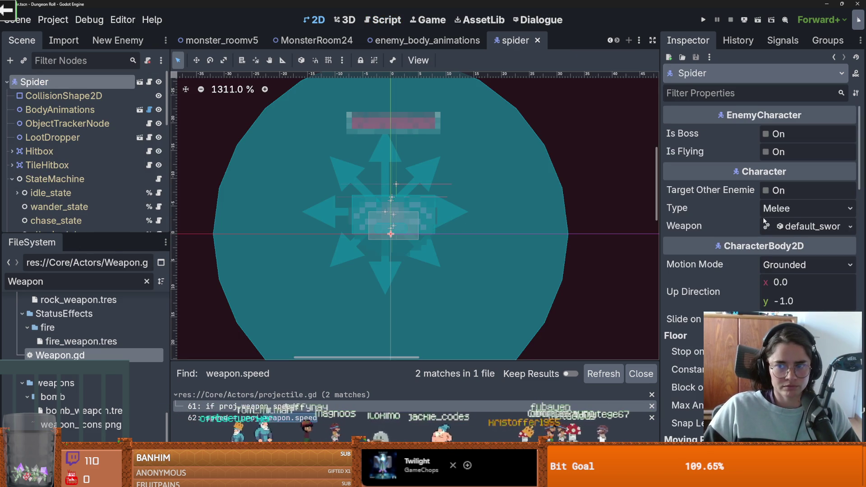
{"action": "left_click_drag", "start_coordinate": [664, 221], "coordinate": [589, 209]}
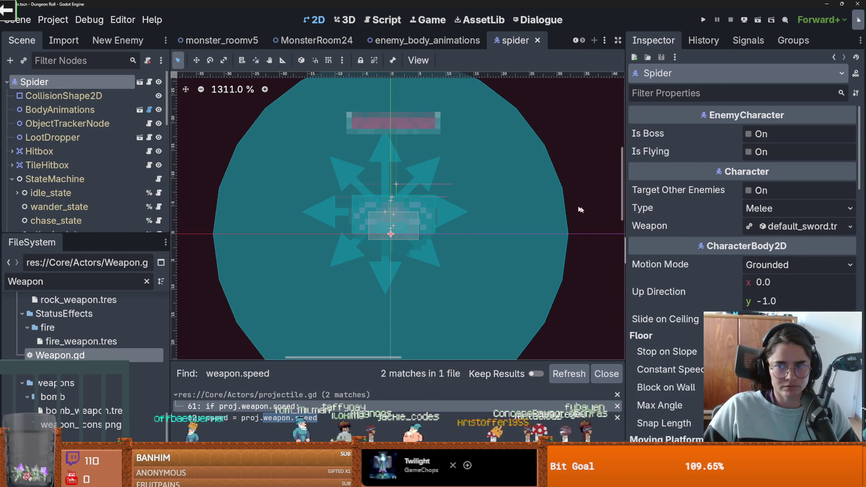
{"action": "left_click", "coordinate": [851, 226]}
{"action": "left_click", "coordinate": [554, 247]}
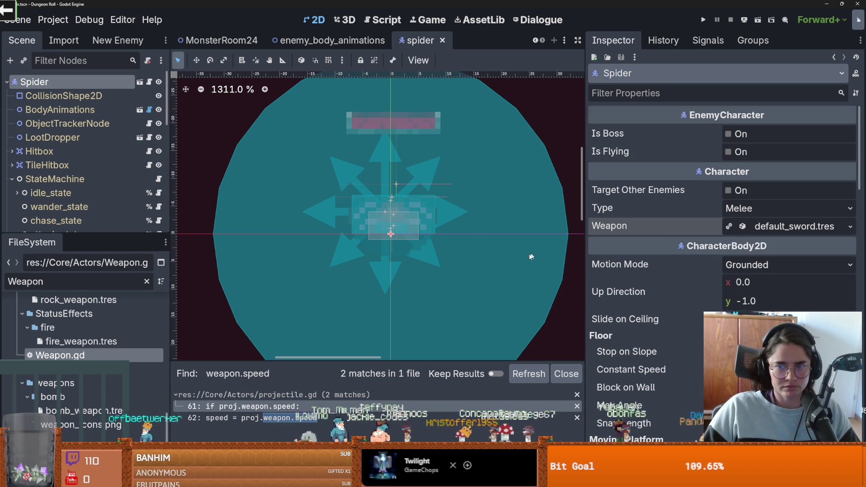
{"action": "scroll", "coordinate": [74, 194], "scroll_direction": "down", "scroll_amount": 2}
{"action": "left_click_drag", "start_coordinate": [74, 234], "coordinate": [74, 364]}
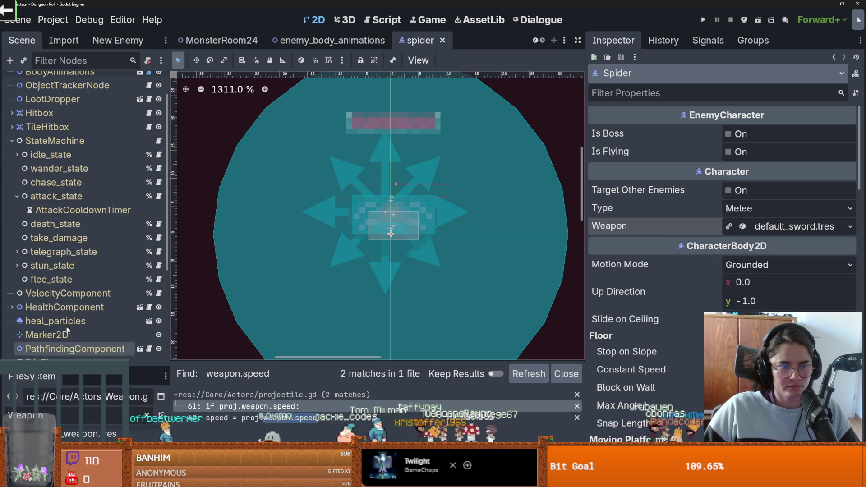
{"action": "scroll", "coordinate": [67, 271], "scroll_direction": "down", "scroll_amount": 3}
{"action": "left_click", "coordinate": [62, 355]}
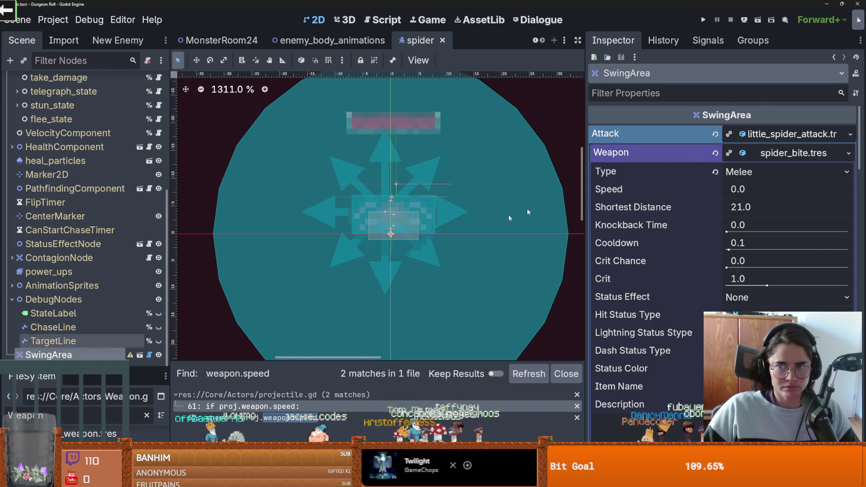
- Inspect the spider_bite weapon options and open the Spider's EnemyCharacter.gd script
{"action": "left_click", "coordinate": [779, 153]}
{"action": "left_click", "coordinate": [849, 153]}
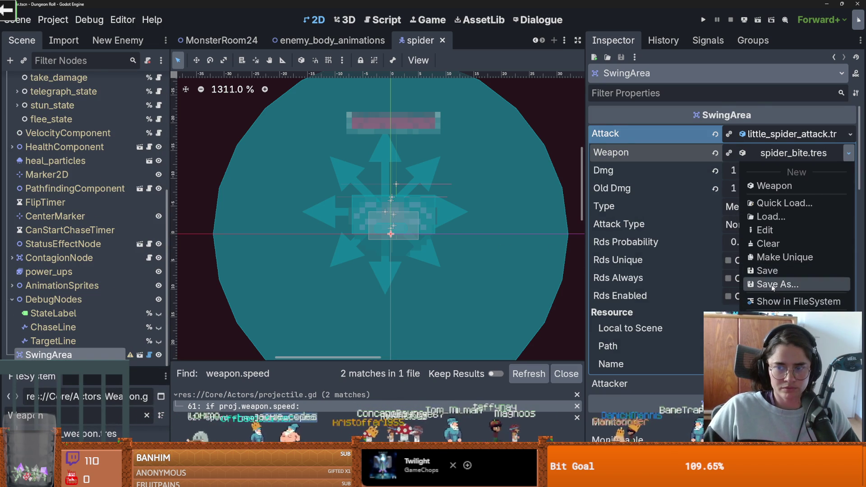
{"action": "key", "text": "Escape"}
{"action": "scroll", "coordinate": [81, 203], "scroll_direction": "up", "scroll_amount": 5}
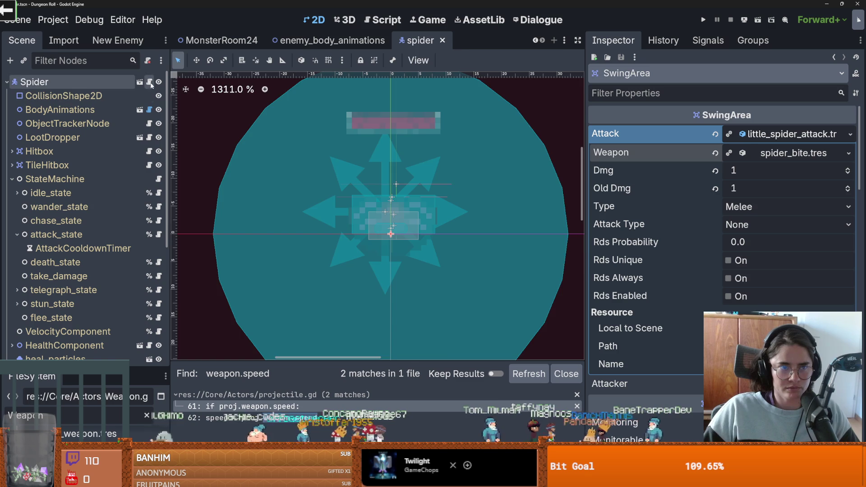
{"action": "left_click", "coordinate": [150, 82]}
{"action": "left_click", "coordinate": [798, 153]}
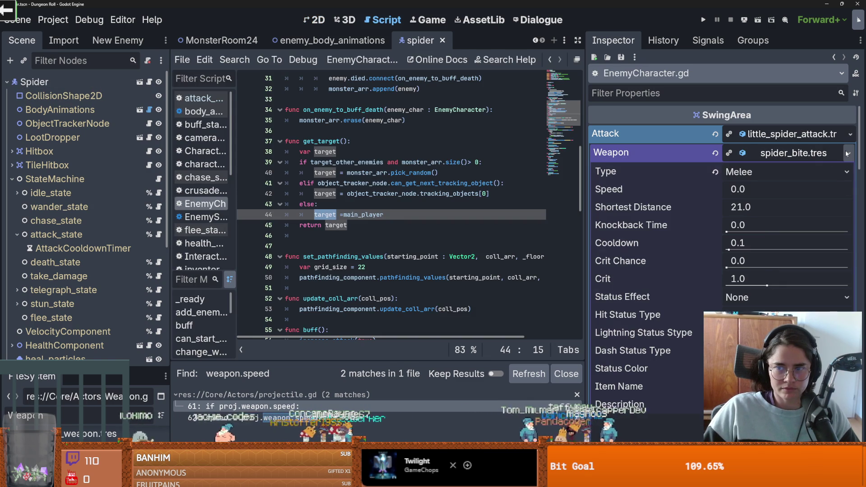
{"action": "left_click", "coordinate": [849, 153]}
{"action": "left_click", "coordinate": [794, 154]}
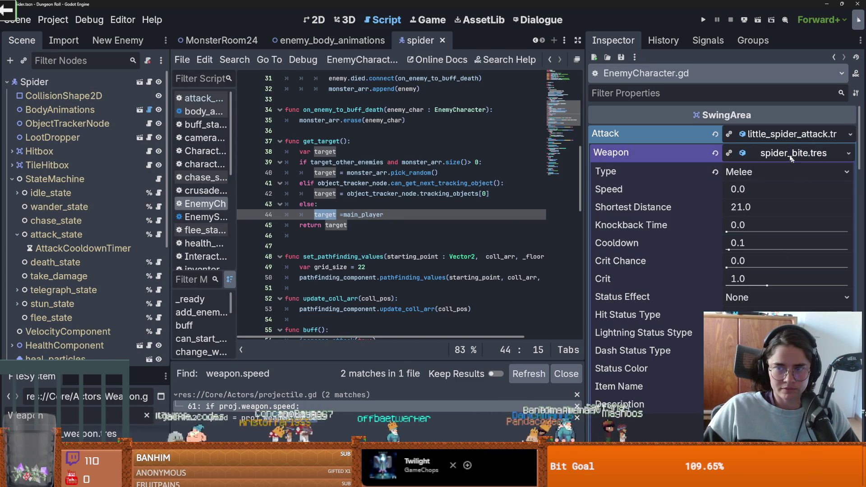
{"action": "left_click", "coordinate": [789, 134]}
- Set Spider as the SwingArea's Attacker and review little_spider_attack's attack types
{"action": "left_click", "coordinate": [785, 153]}
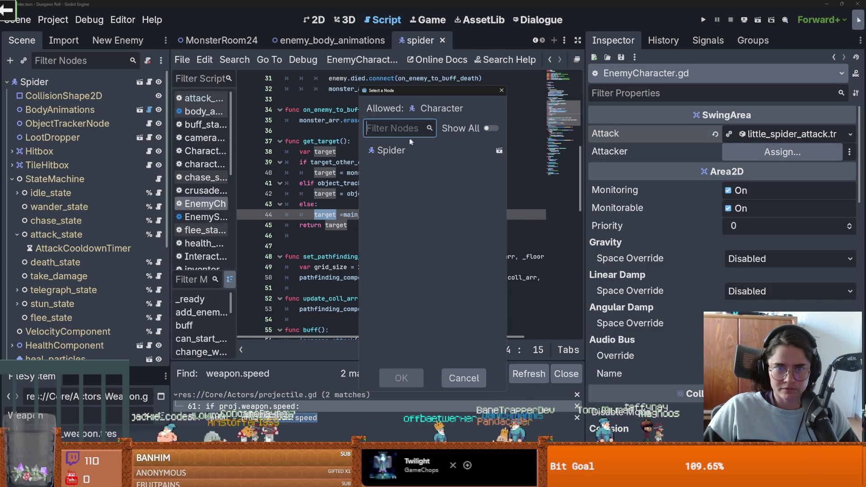
{"action": "double_click", "coordinate": [391, 151]}
{"action": "left_click", "coordinate": [785, 132]}
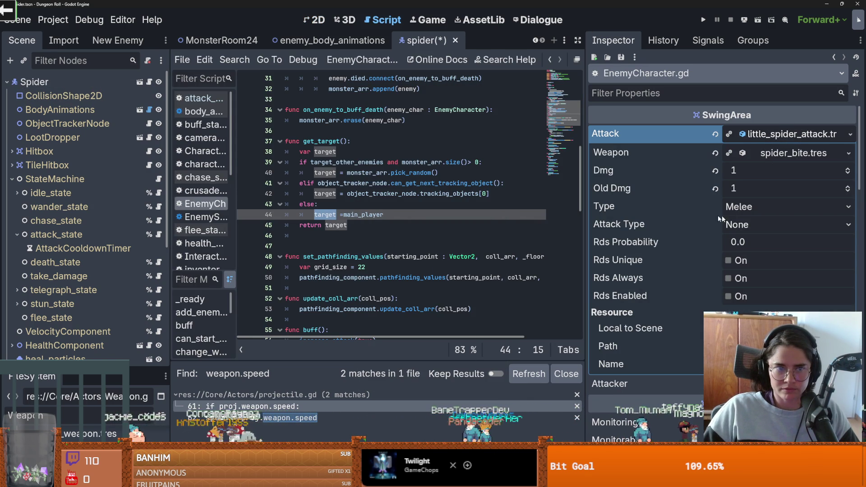
{"action": "scroll", "coordinate": [122, 214], "scroll_direction": "down", "scroll_amount": 5}
{"action": "scroll", "coordinate": [120, 221], "scroll_direction": "down", "scroll_amount": 1}
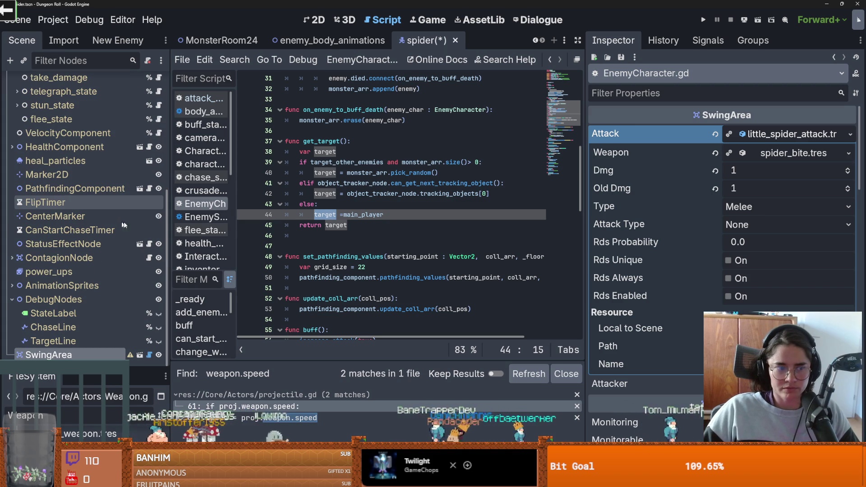
{"action": "left_click", "coordinate": [732, 226]}
{"action": "scroll", "coordinate": [702, 244], "scroll_direction": "down", "scroll_amount": 3}
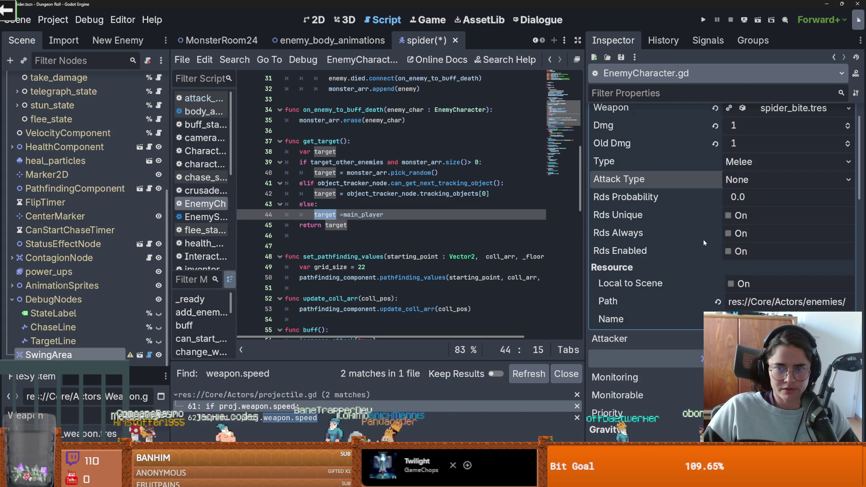
{"action": "scroll", "coordinate": [754, 199], "scroll_direction": "up", "scroll_amount": 2}
- Recheck the Attacker picker without changes and expand the attack and spider_bite details
{"action": "left_click", "coordinate": [777, 134]}
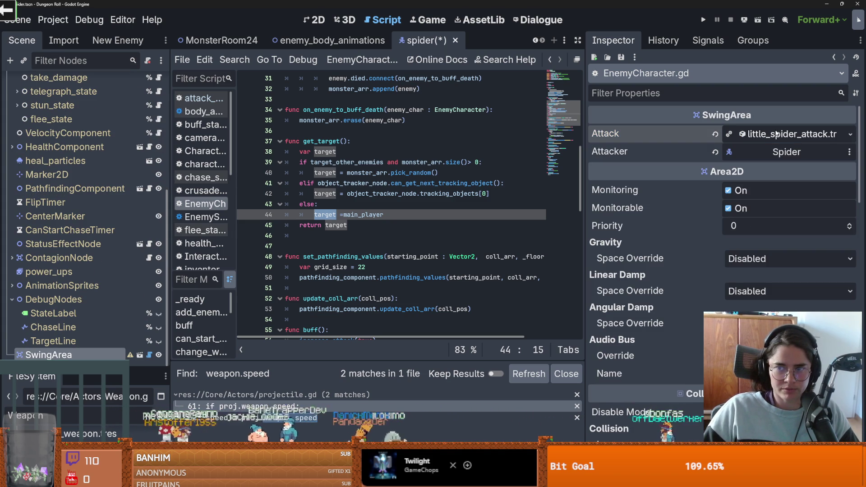
{"action": "left_click", "coordinate": [780, 155]}
{"action": "left_click", "coordinate": [502, 91]}
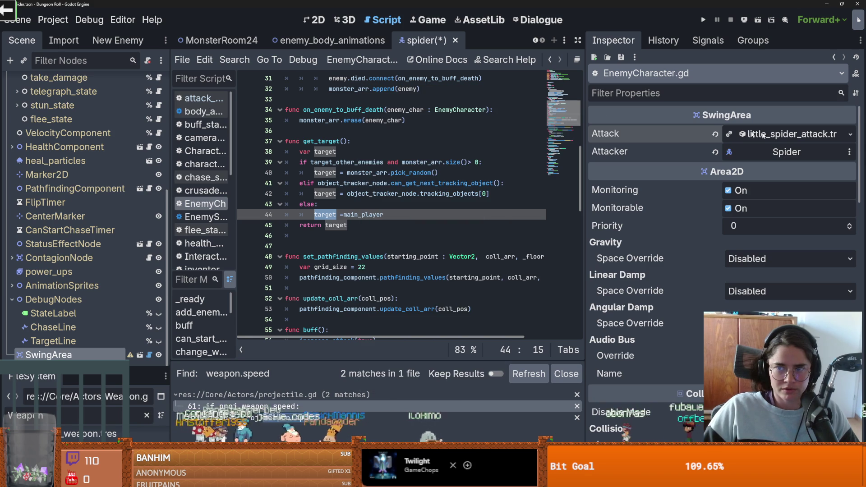
{"action": "left_click", "coordinate": [762, 135]}
{"action": "left_click", "coordinate": [759, 152]}
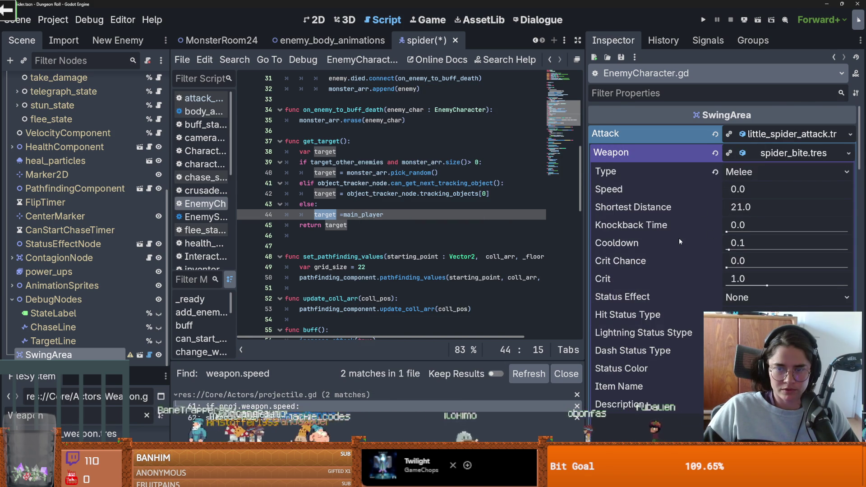
- Set spider_bite's Shortest Distance to 0, keeping status effect and hit status type None
{"action": "scroll", "coordinate": [679, 238], "scroll_direction": "down", "scroll_amount": 2}
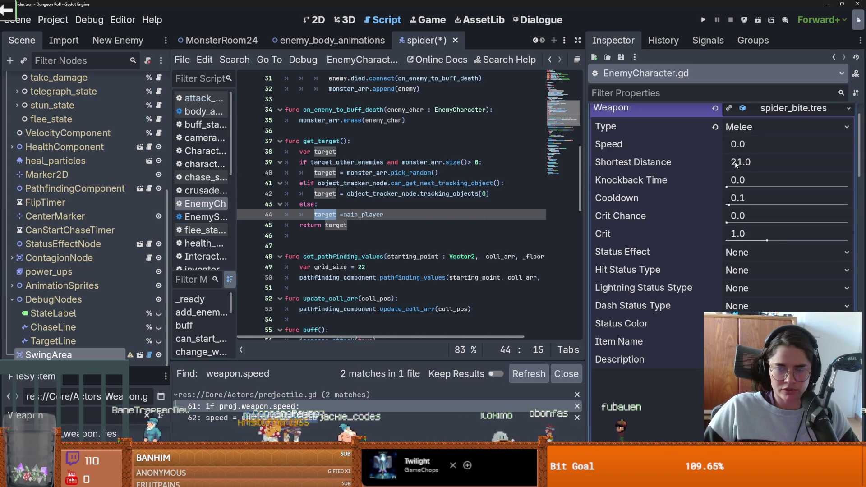
{"action": "left_click", "coordinate": [736, 165]}
{"action": "type", "text": "0"}
{"action": "key", "text": "Return"}
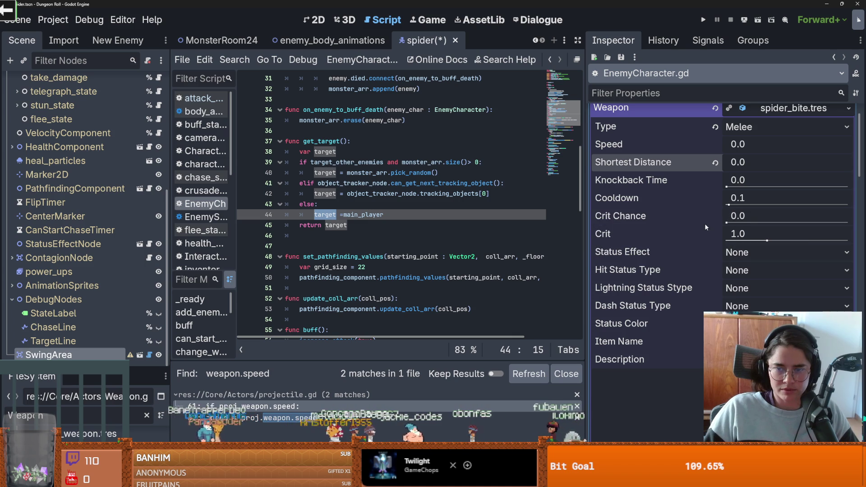
{"action": "left_click", "coordinate": [749, 252]}
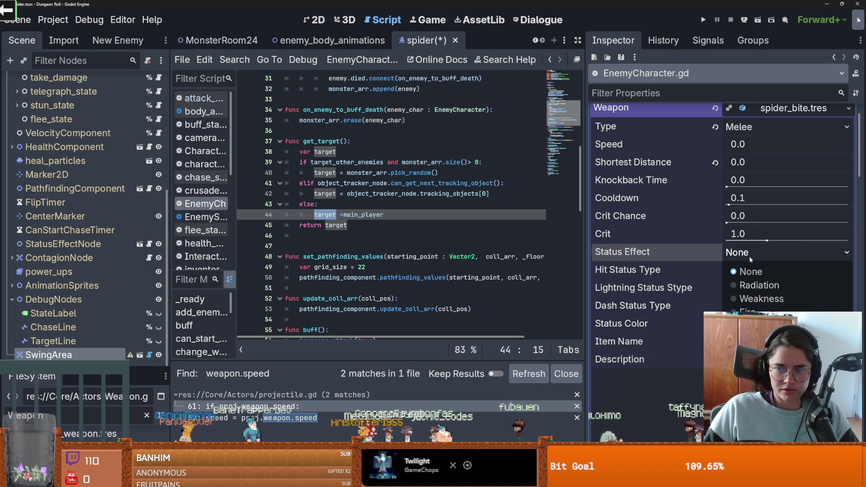
{"action": "left_click", "coordinate": [749, 270]}
{"action": "left_click", "coordinate": [749, 271]}
{"action": "left_click", "coordinate": [749, 272]}
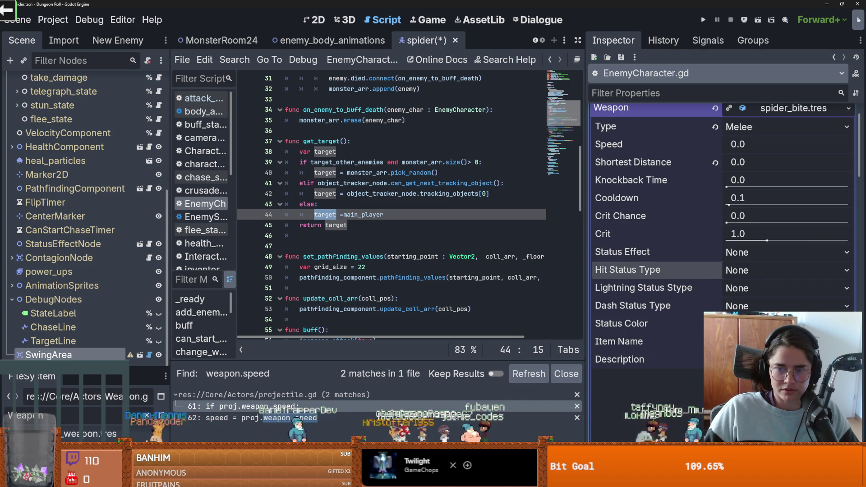
- Pick a darker purple Status Color for spider_bite
{"action": "scroll", "coordinate": [744, 291], "scroll_direction": "down", "scroll_amount": 3}
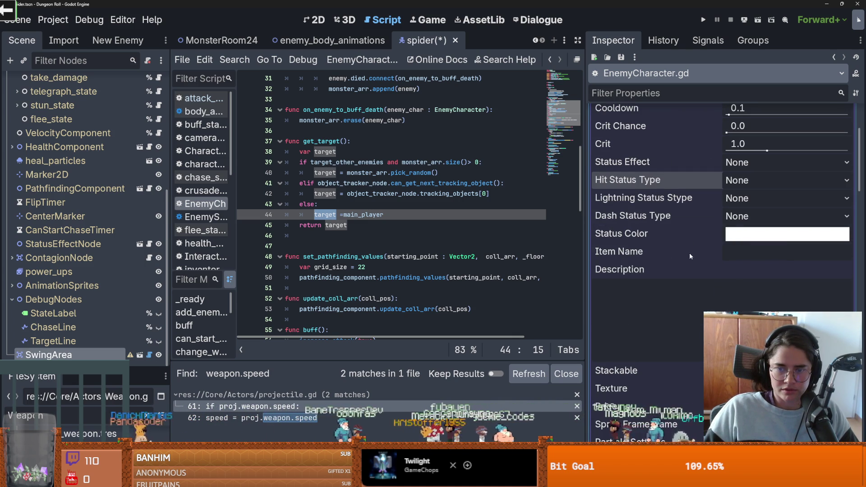
{"action": "left_click", "coordinate": [749, 235]}
{"action": "left_click_drag", "start_coordinate": [799, 233], "coordinate": [780, 209]}
{"action": "left_click_drag", "start_coordinate": [848, 207], "coordinate": [850, 231]}
{"action": "left_click", "coordinate": [620, 230]}
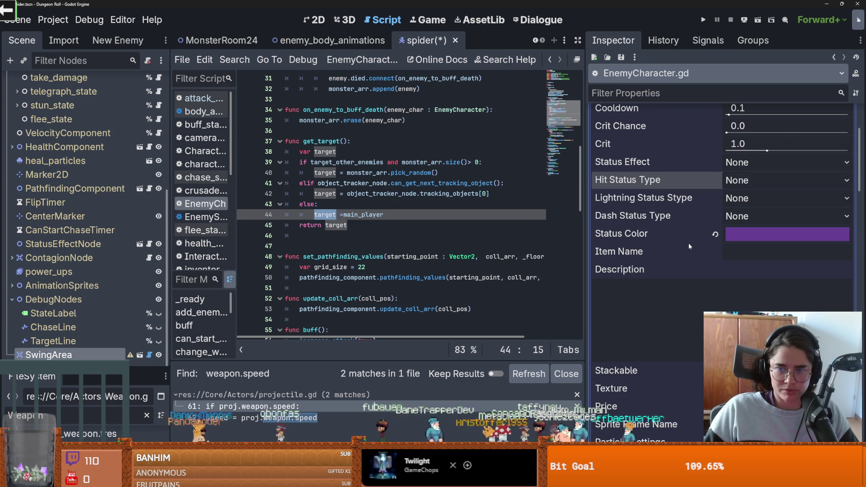
- Name the weapon 'Spider Bite' with the description 'ouwie'
{"action": "scroll", "coordinate": [693, 244], "scroll_direction": "down", "scroll_amount": 2}
{"action": "left_click", "coordinate": [758, 209]}
{"action": "type", "text": "Spider Bite"}
{"action": "left_click", "coordinate": [728, 262]}
{"action": "type", "text": "ouwie"}
- Check the Particle Settings array and save the spider scene
{"action": "scroll", "coordinate": [675, 324], "scroll_direction": "down", "scroll_amount": 2}
{"action": "scroll", "coordinate": [675, 324], "scroll_direction": "down", "scroll_amount": 2}
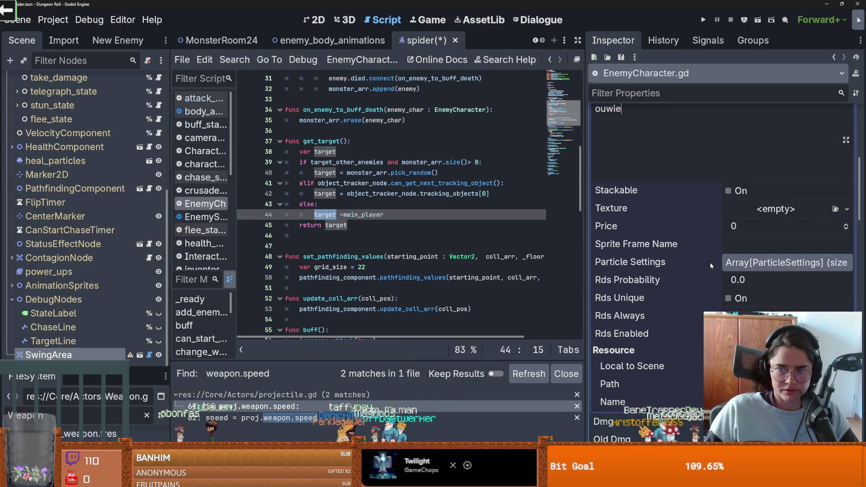
{"action": "left_click", "coordinate": [730, 265]}
{"action": "left_click", "coordinate": [730, 264]}
{"action": "scroll", "coordinate": [708, 294], "scroll_direction": "up", "scroll_amount": 6}
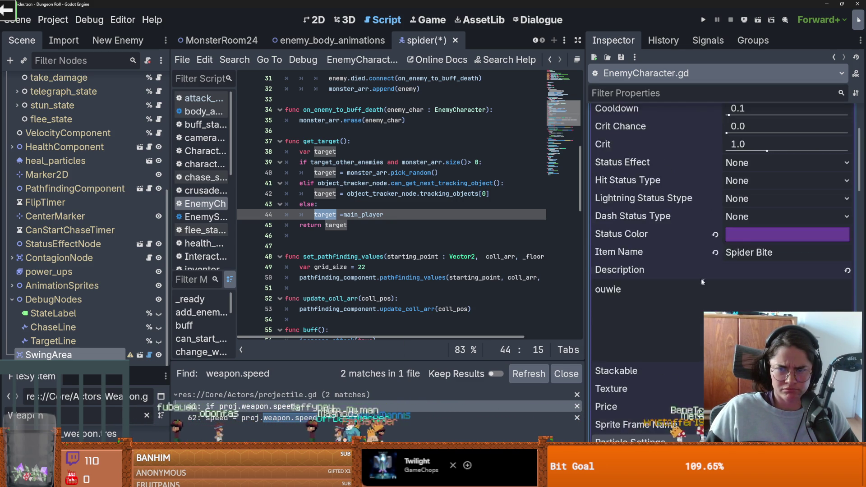
{"action": "scroll", "coordinate": [708, 294], "scroll_direction": "down", "scroll_amount": 5}
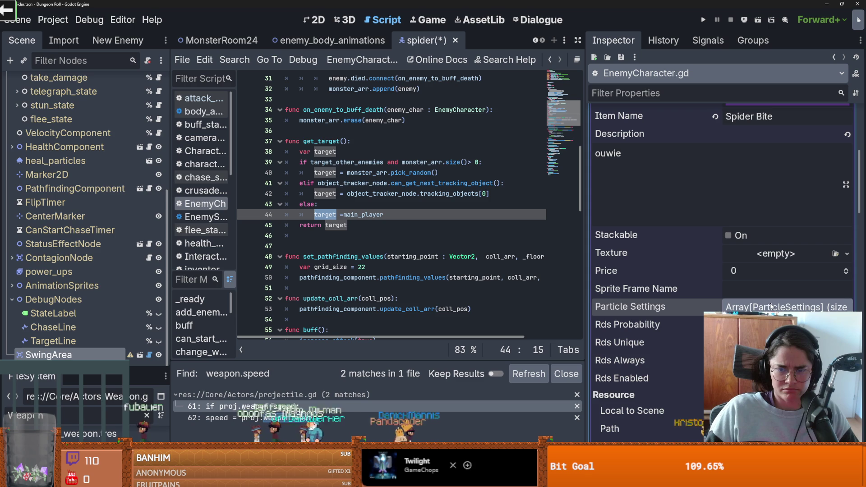
{"action": "scroll", "coordinate": [760, 308], "scroll_direction": "up", "scroll_amount": 6}
{"action": "key", "text": "ctrl+s"}
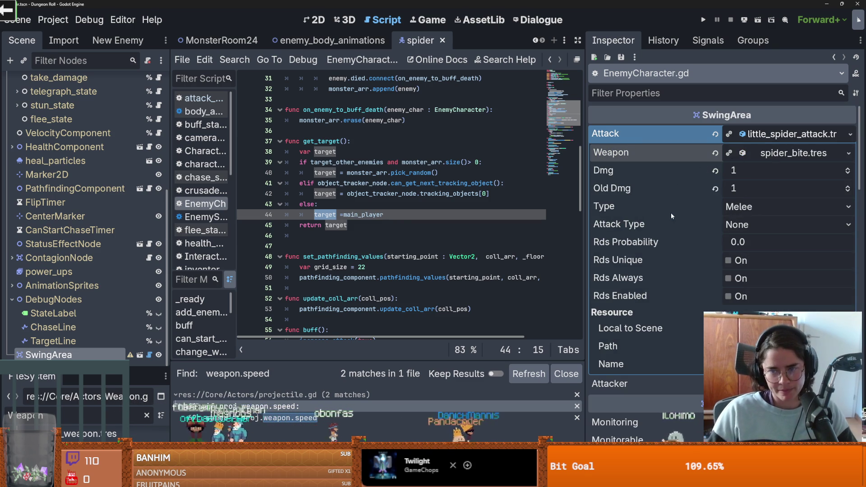
- Add a CollisionShape2D under SwingArea with a small circle shape
{"action": "left_click", "coordinate": [318, 18]}
{"action": "right_click", "coordinate": [79, 355]}
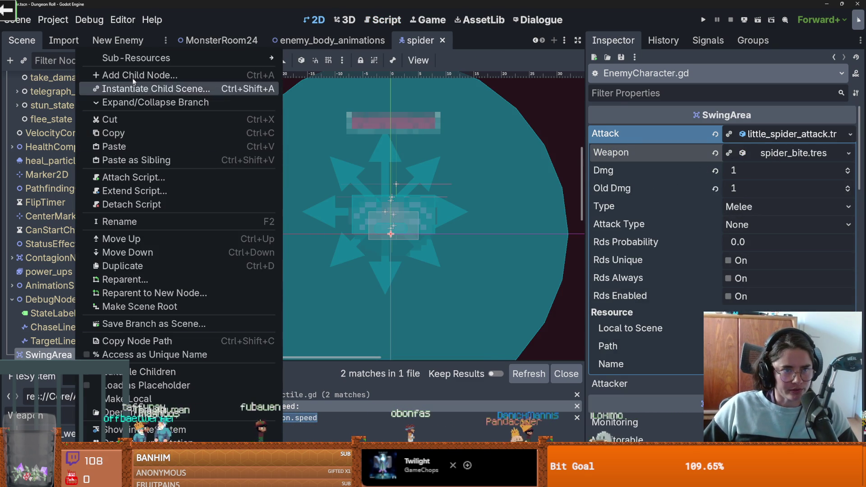
{"action": "left_click", "coordinate": [132, 75]}
{"action": "type", "text": "collis"}
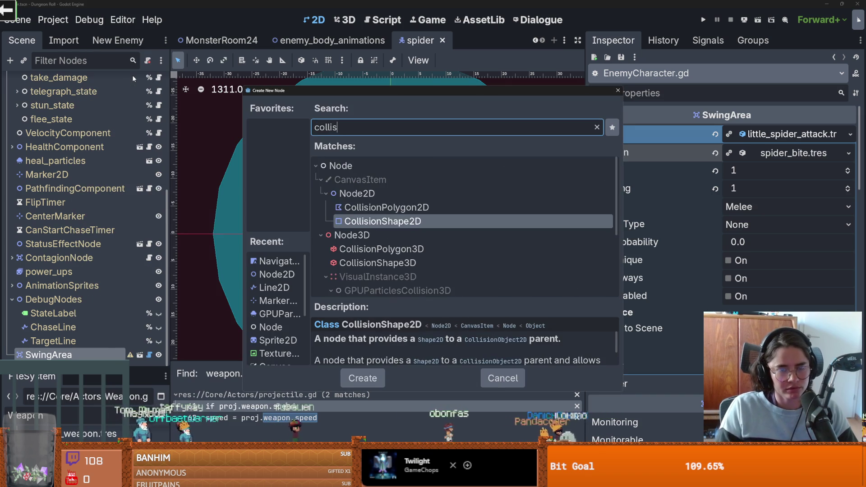
{"action": "key", "text": "Return"}
{"action": "left_click", "coordinate": [771, 134]}
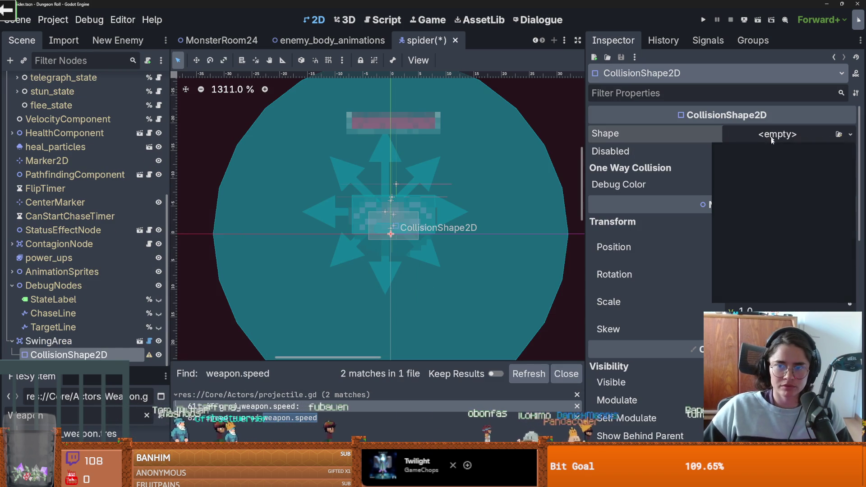
{"action": "left_click", "coordinate": [761, 214]}
{"action": "scroll", "coordinate": [463, 242], "scroll_direction": "up", "scroll_amount": 2}
{"action": "left_click_drag", "start_coordinate": [464, 242], "coordinate": [441, 244]}
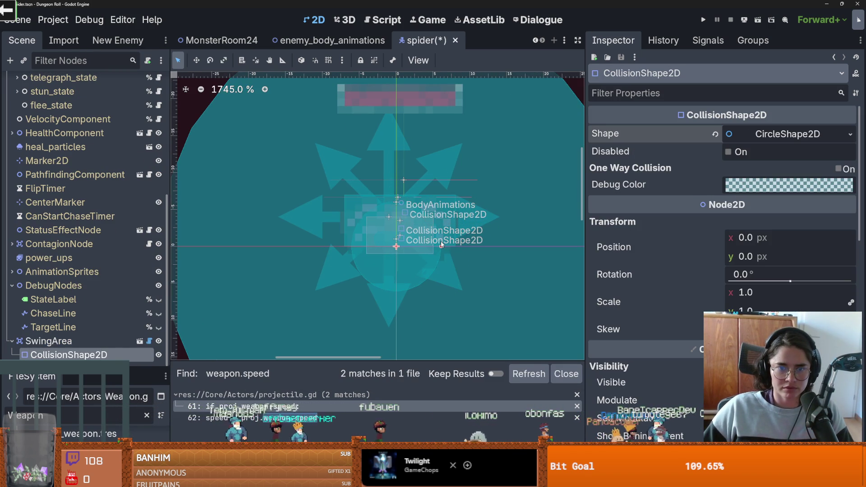
- Change the shape to CapsuleShape2D and set its rotation to 90°
{"action": "left_click", "coordinate": [851, 134]}
{"action": "left_click", "coordinate": [736, 234]}
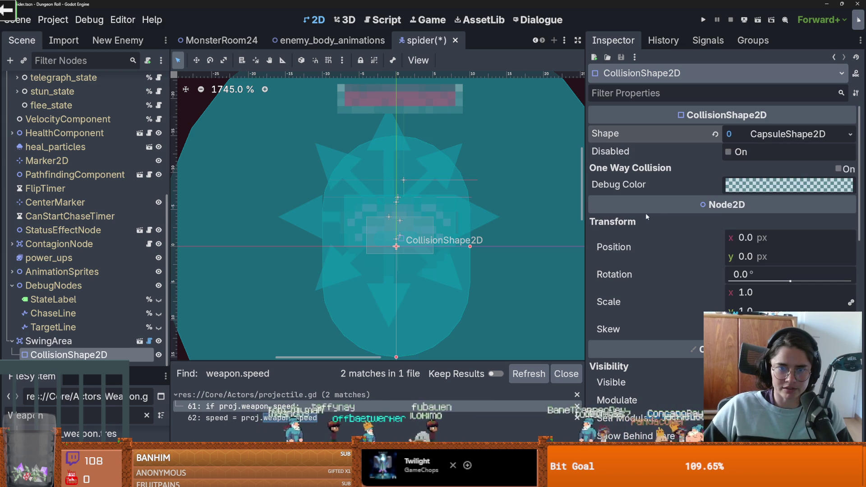
{"action": "left_click", "coordinate": [763, 137]}
{"action": "left_click", "coordinate": [789, 134]}
{"action": "left_click", "coordinate": [749, 275]}
{"action": "type", "text": "90"}
{"action": "key", "text": "Return"}
- Make the capsule thin, raise it to y -3, and save the scene
{"action": "left_click_drag", "start_coordinate": [396, 320], "coordinate": [399, 250]}
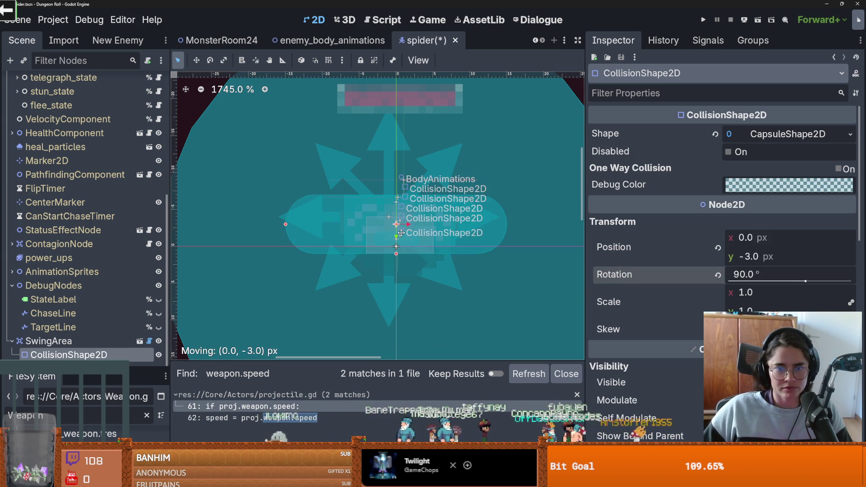
{"action": "left_click_drag", "start_coordinate": [289, 225], "coordinate": [343, 227]}
{"action": "key", "text": "ctrl+s"}
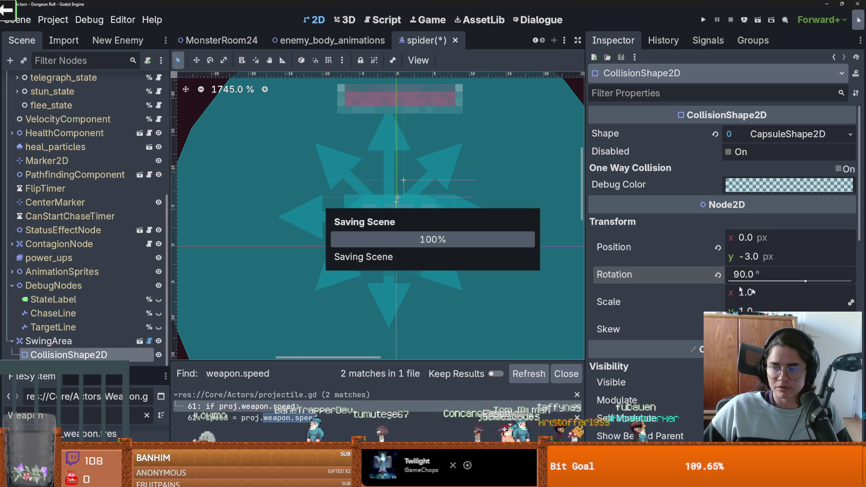
{"action": "scroll", "coordinate": [63, 192], "scroll_direction": "up", "scroll_amount": 5}
{"action": "left_click", "coordinate": [54, 152]}
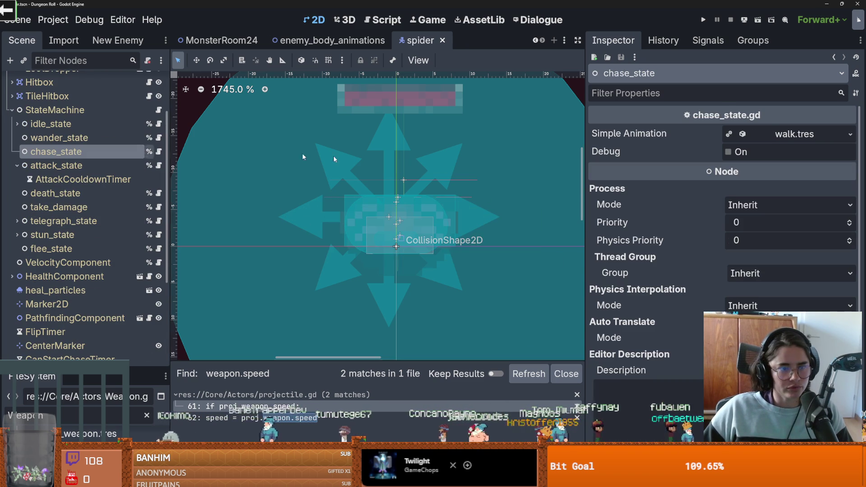
- Open chase_state.gd, read through enter() and physics_update(), and place the caret after min_distance
{"action": "left_click", "coordinate": [159, 152]}
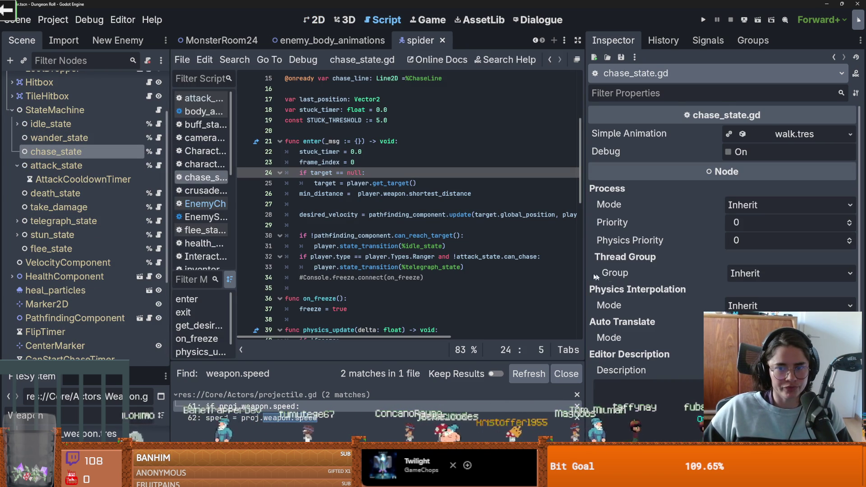
{"action": "left_click_drag", "start_coordinate": [585, 276], "coordinate": [698, 276]}
{"action": "scroll", "coordinate": [377, 232], "scroll_direction": "down", "scroll_amount": 2}
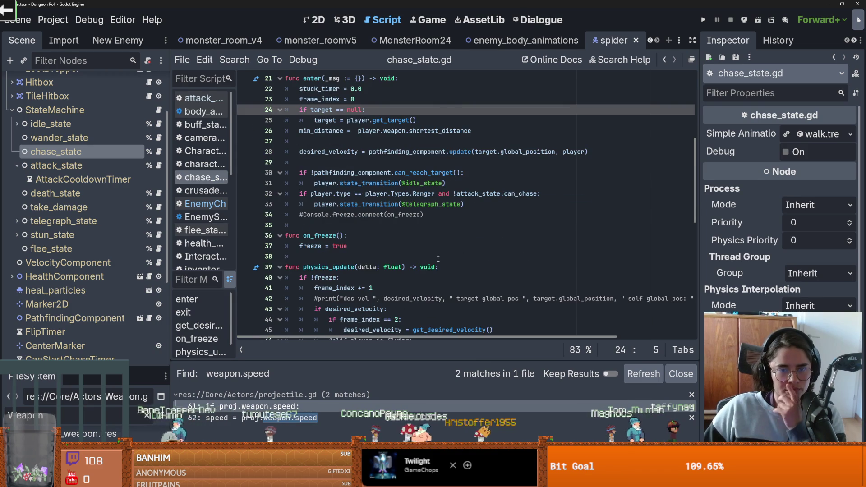
{"action": "scroll", "coordinate": [377, 231], "scroll_direction": "down", "scroll_amount": 6}
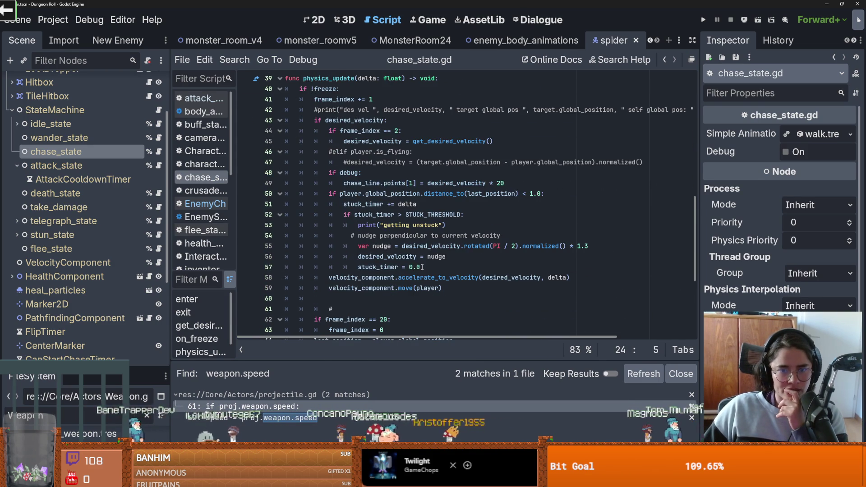
{"action": "scroll", "coordinate": [422, 268], "scroll_direction": "down", "scroll_amount": 1}
{"action": "scroll", "coordinate": [422, 267], "scroll_direction": "up", "scroll_amount": 1}
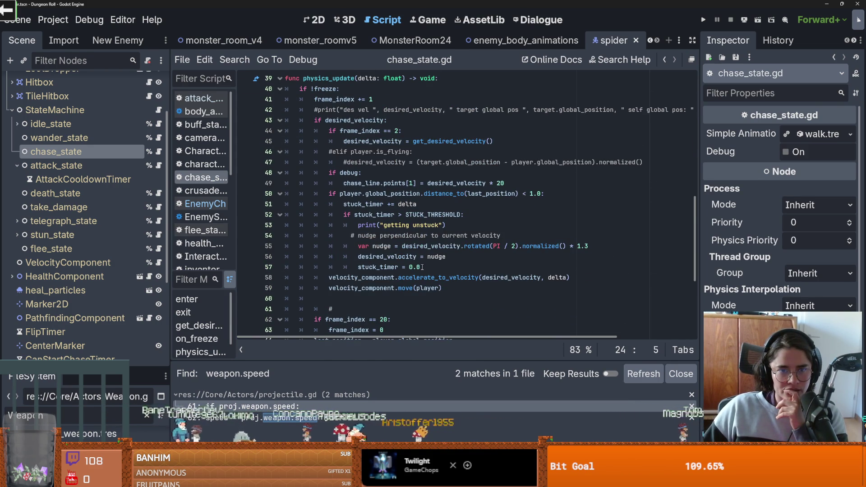
{"action": "scroll", "coordinate": [422, 267], "scroll_direction": "up", "scroll_amount": 6}
{"action": "scroll", "coordinate": [423, 267], "scroll_direction": "up", "scroll_amount": 1}
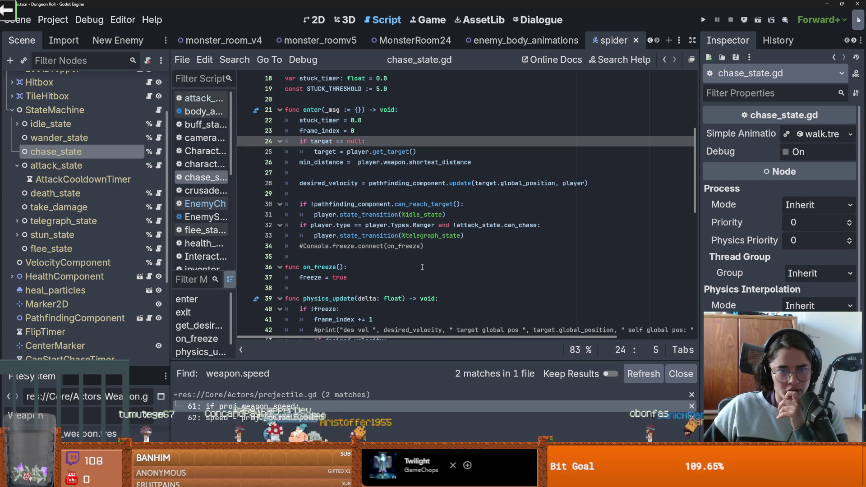
{"action": "scroll", "coordinate": [422, 267], "scroll_direction": "up", "scroll_amount": 1}
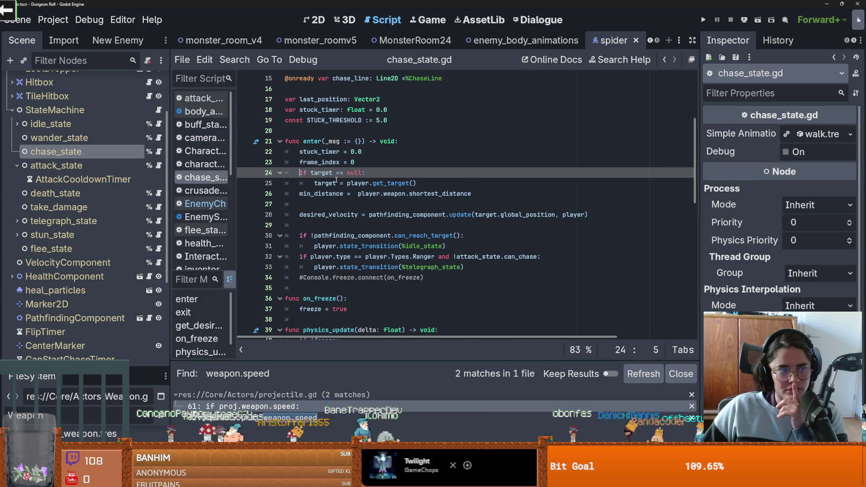
{"action": "mouse_move", "coordinate": [336, 180]}
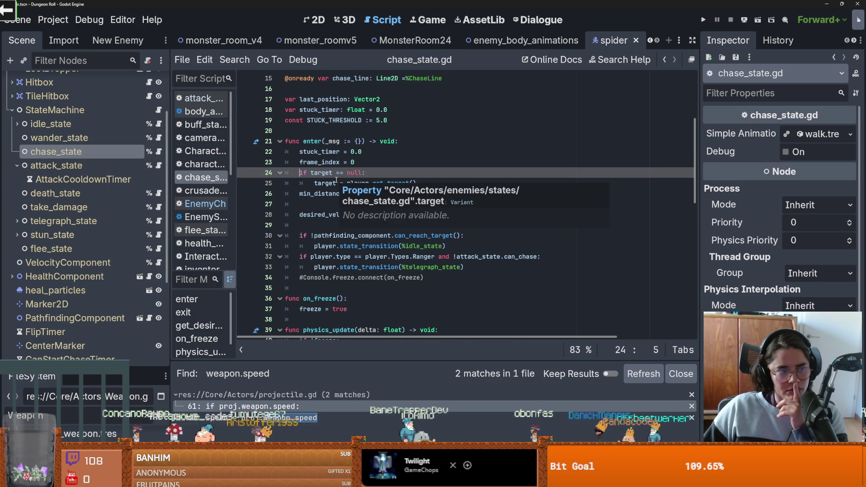
{"action": "left_click", "coordinate": [328, 203]}
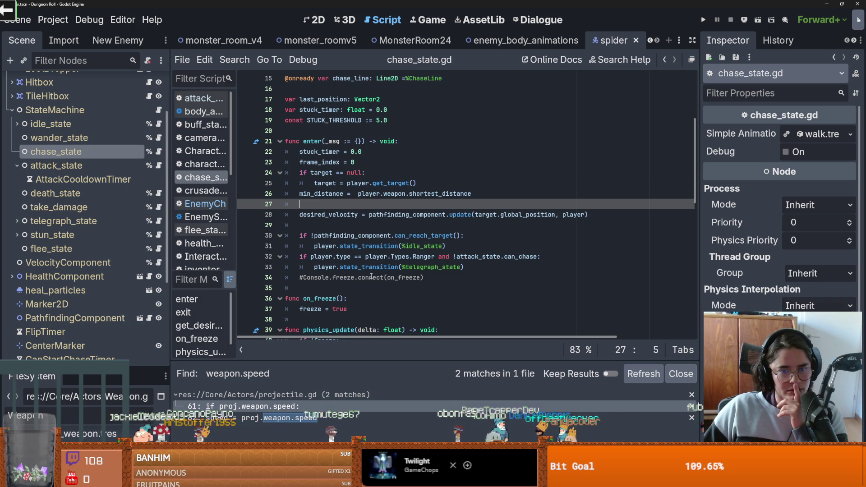
{"action": "mouse_move", "coordinate": [389, 267]}
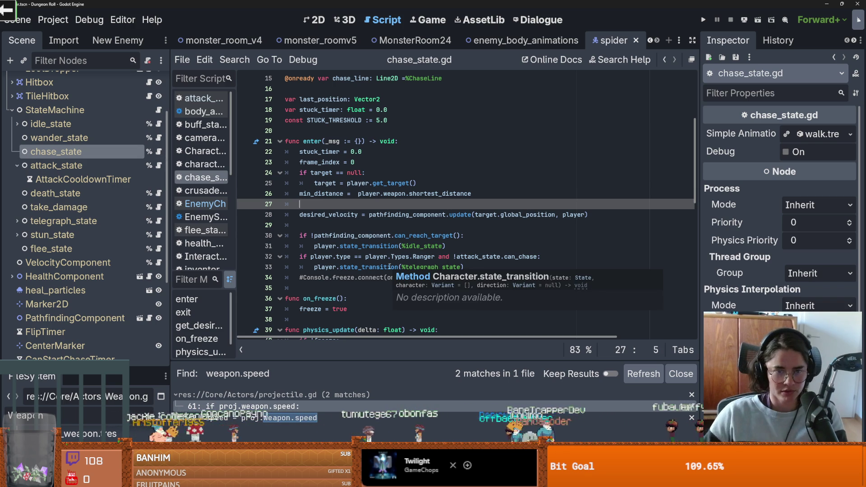
{"action": "scroll", "coordinate": [390, 268], "scroll_direction": "down", "scroll_amount": 3}
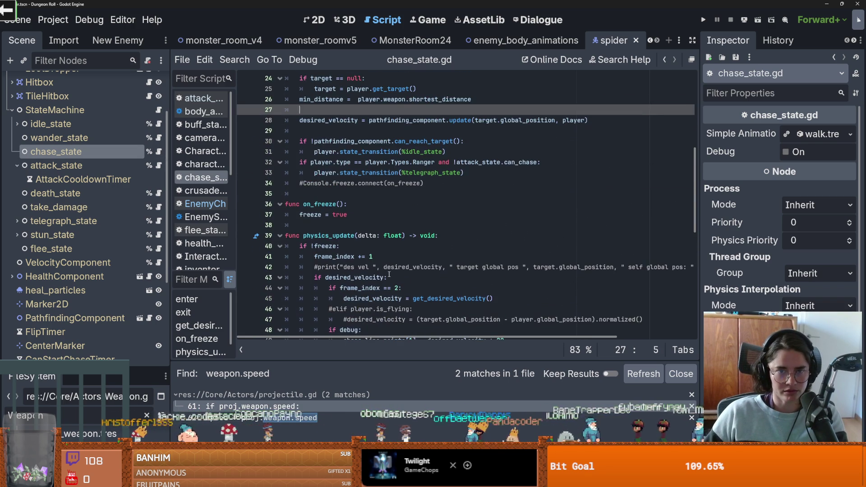
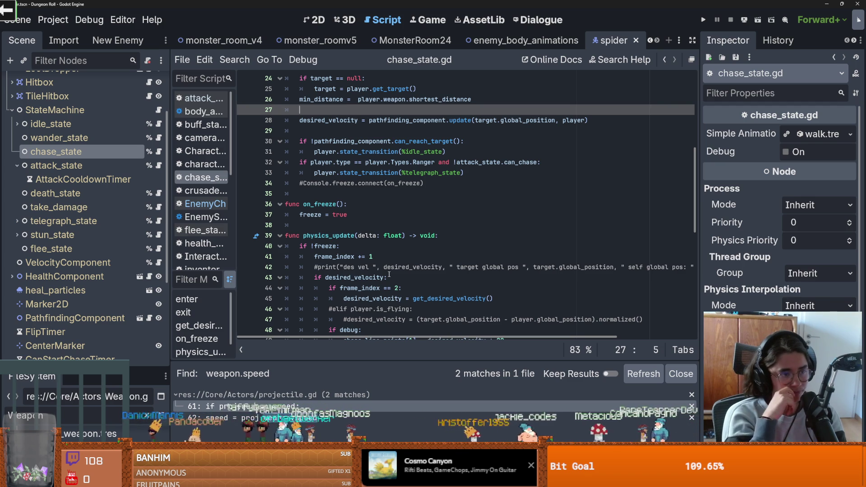
- Open idle_state.gd, then expand idle_state and select its IdleTimer node to view its timer settings
{"action": "left_click", "coordinate": [159, 124]}
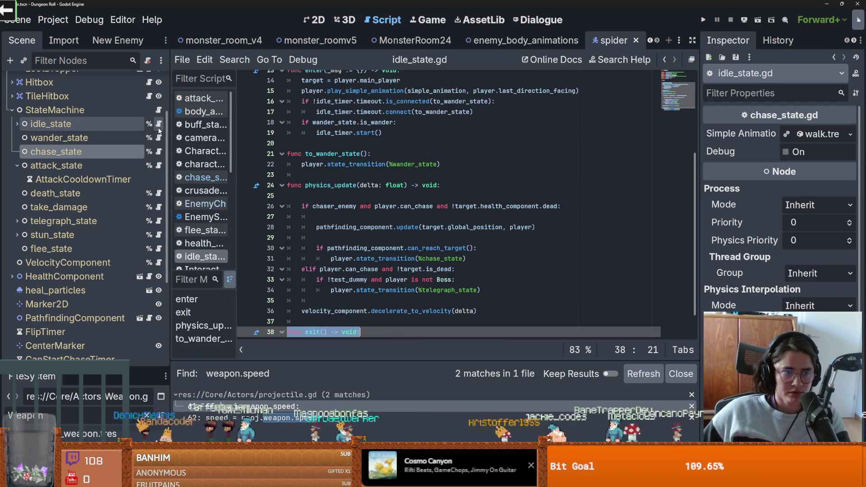
{"action": "left_click", "coordinate": [18, 124]}
{"action": "left_click", "coordinate": [75, 138]}
- Return to idle_state.gd and scroll down through its state logic
{"action": "left_click", "coordinate": [158, 123]}
{"action": "scroll", "coordinate": [362, 224], "scroll_direction": "down", "scroll_amount": 1}
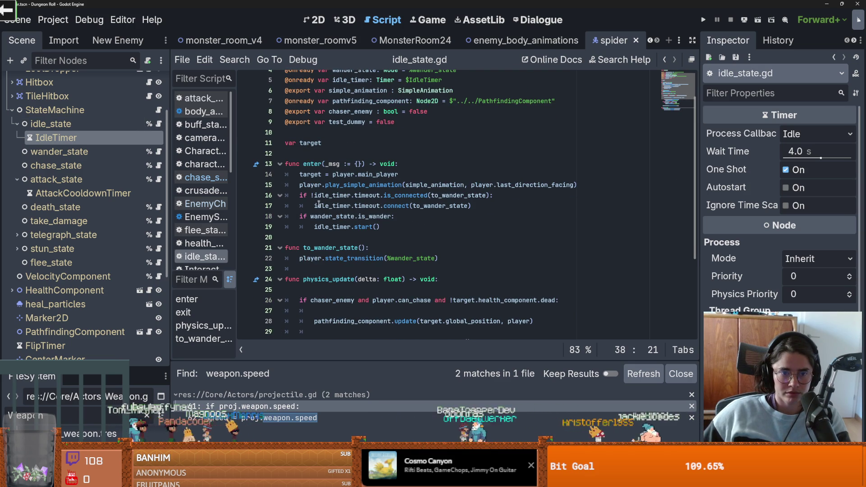
{"action": "scroll", "coordinate": [356, 227], "scroll_direction": "down", "scroll_amount": 1}
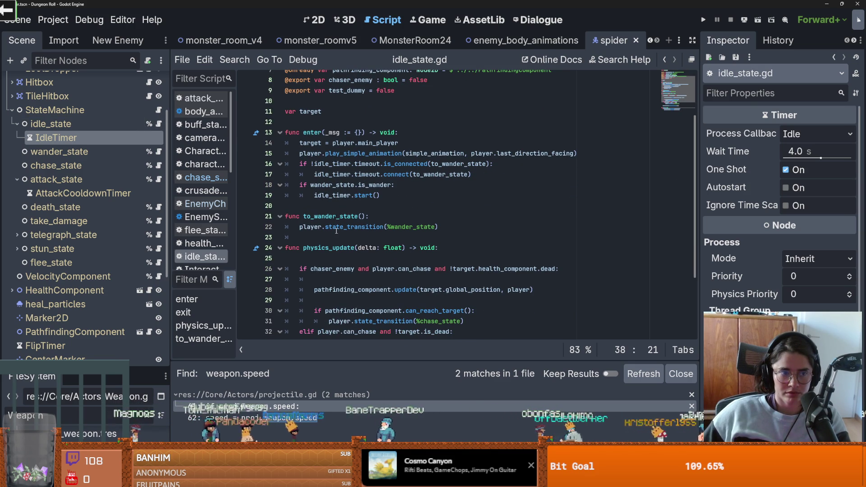
{"action": "scroll", "coordinate": [357, 232], "scroll_direction": "down", "scroll_amount": 2}
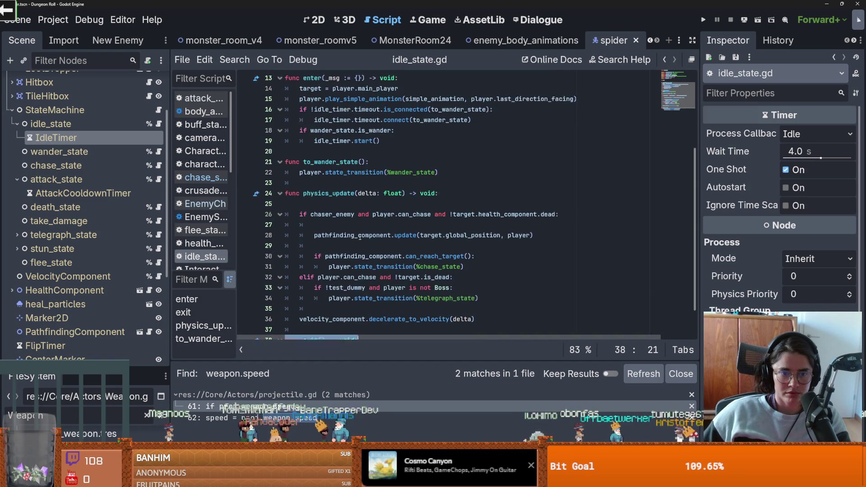
- Highlight the uses of pathfinding_component, chaser_enemy and idle_timer in idle_state.gd
{"action": "double_click", "coordinate": [360, 248]}
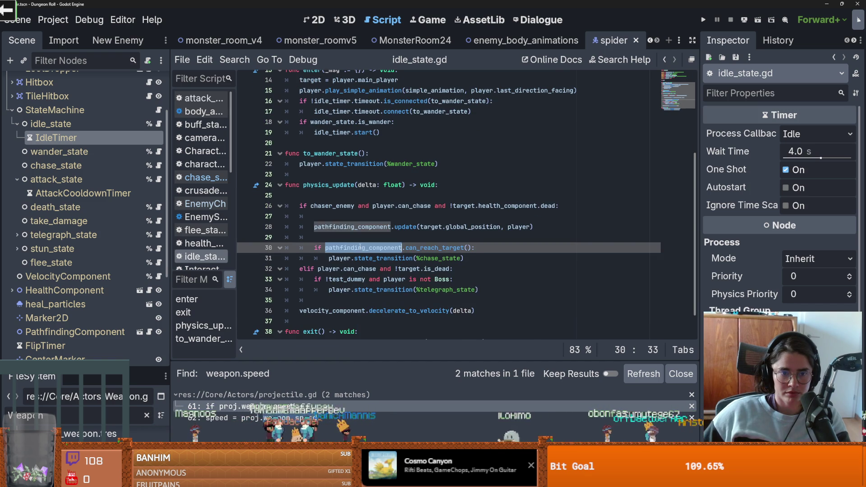
{"action": "double_click", "coordinate": [338, 206]}
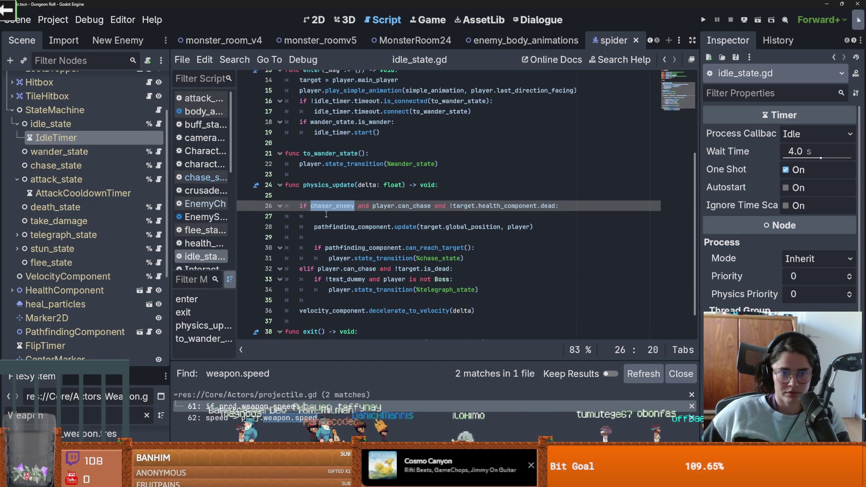
{"action": "left_click", "coordinate": [326, 216]}
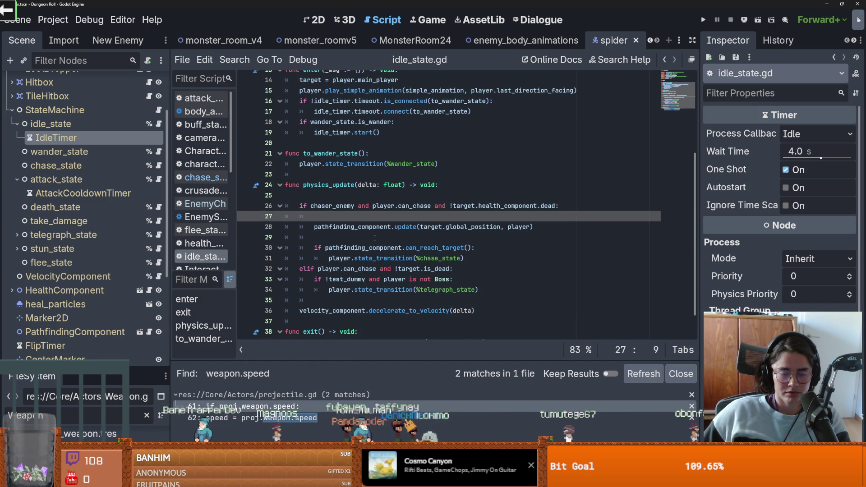
{"action": "scroll", "coordinate": [375, 238], "scroll_direction": "up", "scroll_amount": 1}
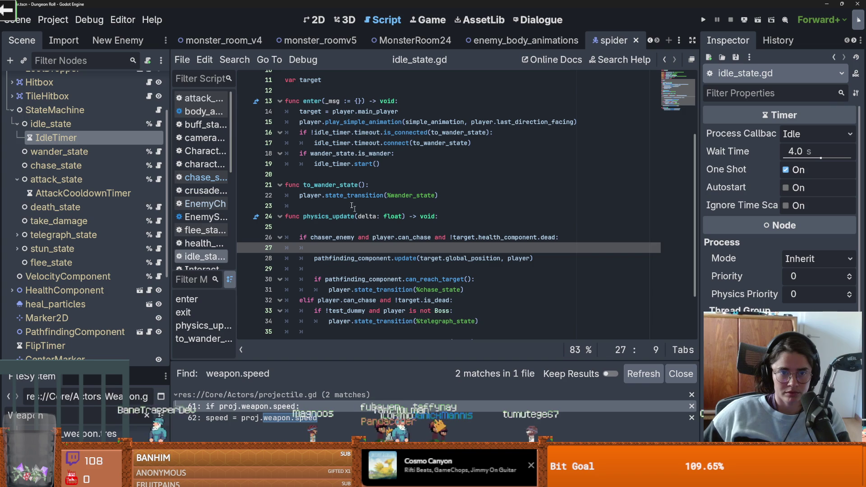
{"action": "double_click", "coordinate": [356, 164]}
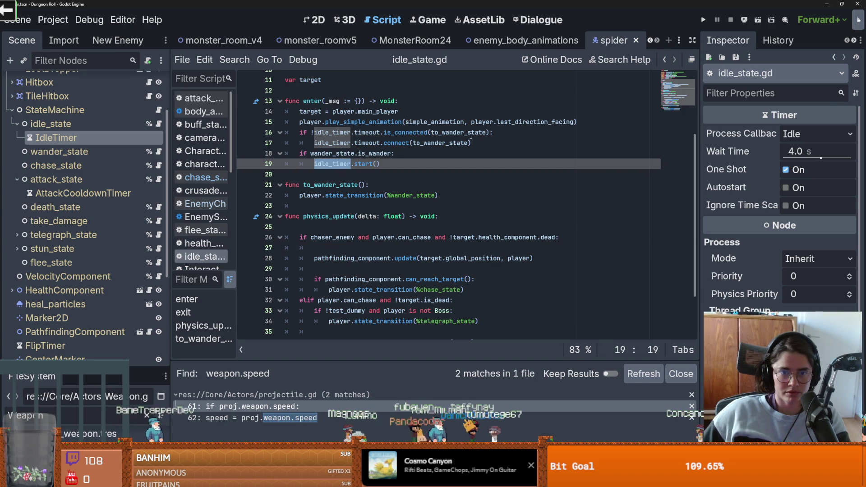